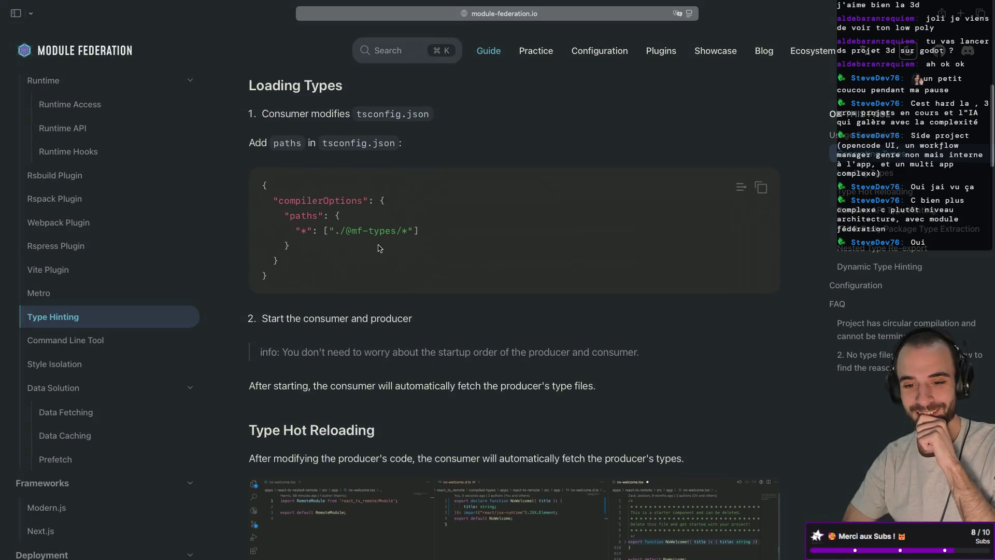
{"action": "scroll", "coordinate": [379, 248], "scroll_direction": "down", "scroll_amount": 3}
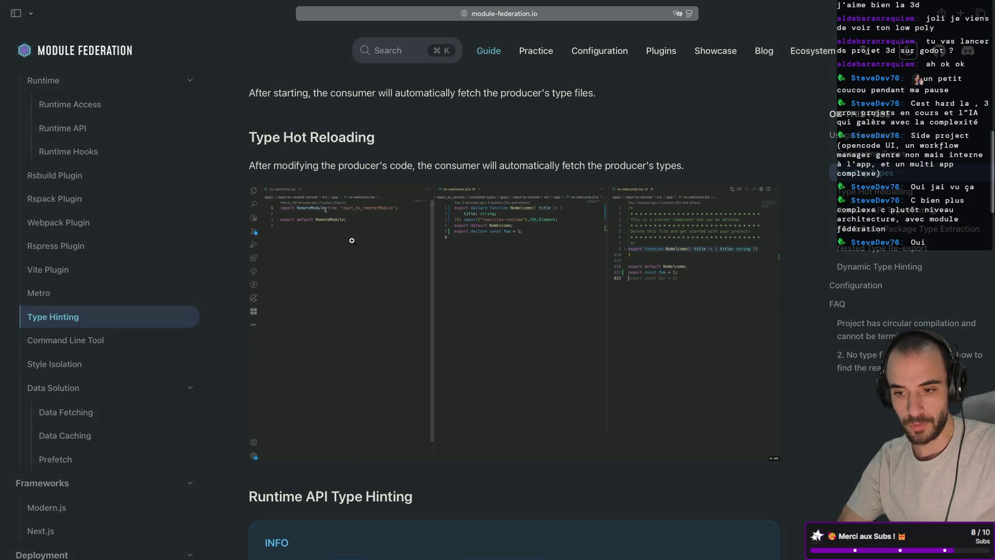
Step: Watch the Type Hot Reloading demo video enlarged, then close the Safari window and return to Godot
{"action": "left_click", "coordinate": [352, 240]}
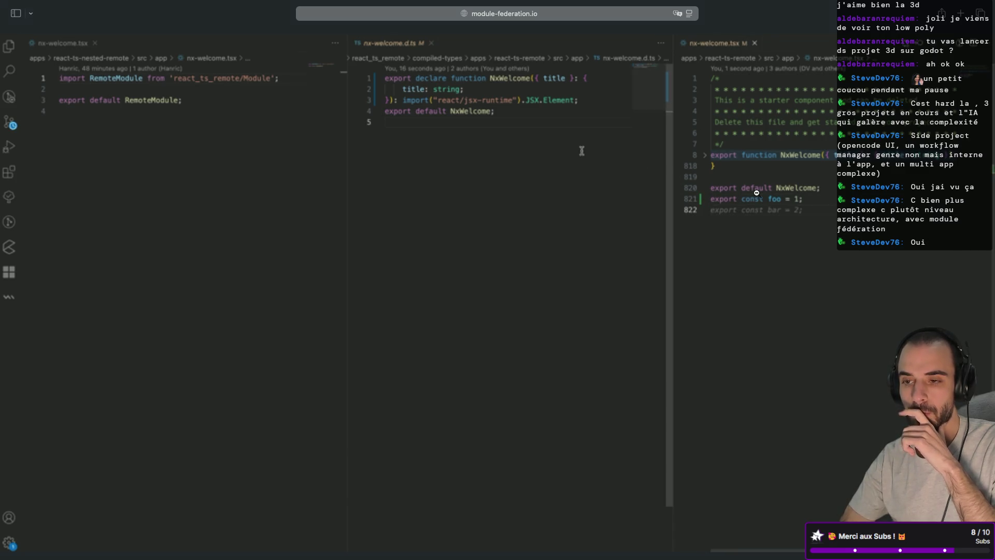
{"action": "key", "text": "Escape"}
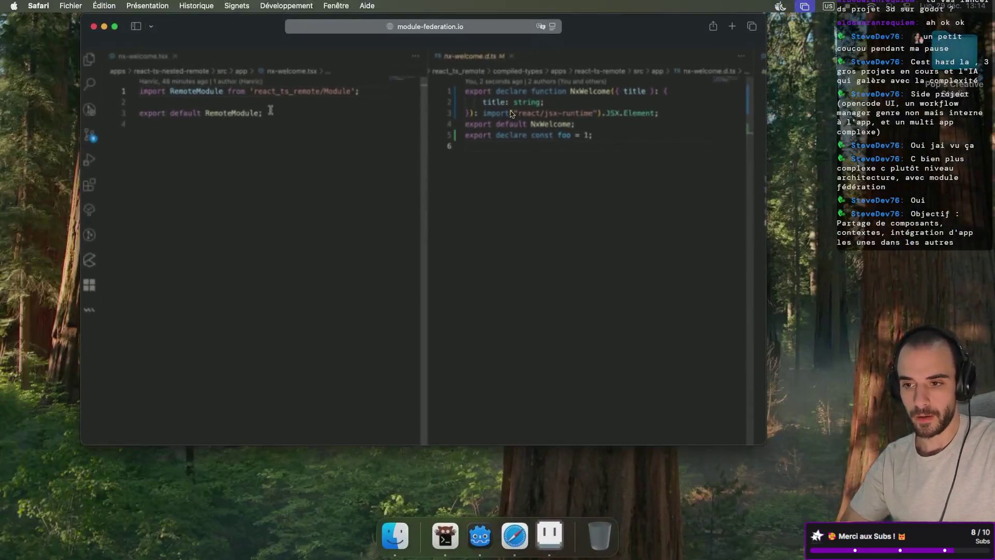
{"action": "left_click", "coordinate": [94, 27]}
{"action": "key", "text": "ctrl+Right"}
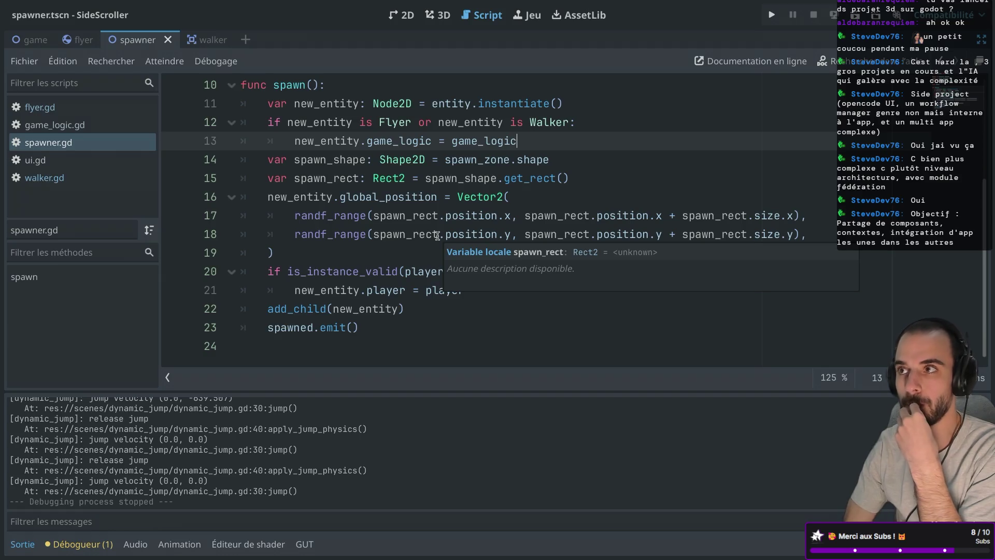
Step: Inspect the spawn position code on line 17 of spawner.gd, then switch Spaces to the Module Federation docs
{"action": "left_click", "coordinate": [499, 216]}
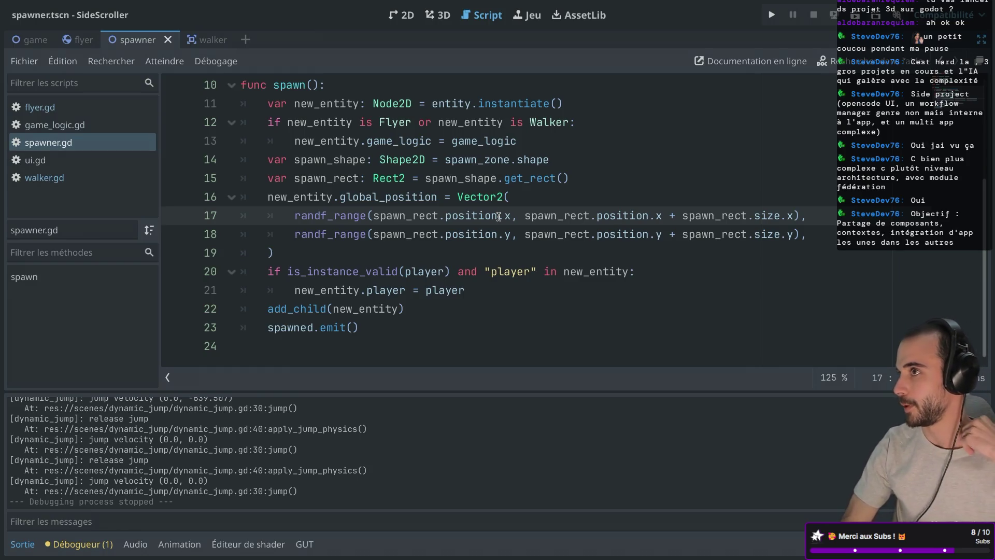
{"action": "key", "text": "XF86MonBrightnessUp"}
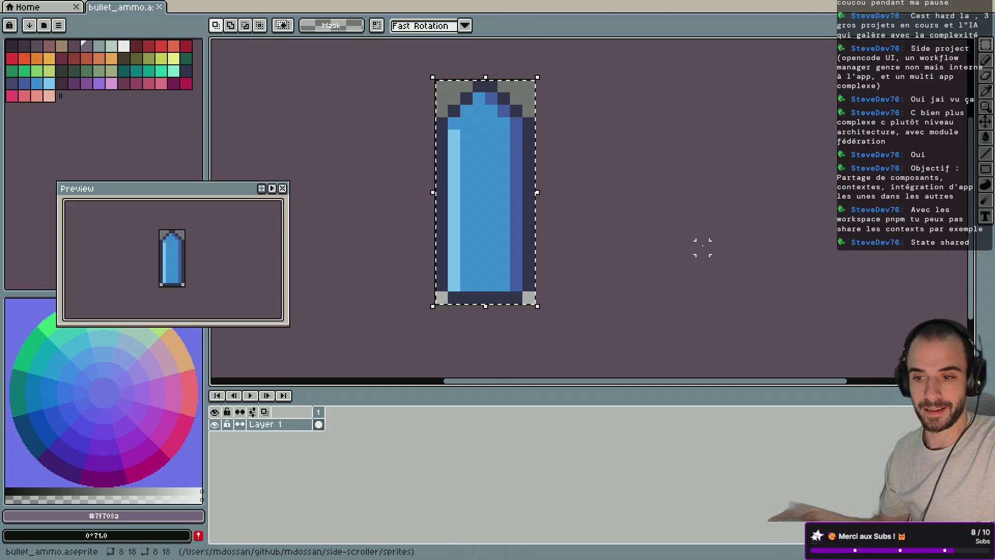
{"action": "key", "text": "ctrl+Left"}
{"action": "key", "text": "ctrl+Left"}
{"action": "key", "text": "ctrl+Right"}
{"action": "key", "text": "ctrl+Right"}
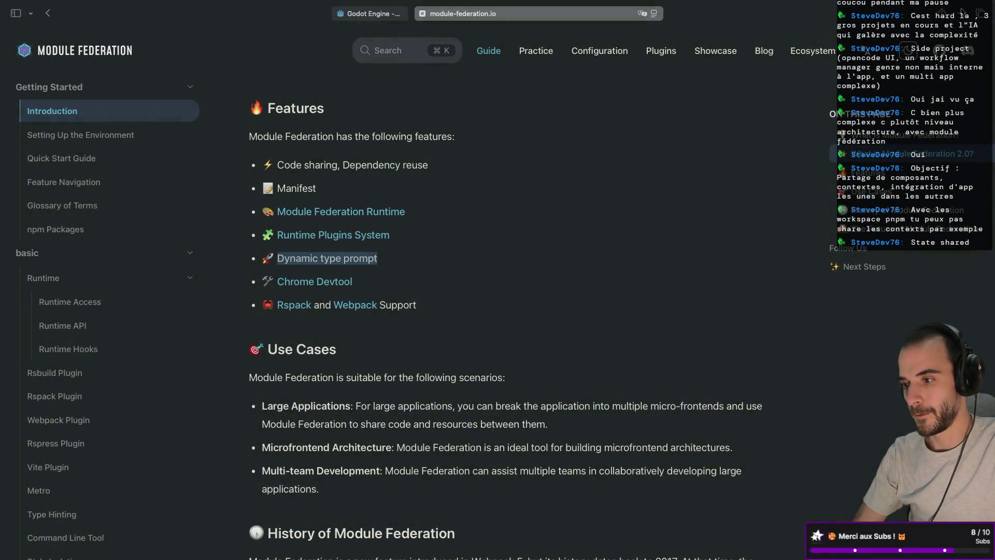
Step: Google 'npm context state shared' in a new tab and open the Medium result on sharing state
{"action": "key", "text": "super+t"}
{"action": "type", "text": "npm cont"}
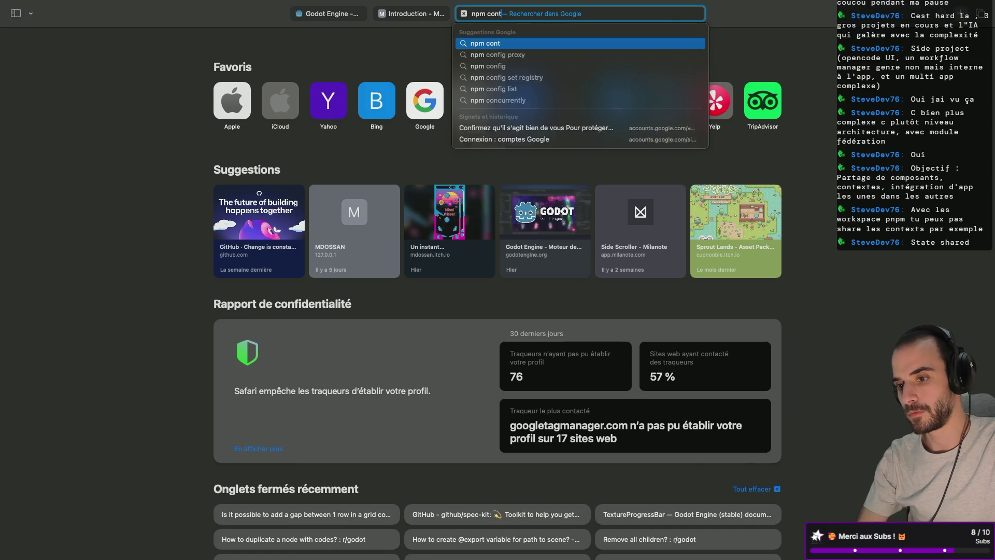
{"action": "type", "text": "ext state shared"}
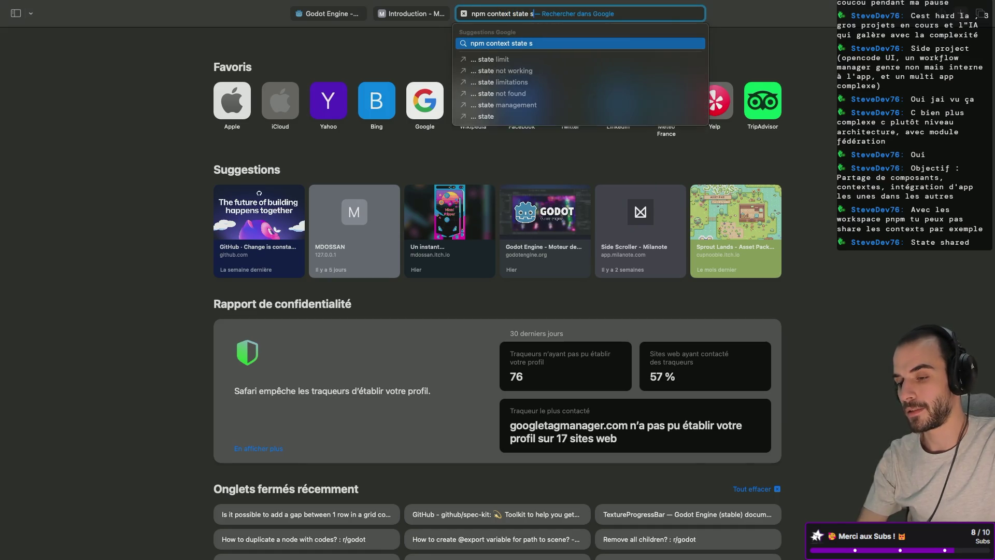
{"action": "key", "text": "Return"}
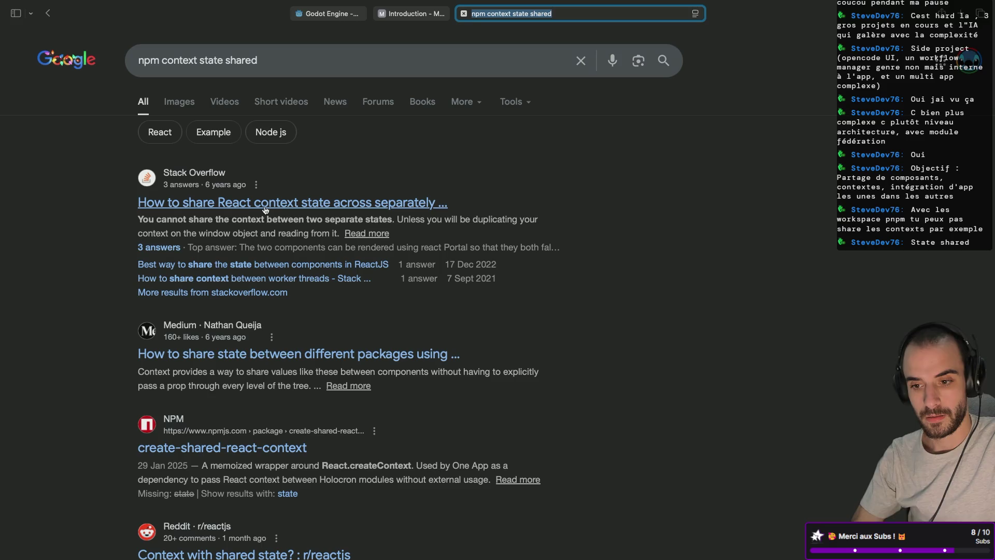
{"action": "scroll", "coordinate": [283, 217], "scroll_direction": "down", "scroll_amount": 2}
{"action": "scroll", "coordinate": [284, 217], "scroll_direction": "down", "scroll_amount": 3}
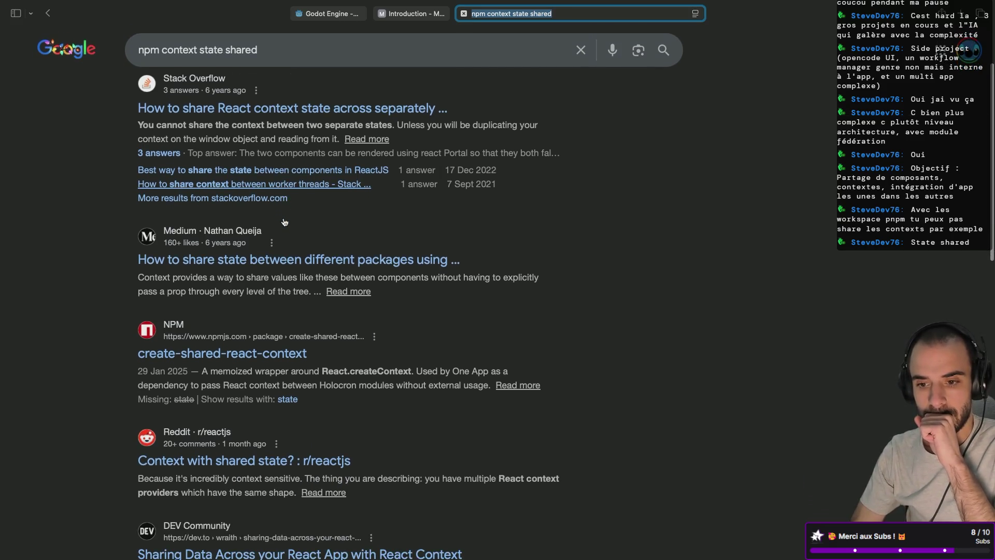
{"action": "scroll", "coordinate": [284, 221], "scroll_direction": "down", "scroll_amount": 1}
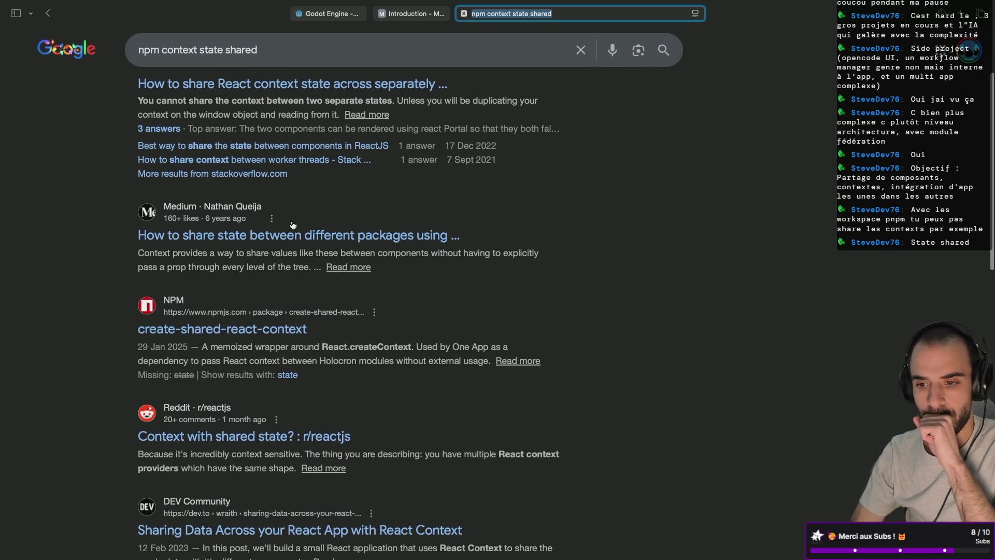
{"action": "left_click", "coordinate": [410, 242]}
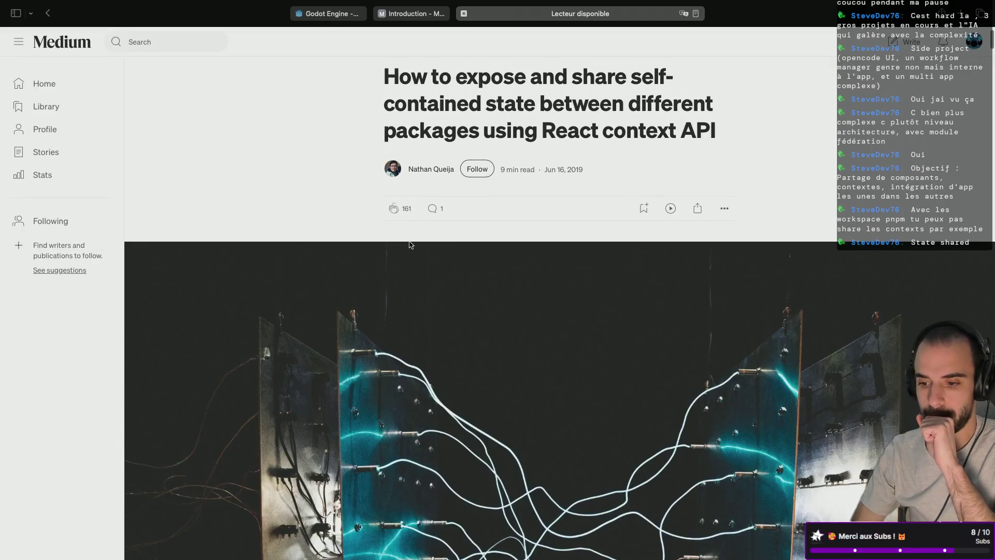
Step: Read the opening of the Medium article on sharing React context state between packages
{"action": "scroll", "coordinate": [410, 244], "scroll_direction": "down", "scroll_amount": 10}
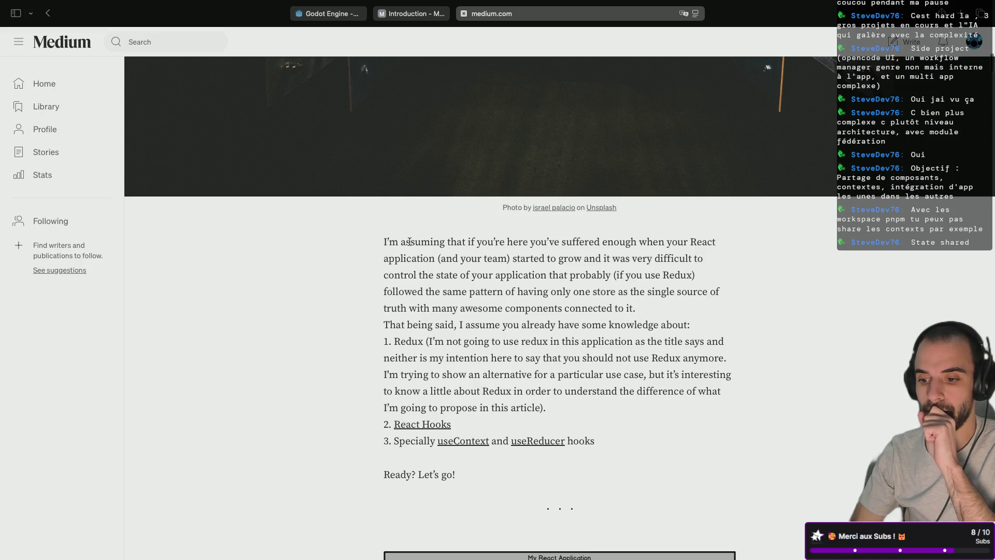
{"action": "scroll", "coordinate": [410, 241], "scroll_direction": "down", "scroll_amount": 1}
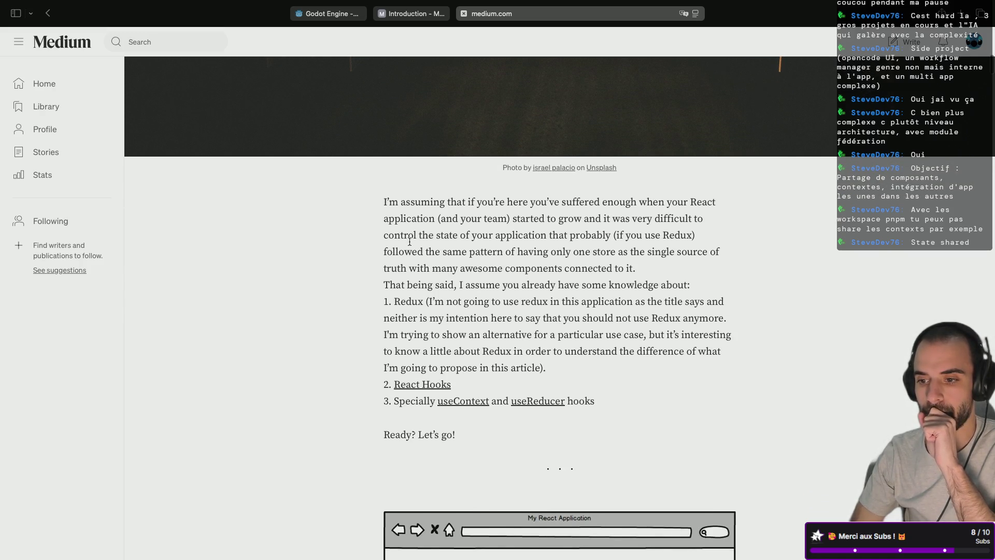
{"action": "scroll", "coordinate": [410, 242], "scroll_direction": "down", "scroll_amount": 8}
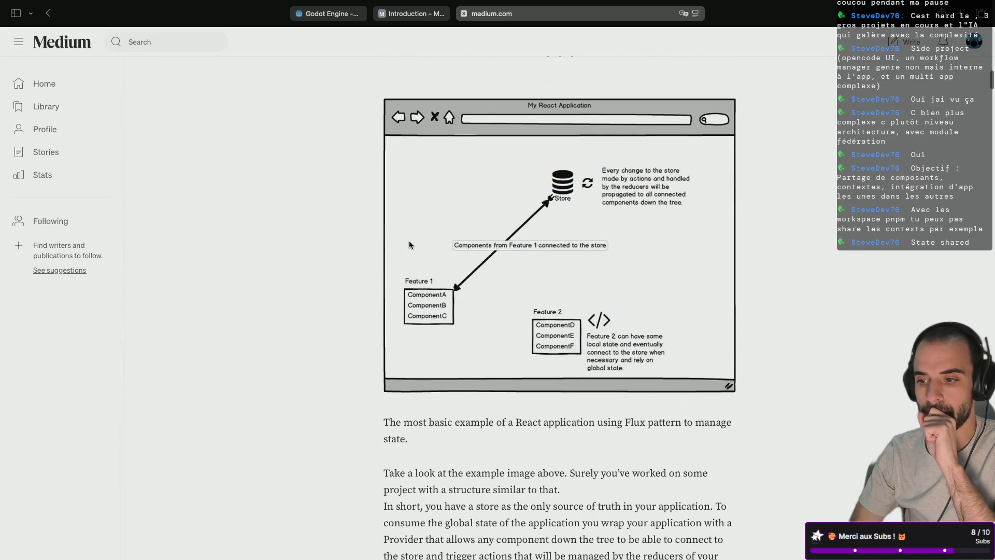
{"action": "scroll", "coordinate": [409, 244], "scroll_direction": "up", "scroll_amount": 1}
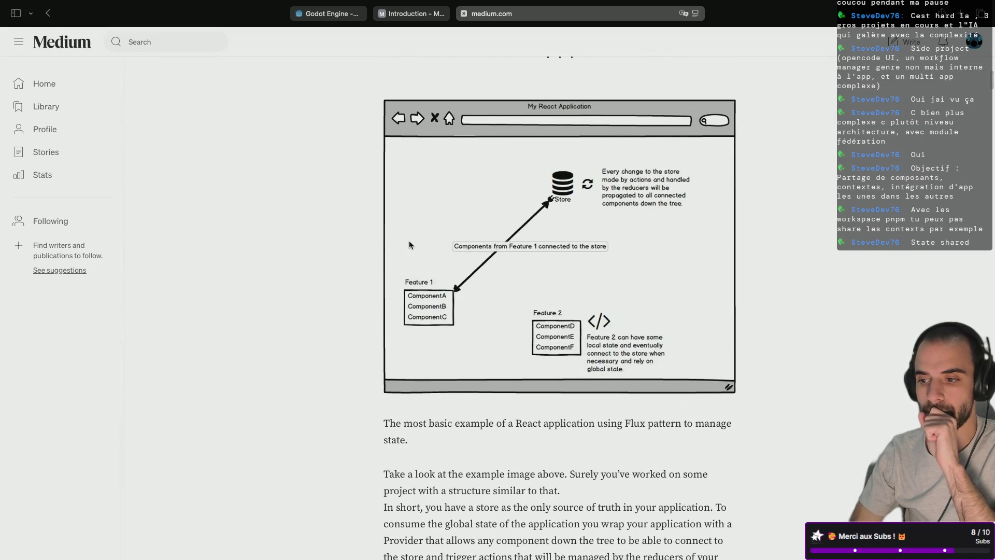
{"action": "scroll", "coordinate": [410, 241], "scroll_direction": "down", "scroll_amount": 2}
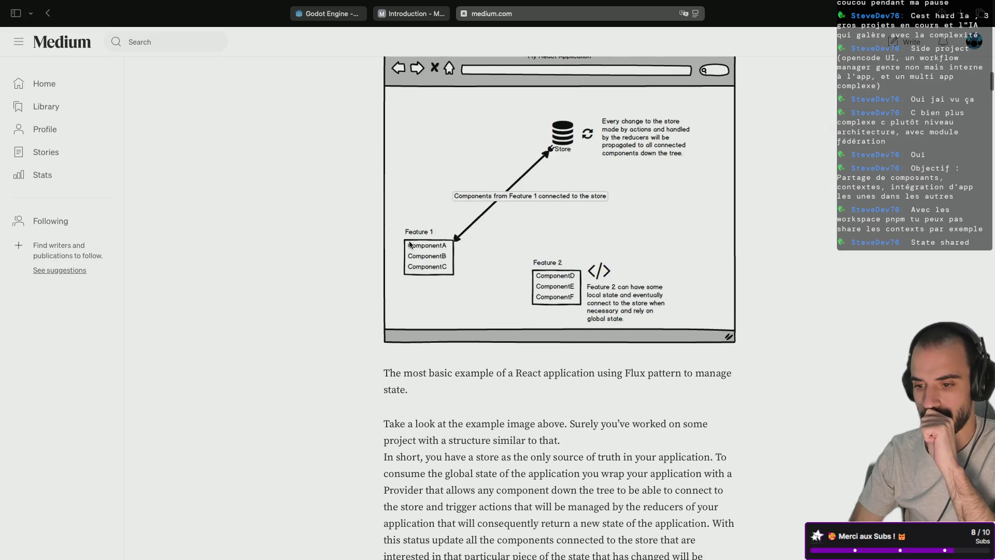
{"action": "scroll", "coordinate": [409, 244], "scroll_direction": "down", "scroll_amount": 2}
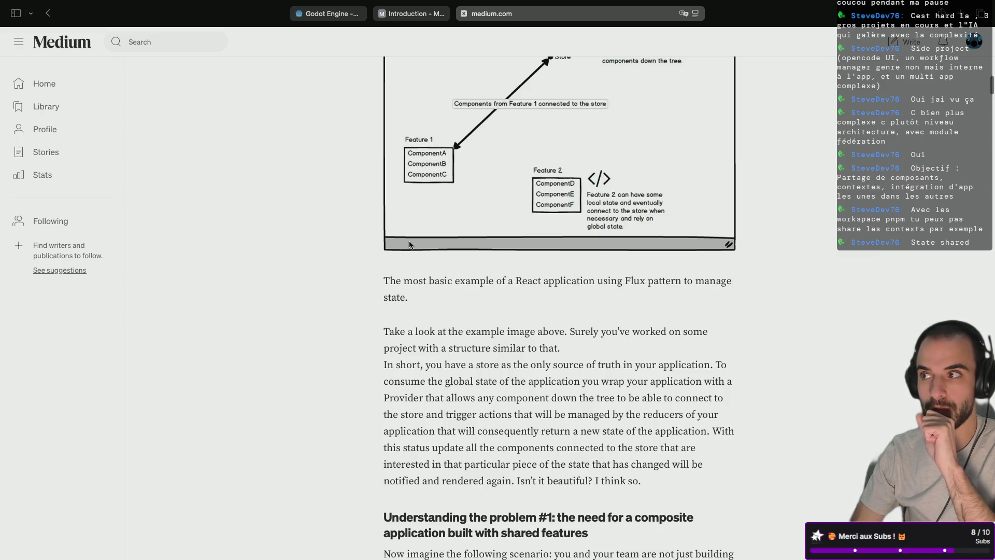
{"action": "scroll", "coordinate": [408, 245], "scroll_direction": "down", "scroll_amount": 2}
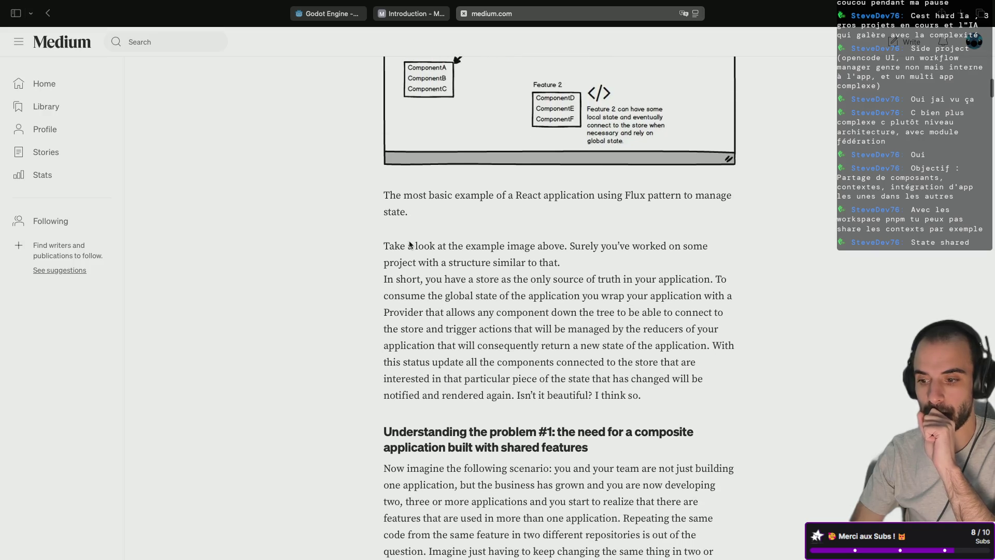
Step: Enlarge the article text, read on past the first diagrams, and close the Medium tab
{"action": "key", "text": "super+equal"}
{"action": "key", "text": "super+equal"}
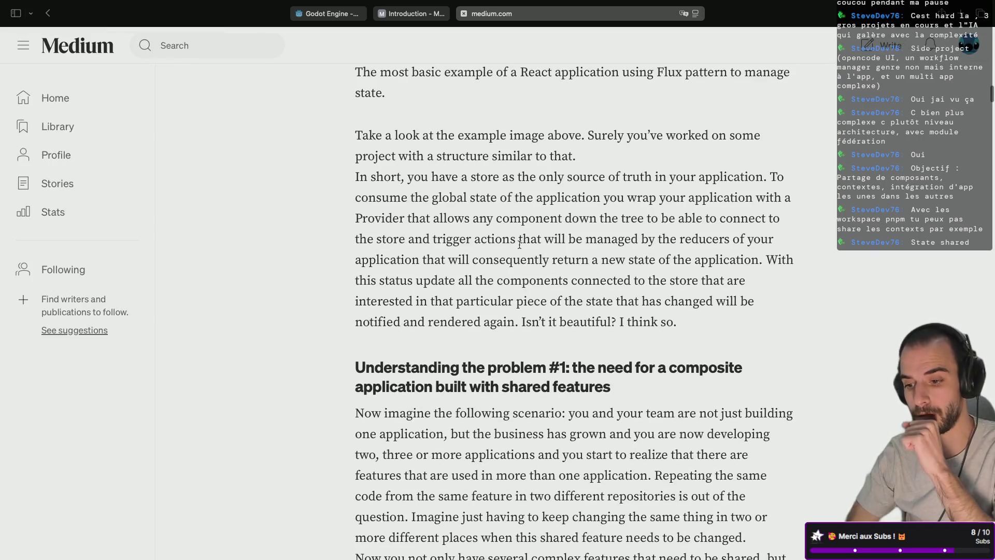
{"action": "scroll", "coordinate": [519, 245], "scroll_direction": "down", "scroll_amount": 3}
{"action": "scroll", "coordinate": [520, 244], "scroll_direction": "down", "scroll_amount": 3}
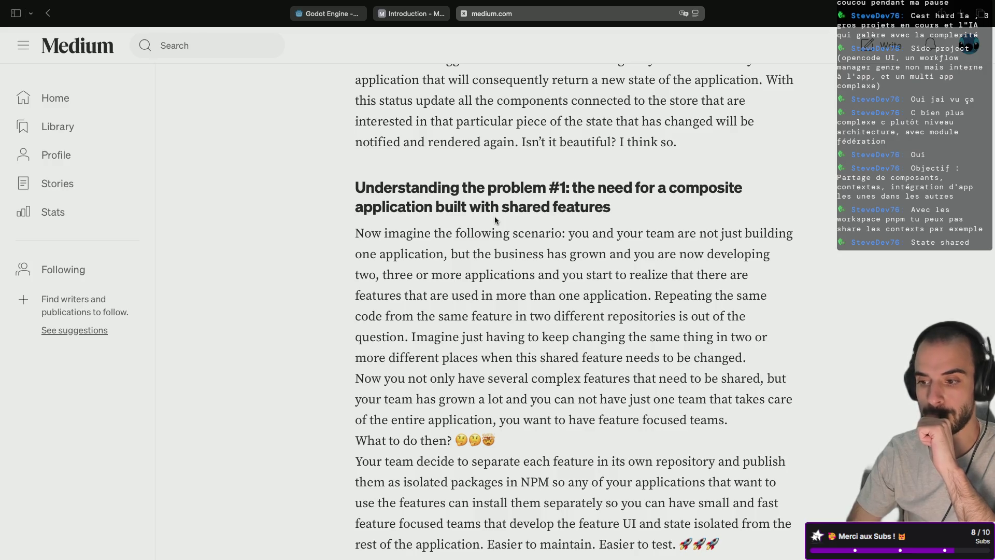
{"action": "scroll", "coordinate": [495, 221], "scroll_direction": "down", "scroll_amount": 2}
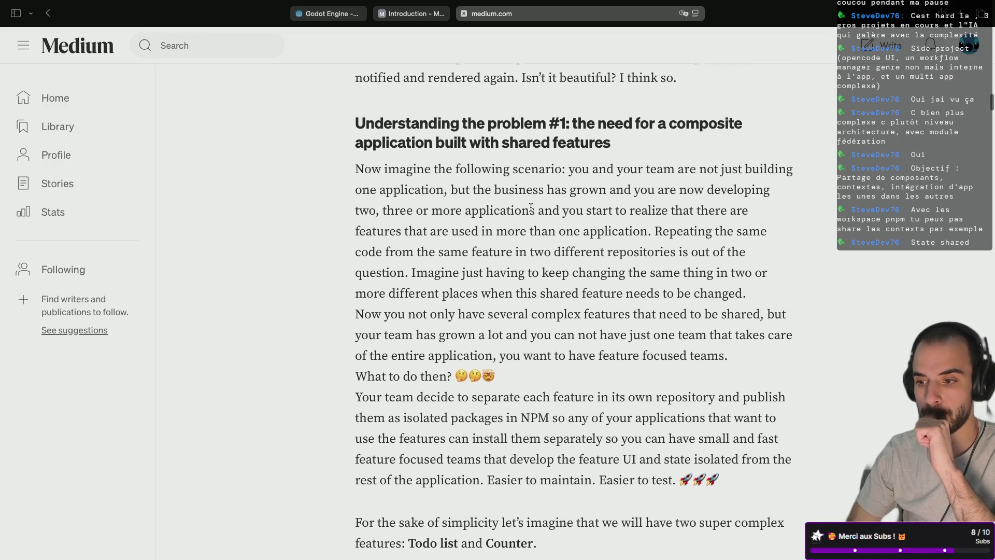
{"action": "scroll", "coordinate": [528, 208], "scroll_direction": "down", "scroll_amount": 1}
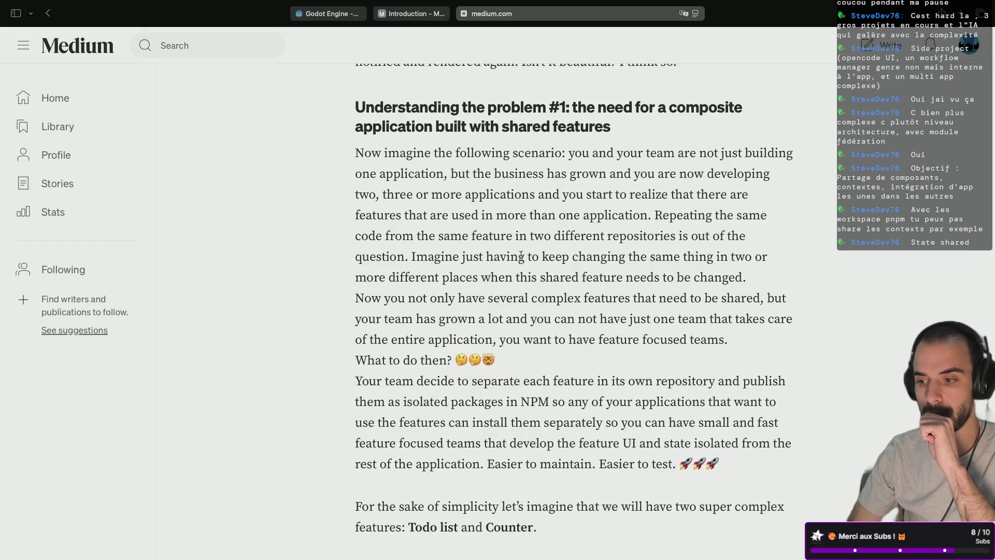
{"action": "scroll", "coordinate": [521, 254], "scroll_direction": "down", "scroll_amount": 3}
{"action": "scroll", "coordinate": [521, 254], "scroll_direction": "down", "scroll_amount": 2}
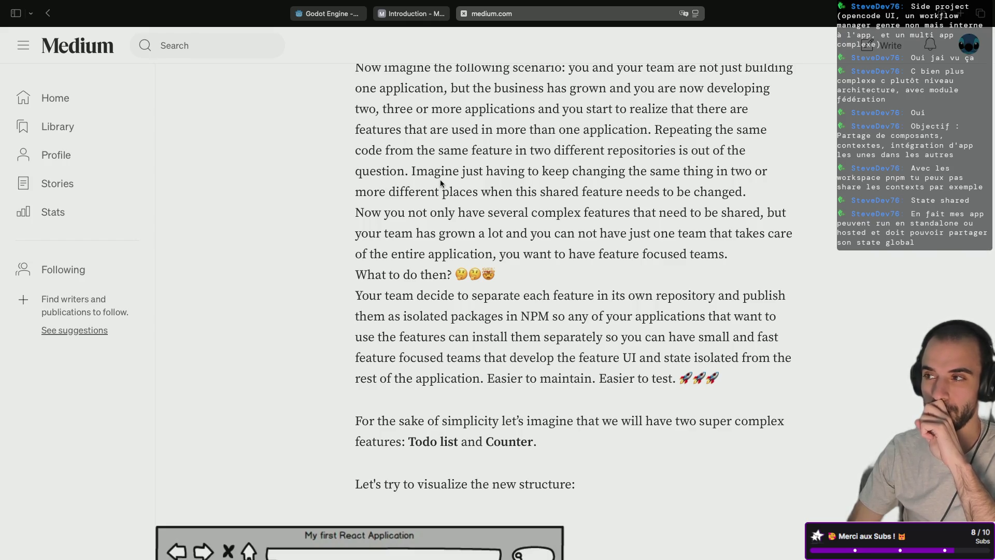
{"action": "scroll", "coordinate": [440, 180], "scroll_direction": "down", "scroll_amount": 3}
{"action": "scroll", "coordinate": [407, 230], "scroll_direction": "up", "scroll_amount": 3}
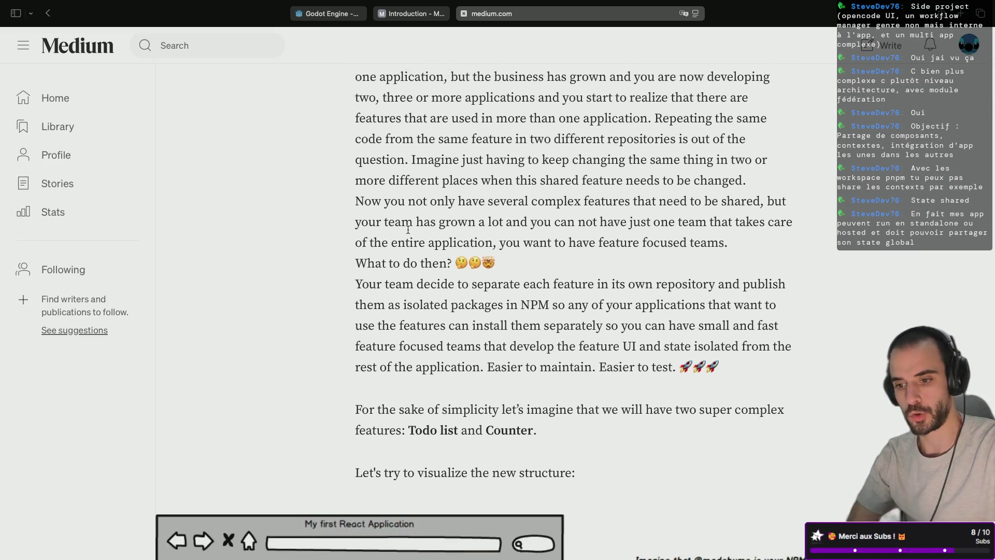
{"action": "scroll", "coordinate": [468, 198], "scroll_direction": "down", "scroll_amount": 5}
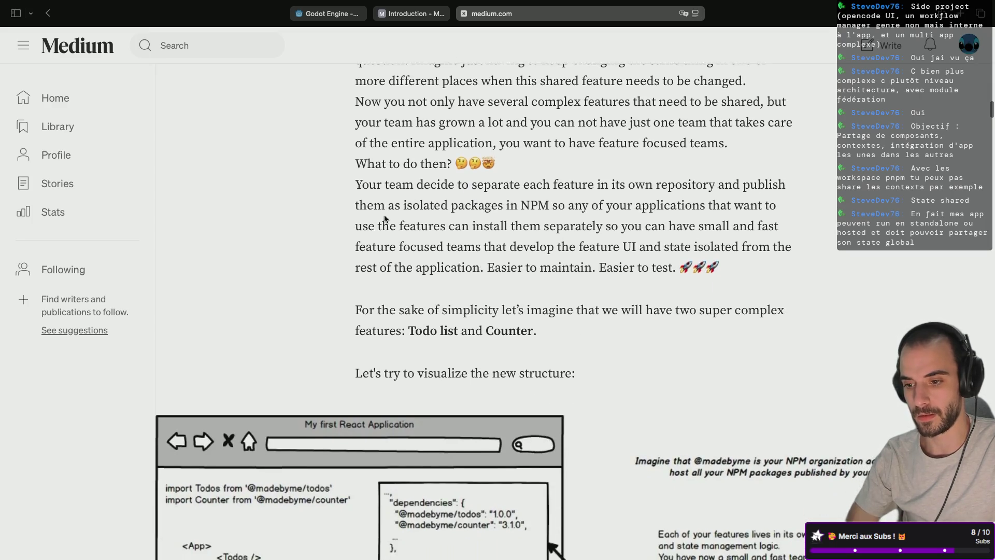
{"action": "scroll", "coordinate": [385, 215], "scroll_direction": "up", "scroll_amount": 1}
{"action": "scroll", "coordinate": [385, 216], "scroll_direction": "down", "scroll_amount": 7}
{"action": "scroll", "coordinate": [385, 217], "scroll_direction": "up", "scroll_amount": 6}
{"action": "scroll", "coordinate": [385, 218], "scroll_direction": "down", "scroll_amount": 3}
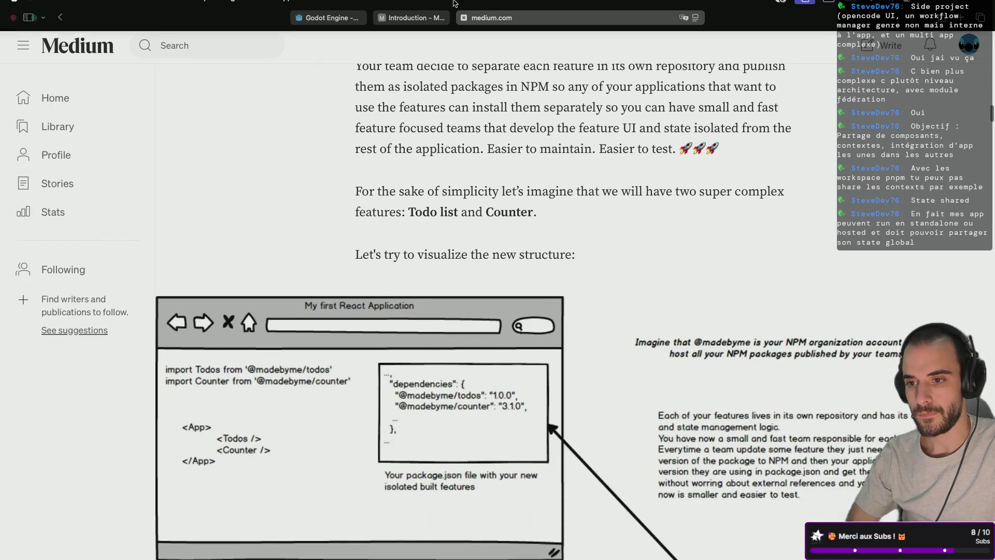
{"action": "left_click", "coordinate": [464, 26]}
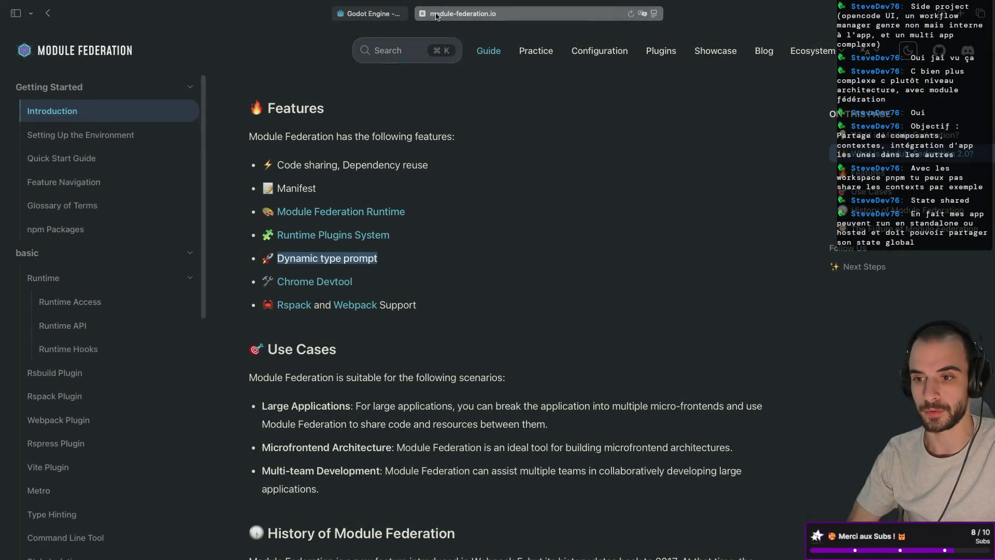
Step: Bring up the godotengine.org tab, then switch Spaces back to spawner.gd in Godot
{"action": "left_click", "coordinate": [368, 13]}
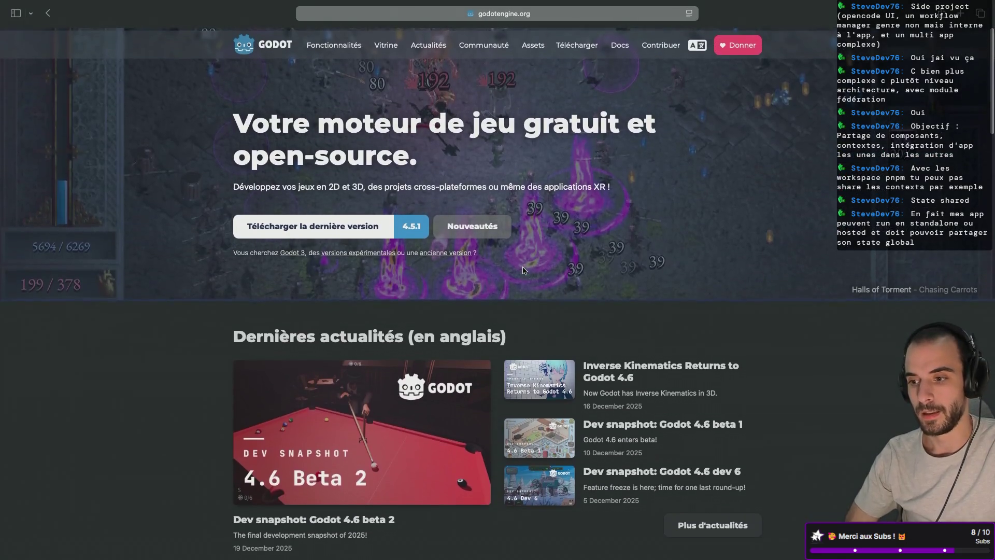
{"action": "key", "text": "super+Tab"}
{"action": "key", "text": "ctrl+Left"}
{"action": "key", "text": "ctrl+Left"}
{"action": "key", "text": "ctrl+Left"}
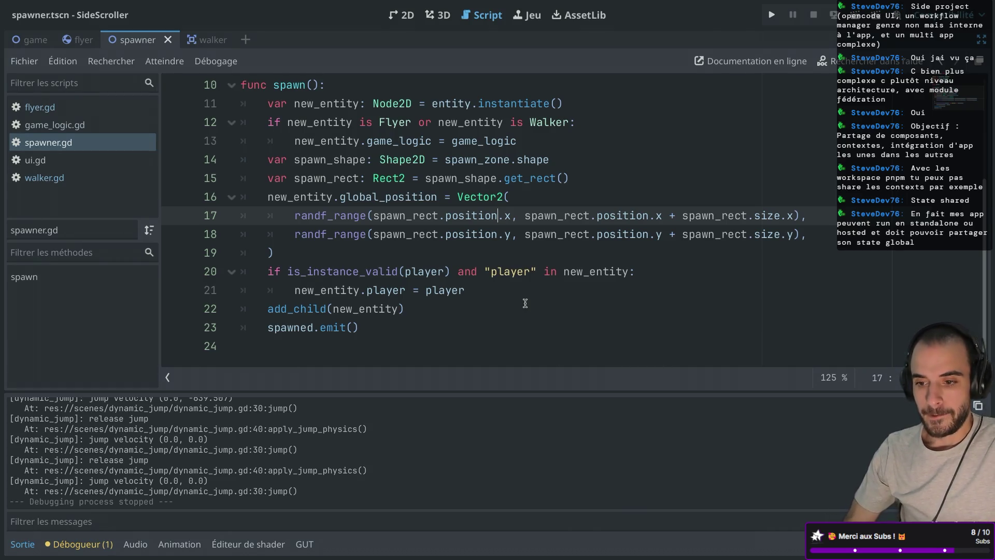
{"action": "mouse_move", "coordinate": [443, 233]}
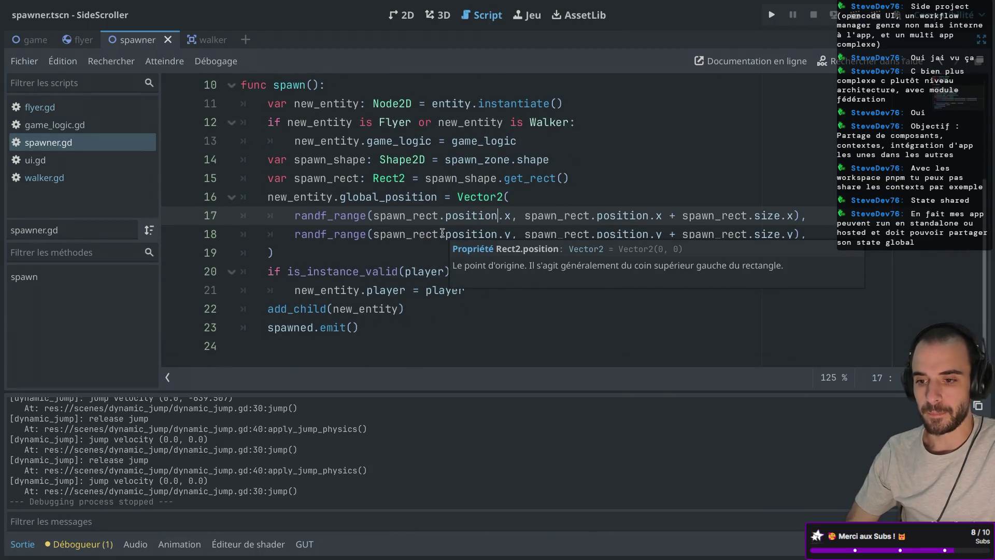
{"action": "scroll", "coordinate": [375, 242], "scroll_direction": "up", "scroll_amount": 3}
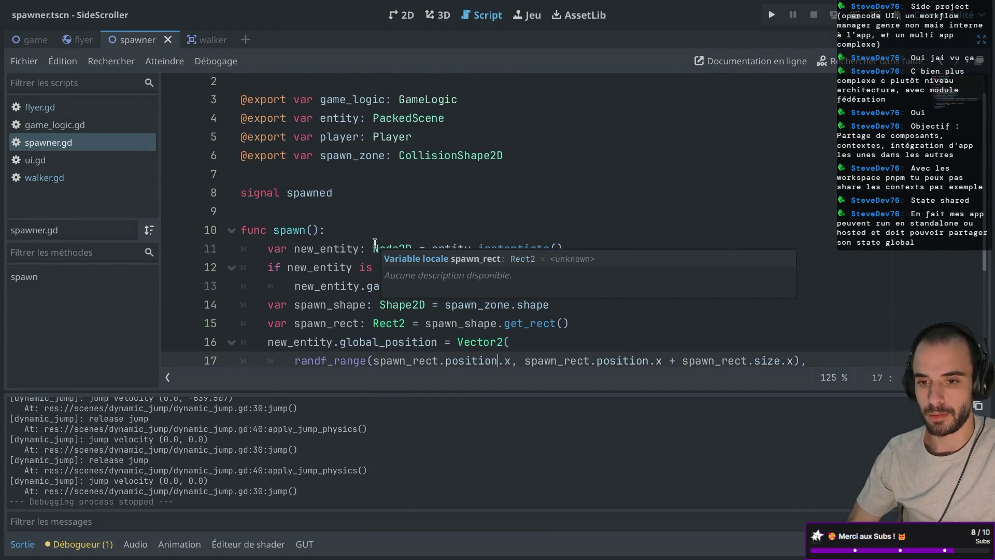
{"action": "scroll", "coordinate": [382, 187], "scroll_direction": "down", "scroll_amount": 3}
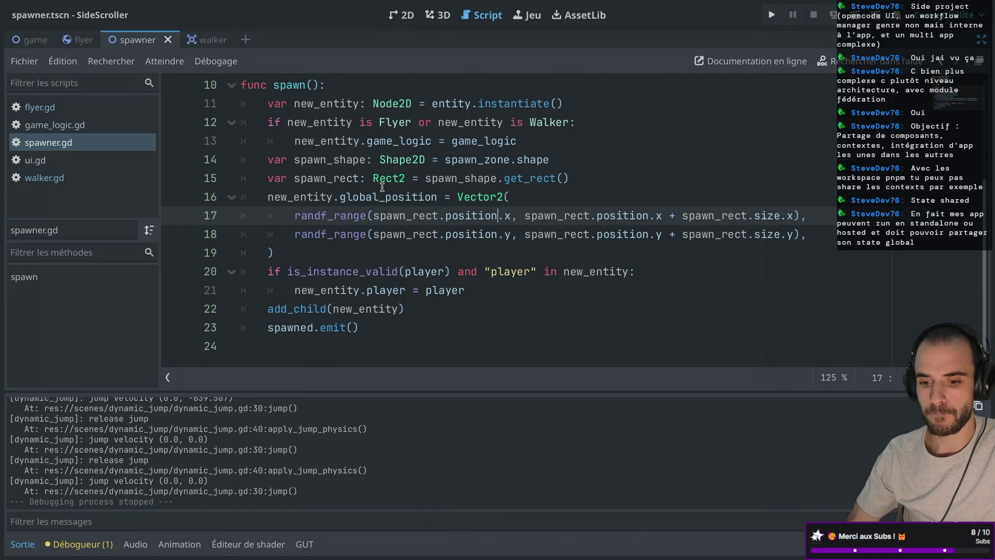
{"action": "left_click", "coordinate": [771, 16]}
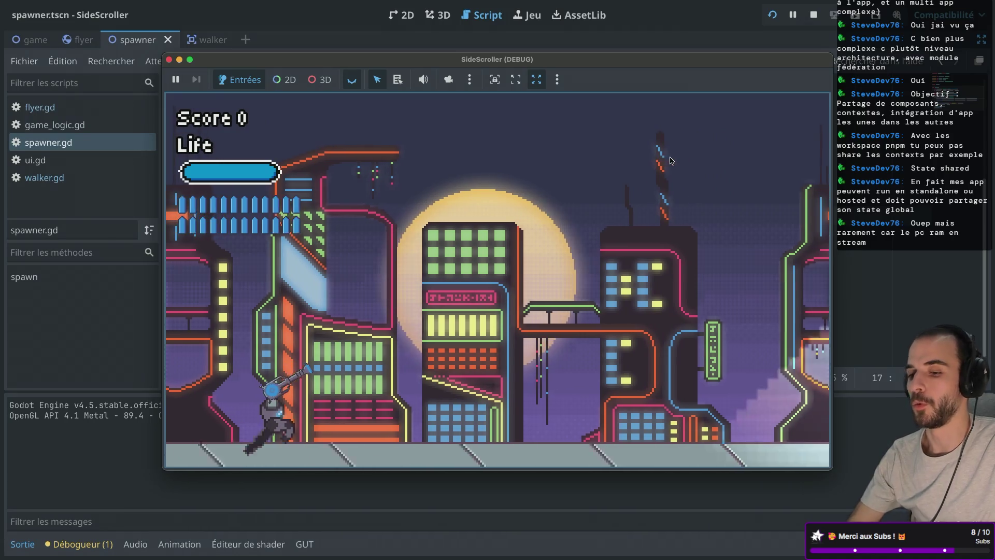
{"action": "key", "text": "space"}
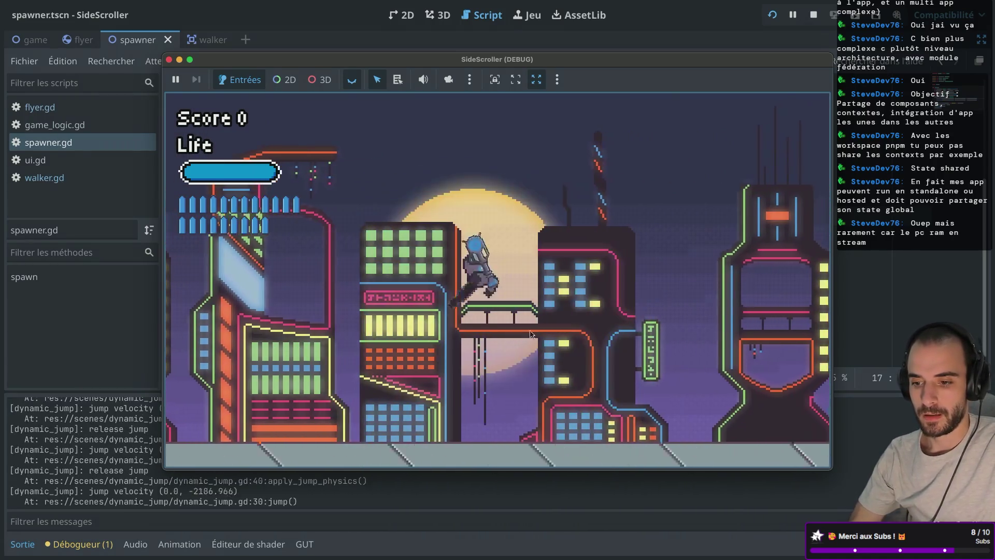
{"action": "key", "text": "d"}
{"action": "left_click", "coordinate": [580, 263]}
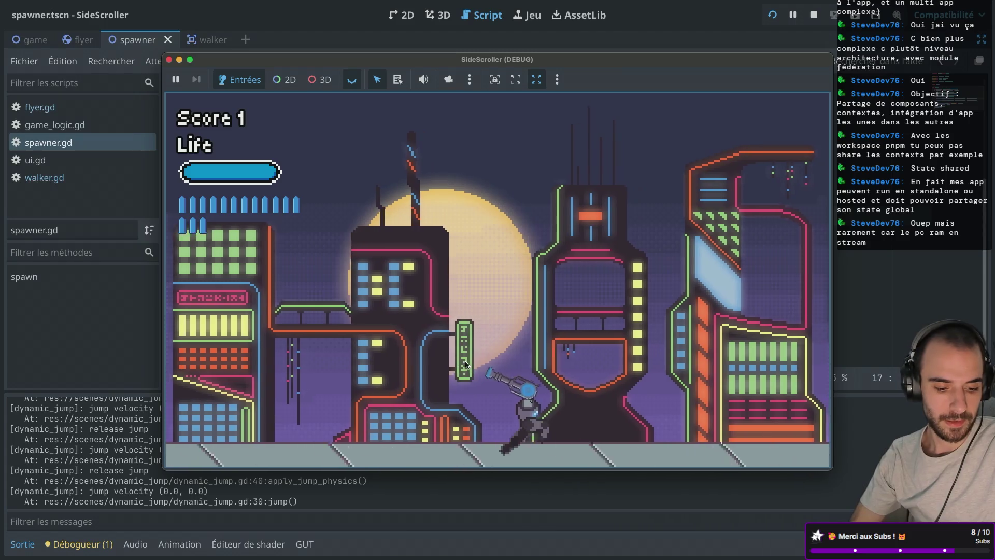
{"action": "key", "text": "space"}
{"action": "left_click", "coordinate": [470, 356]}
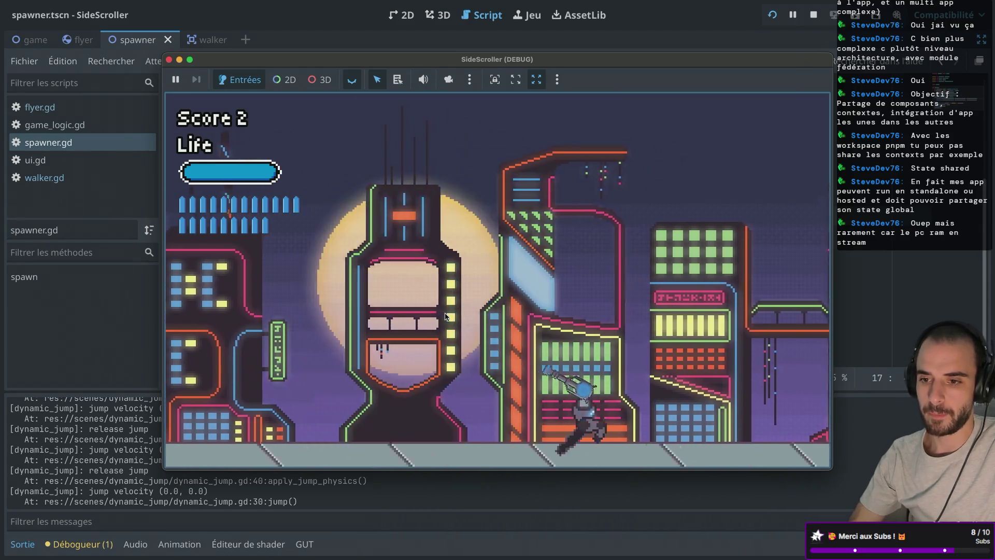
{"action": "left_click", "coordinate": [497, 233]}
{"action": "left_click", "coordinate": [496, 199]}
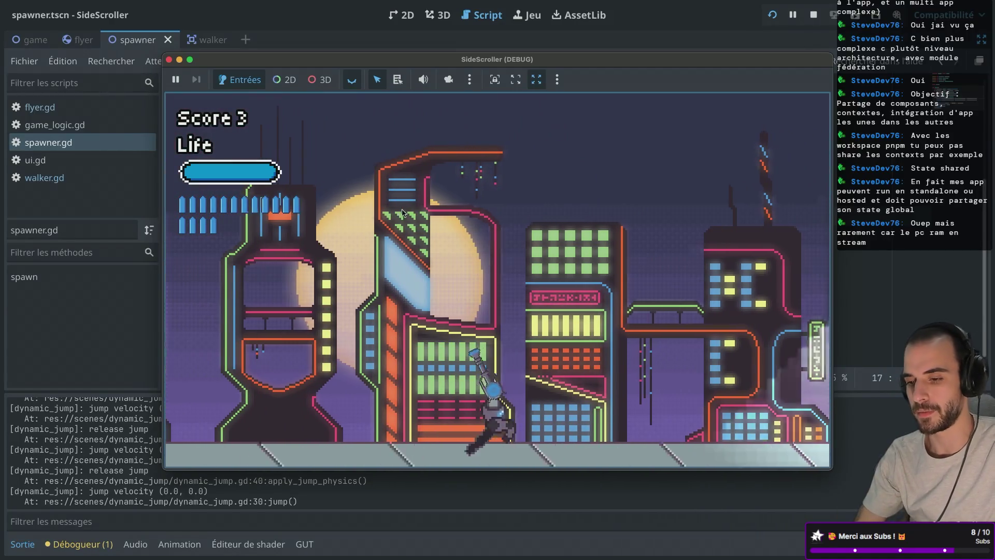
{"action": "left_click", "coordinate": [492, 218]}
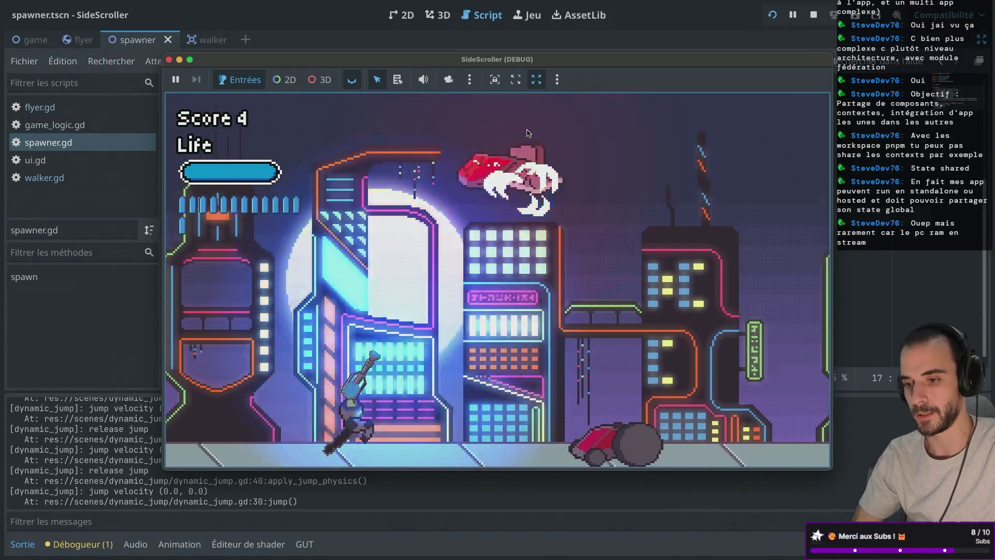
{"action": "left_click", "coordinate": [318, 381]}
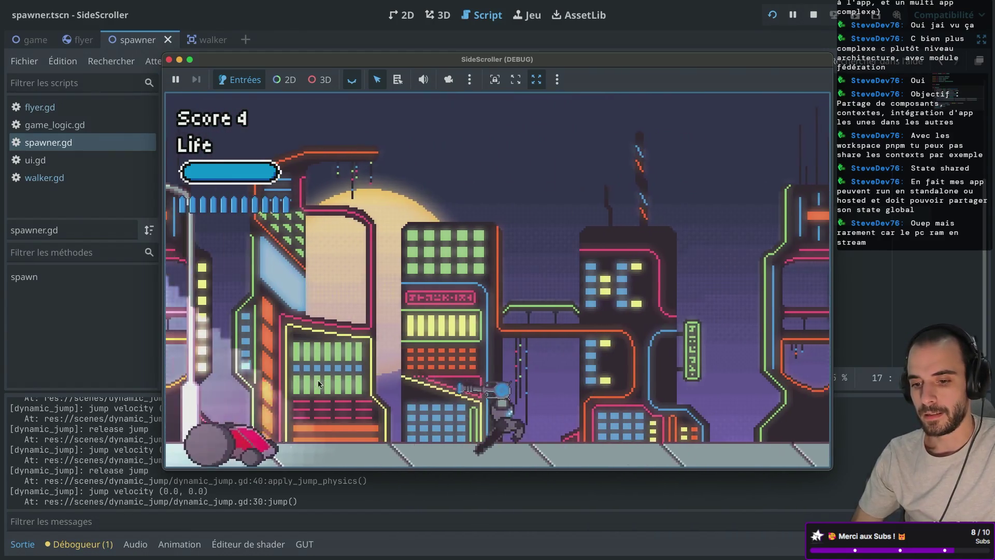
{"action": "left_click", "coordinate": [349, 430]}
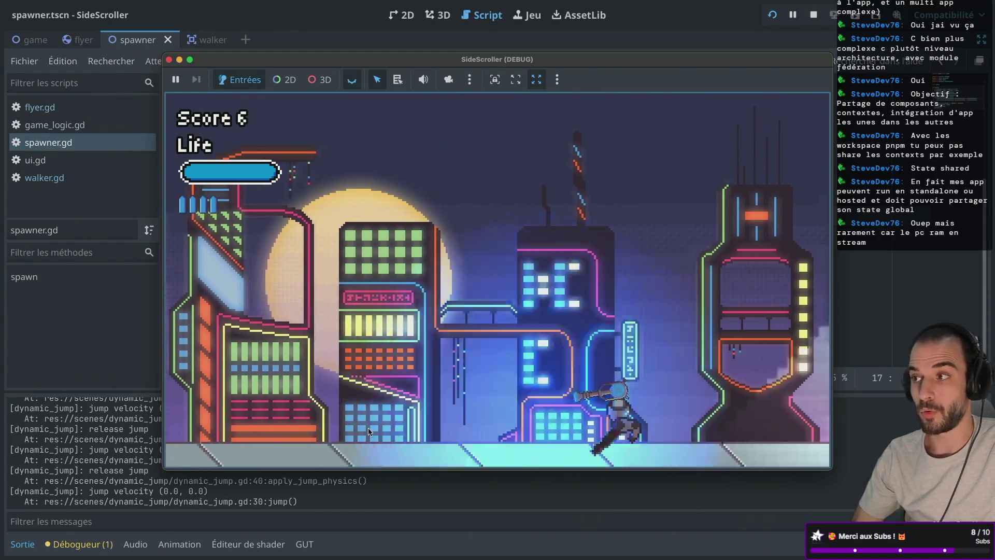
{"action": "key", "text": "space"}
{"action": "left_click", "coordinate": [545, 410]}
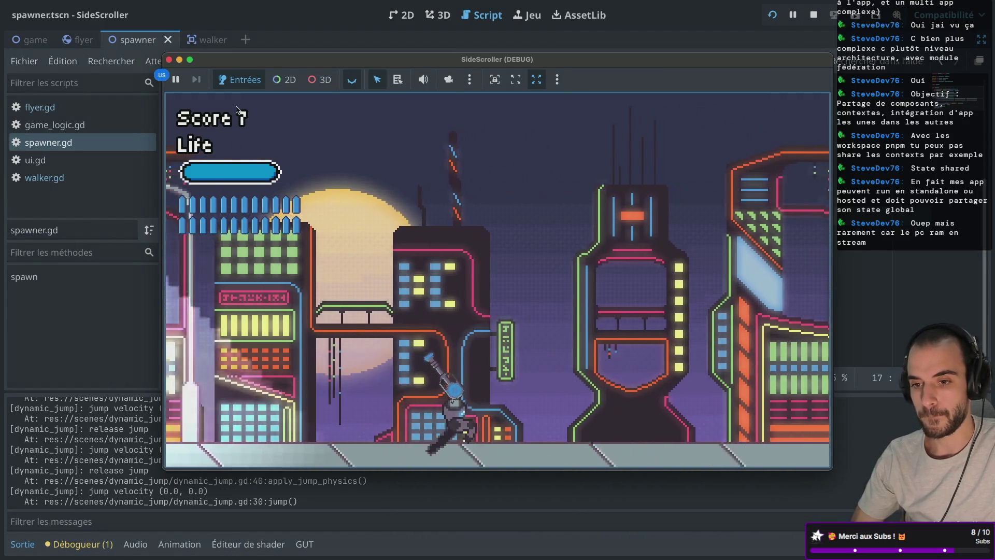
{"action": "left_click", "coordinate": [169, 61]}
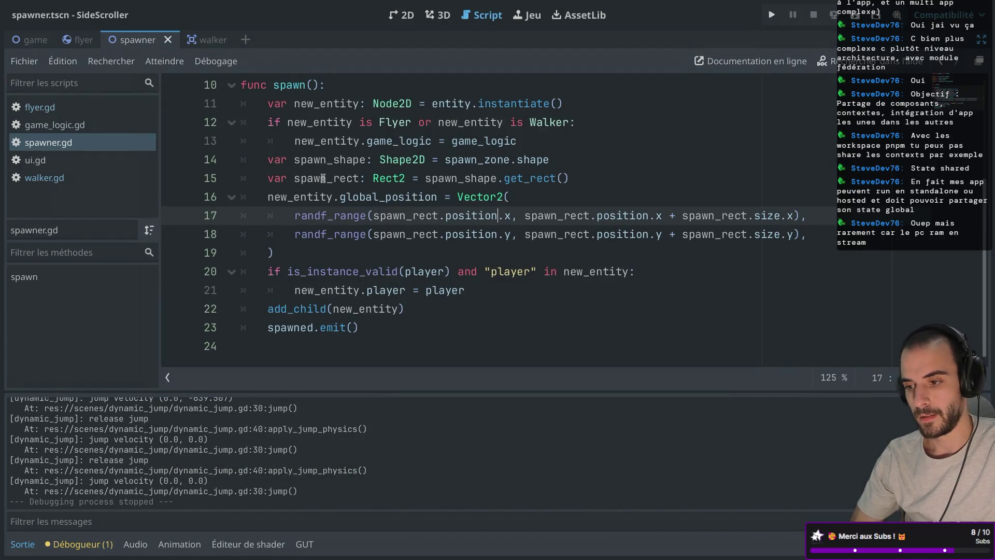
Step: Glance at the bullet_ammo sprite in Aseprite, then cycle Spaces to the empty desktop
{"action": "key", "text": "super+Tab"}
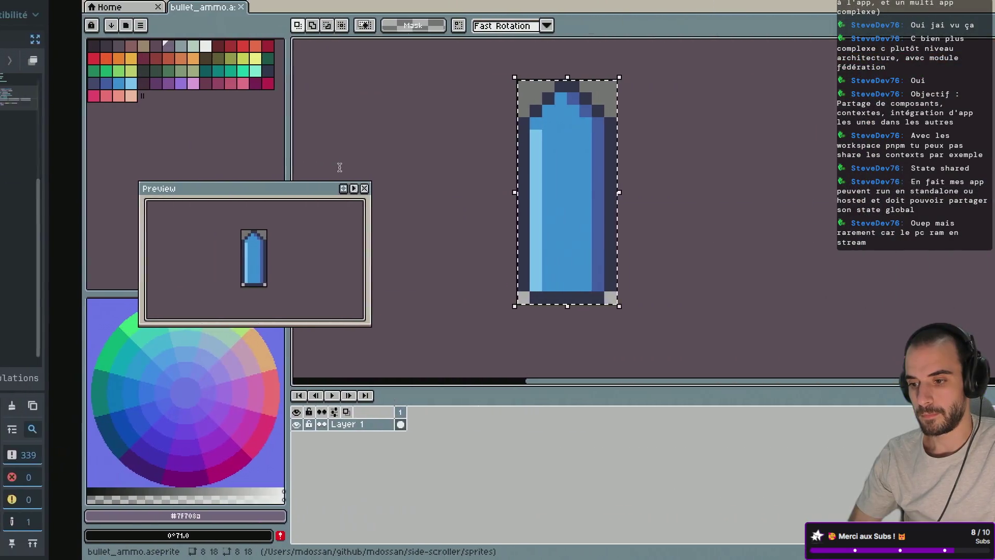
{"action": "key", "text": "super+Tab"}
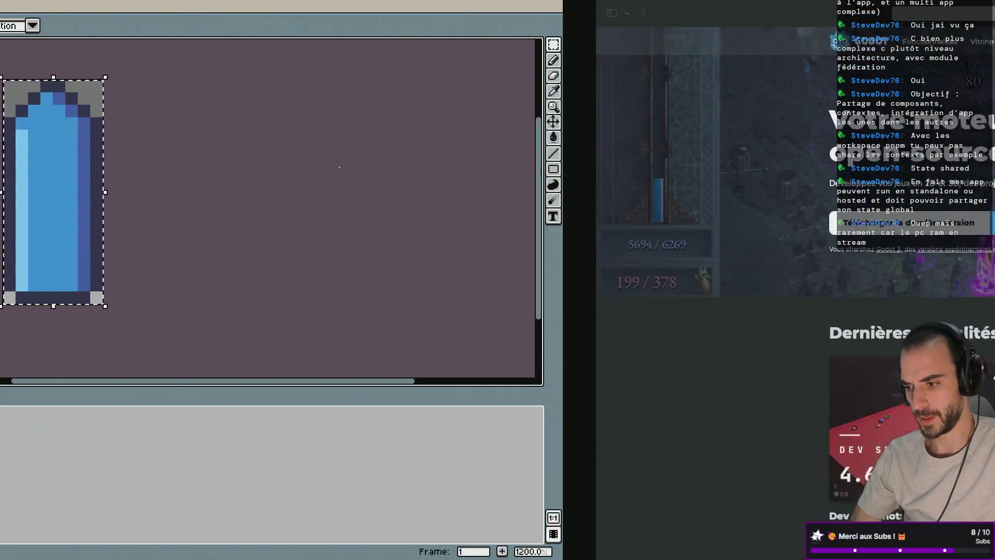
{"action": "key", "text": "super+Tab"}
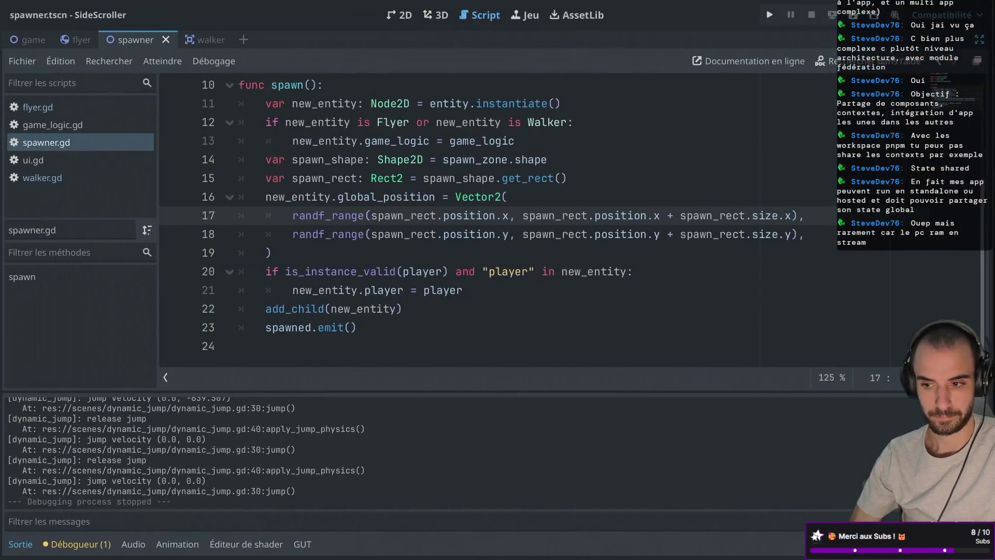
{"action": "key", "text": "ctrl+Left"}
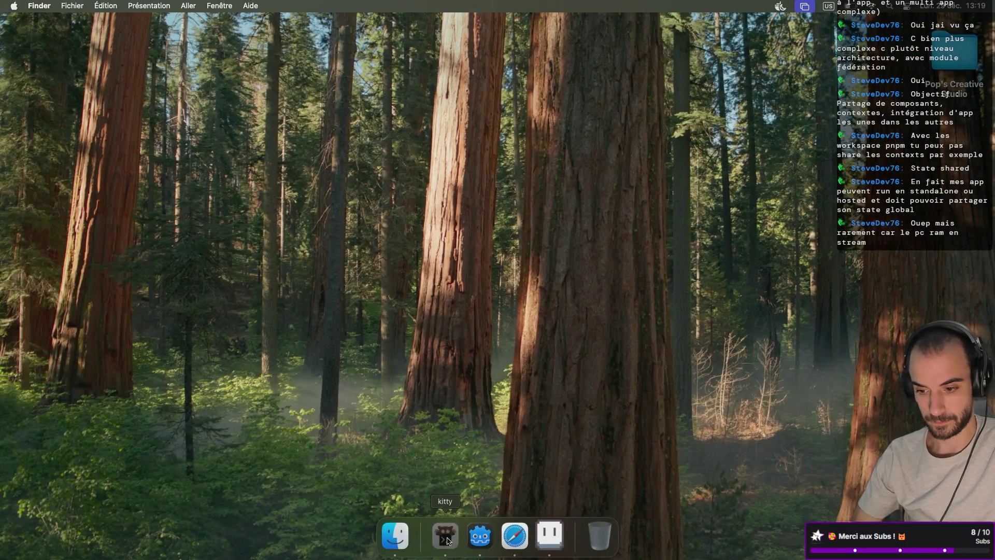
Step: List the godot-common-behaviors repository in the terminal, then return to Godot and run the game
{"action": "left_click", "coordinate": [447, 538]}
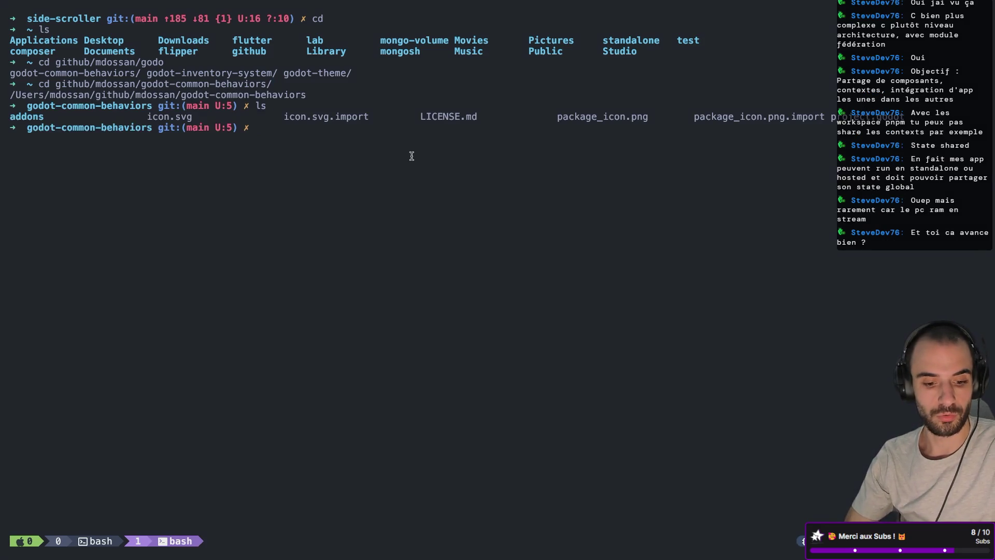
{"action": "key", "text": "super+Tab"}
{"action": "left_click", "coordinate": [773, 16]}
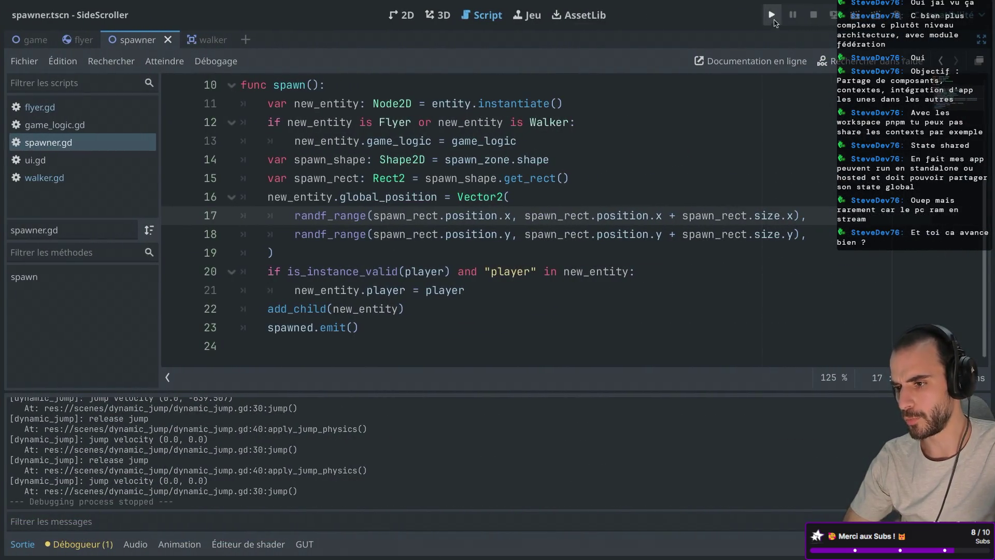
Step: Run and jump right through the first SideScroller playtest until Game Over, then restart
{"action": "key", "text": "Right"}
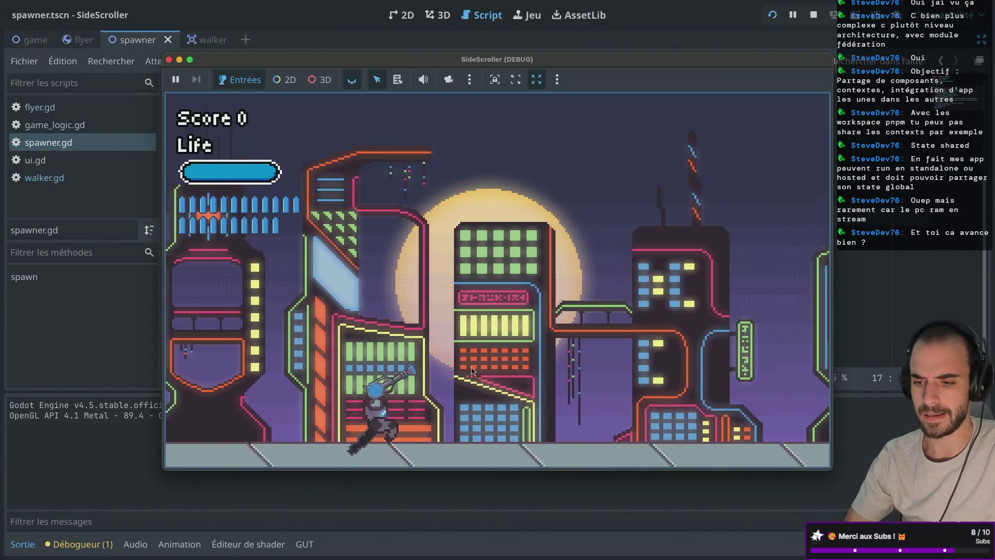
{"action": "key", "text": "space"}
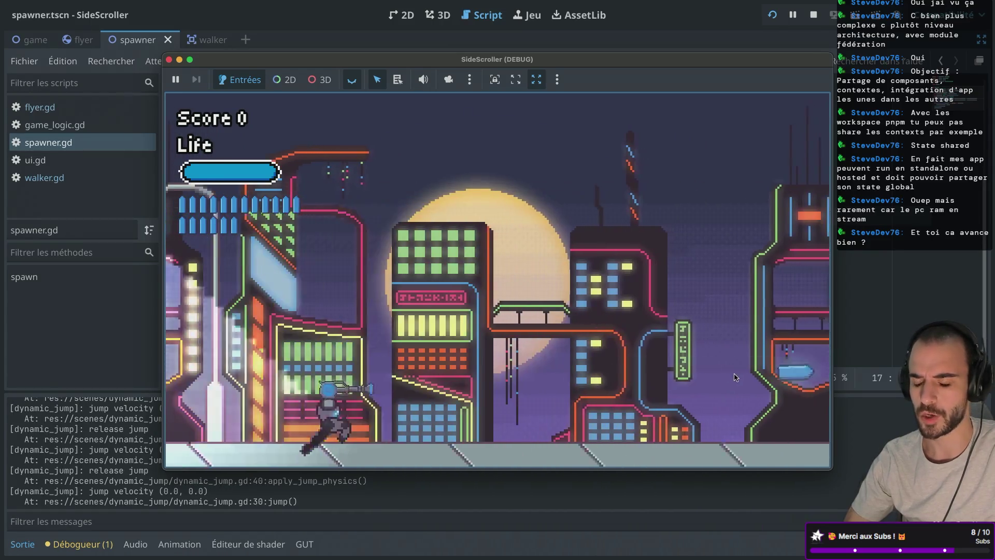
{"action": "key", "text": "Right"}
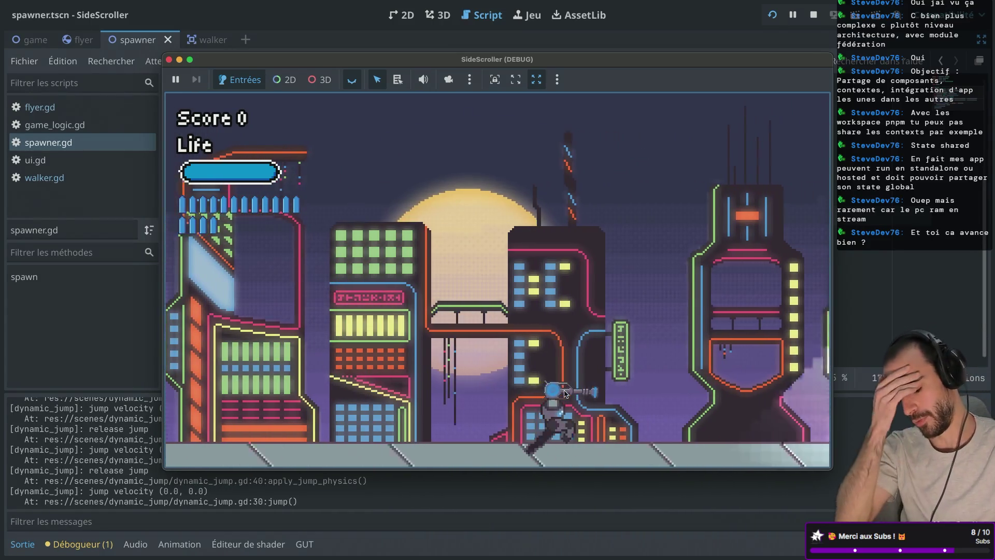
{"action": "key", "text": "Right"}
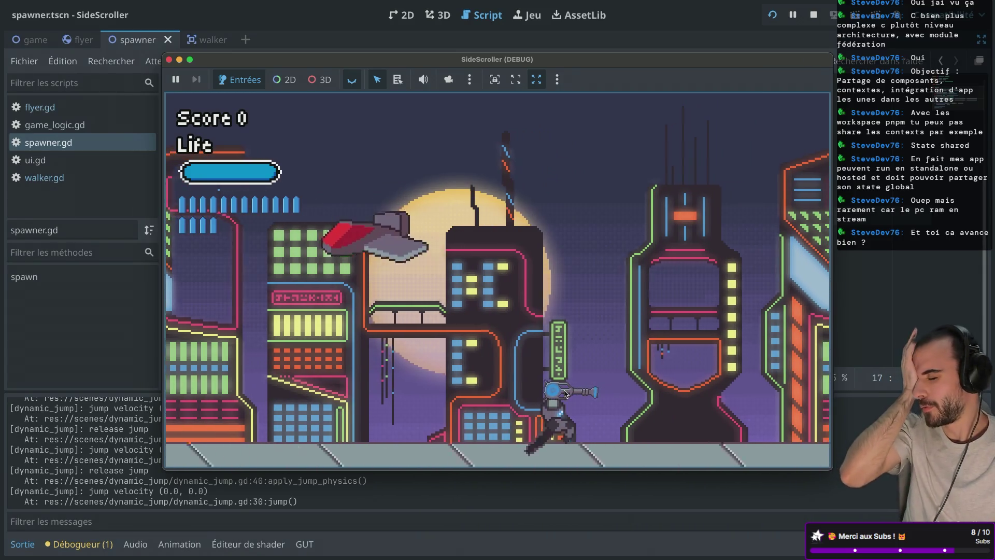
{"action": "key", "text": "Right"}
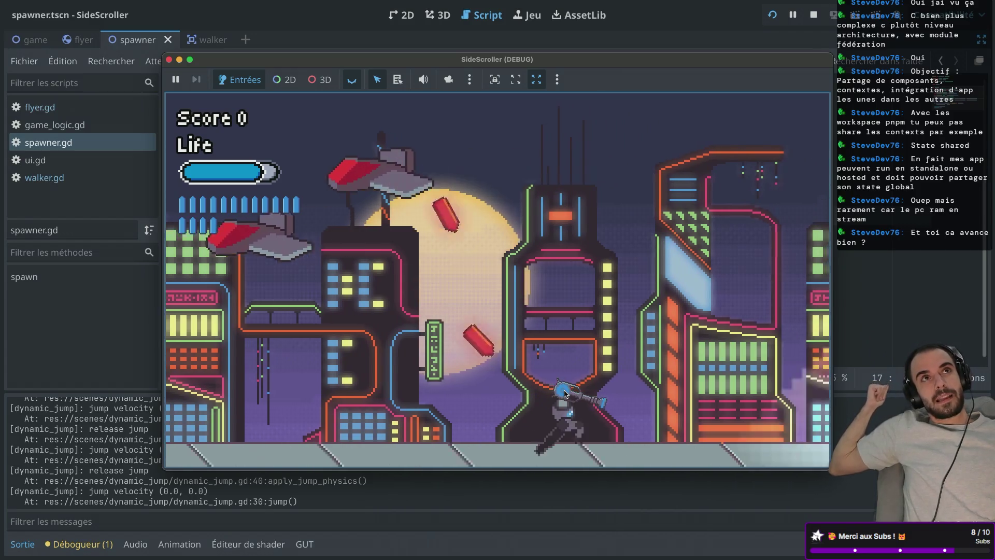
{"action": "key", "text": "Left"}
{"action": "key", "text": "Right"}
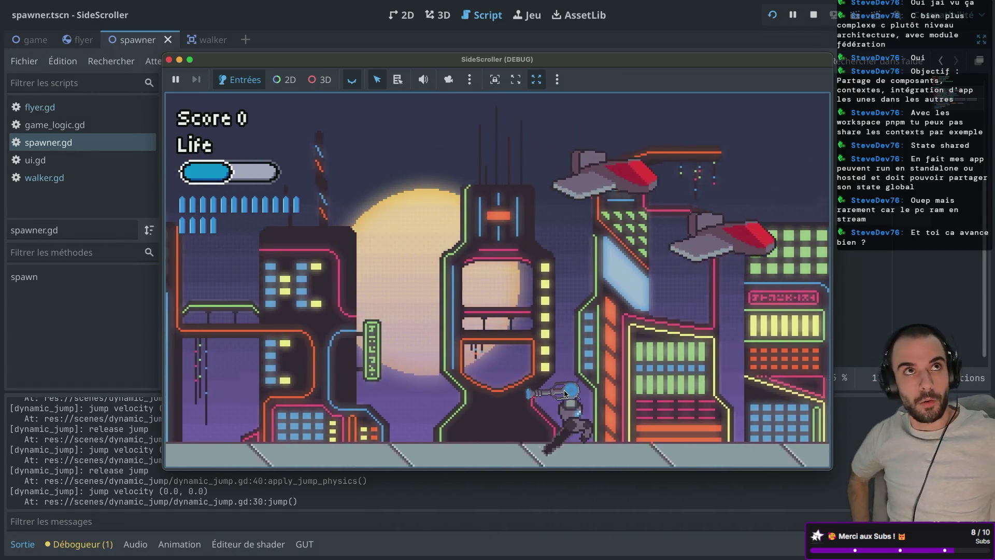
{"action": "key", "text": "Right"}
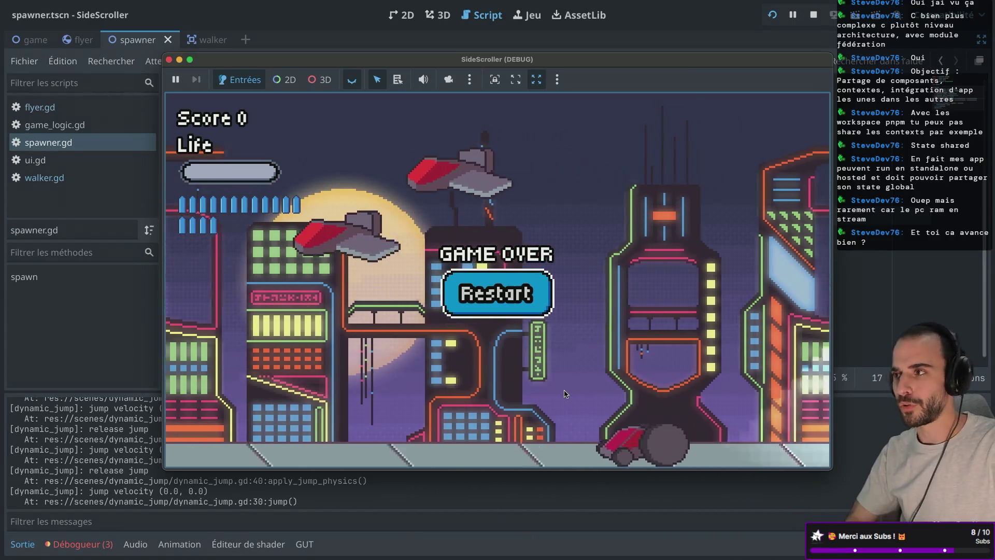
{"action": "left_click", "coordinate": [494, 291]}
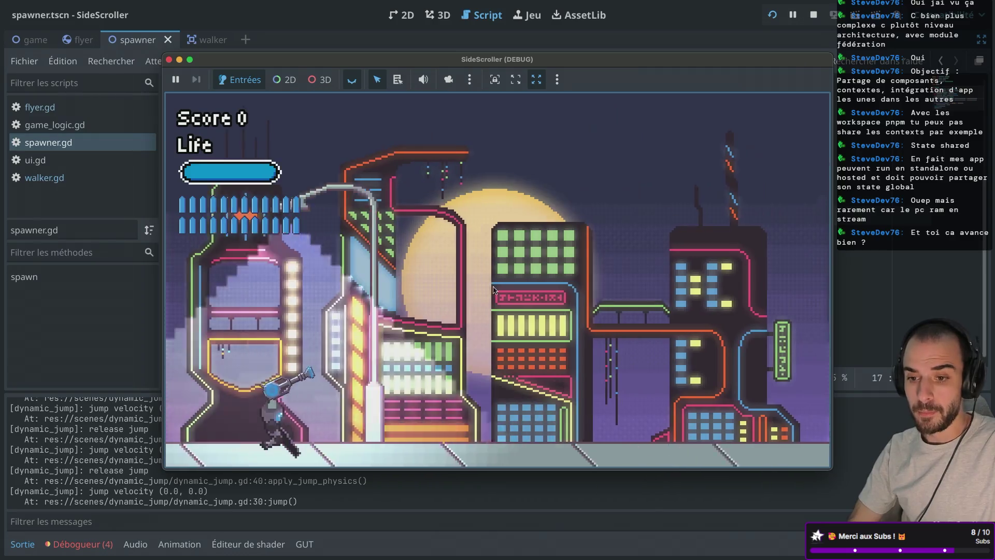
Step: Play a second run using the grapple and blasts until Game Over, restart, then stop debugging
{"action": "key", "text": "Right"}
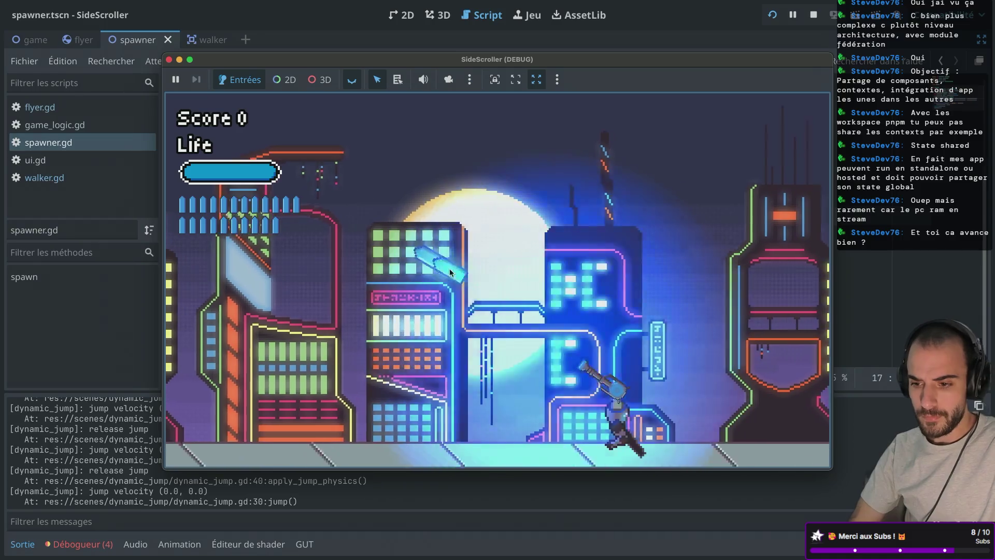
{"action": "left_click", "coordinate": [474, 259]}
{"action": "key", "text": "Right"}
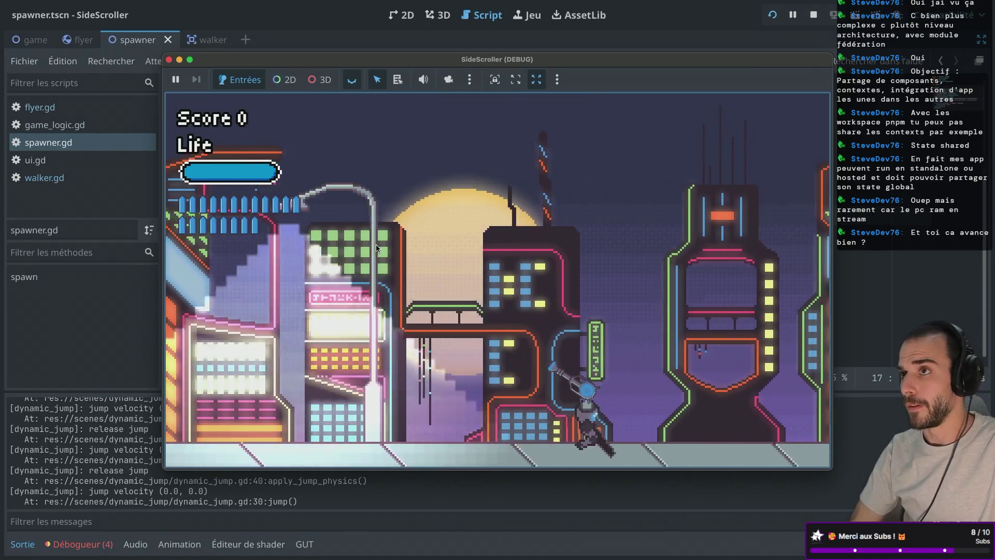
{"action": "key", "text": "Right"}
{"action": "left_click", "coordinate": [481, 458]}
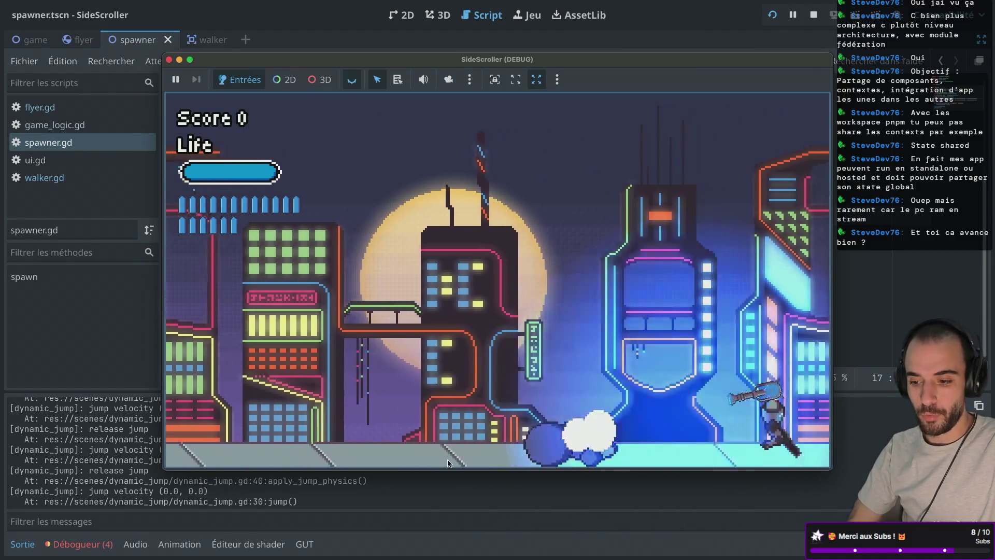
{"action": "key", "text": "Right"}
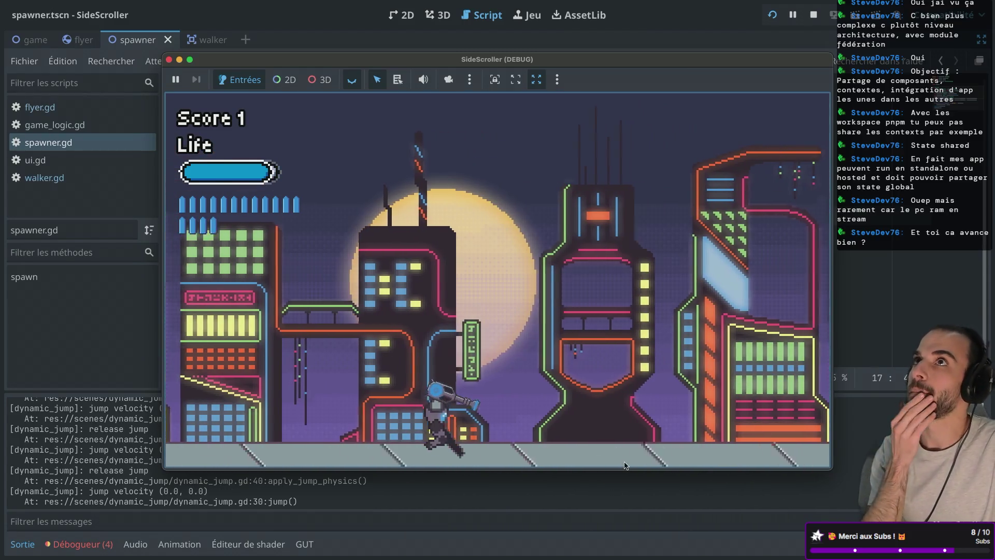
{"action": "key", "text": "Right"}
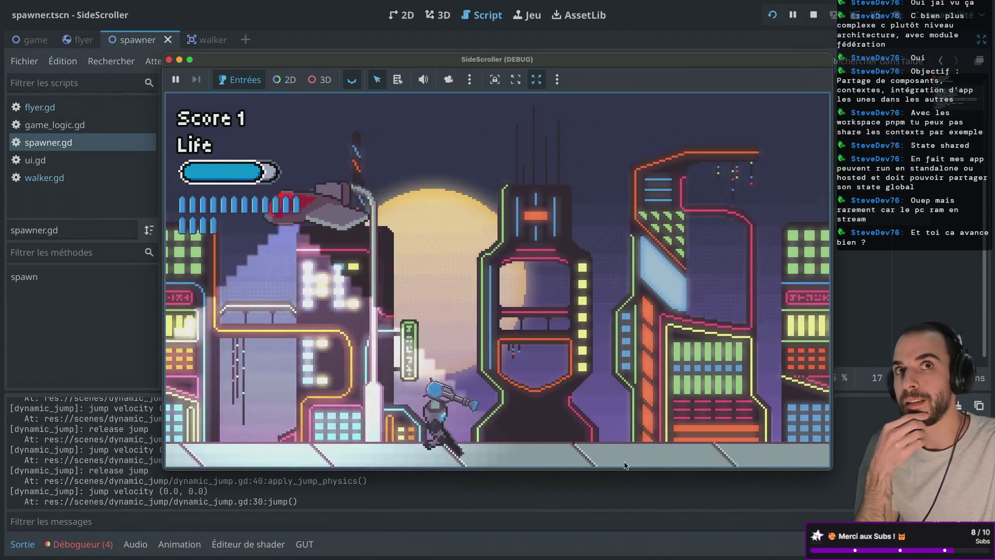
{"action": "key", "text": "Right"}
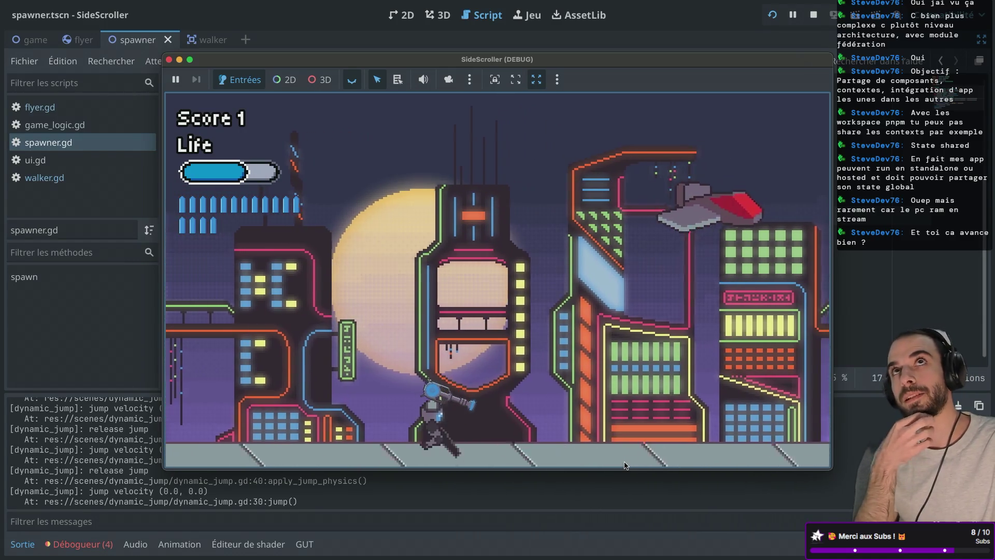
{"action": "key", "text": "Right"}
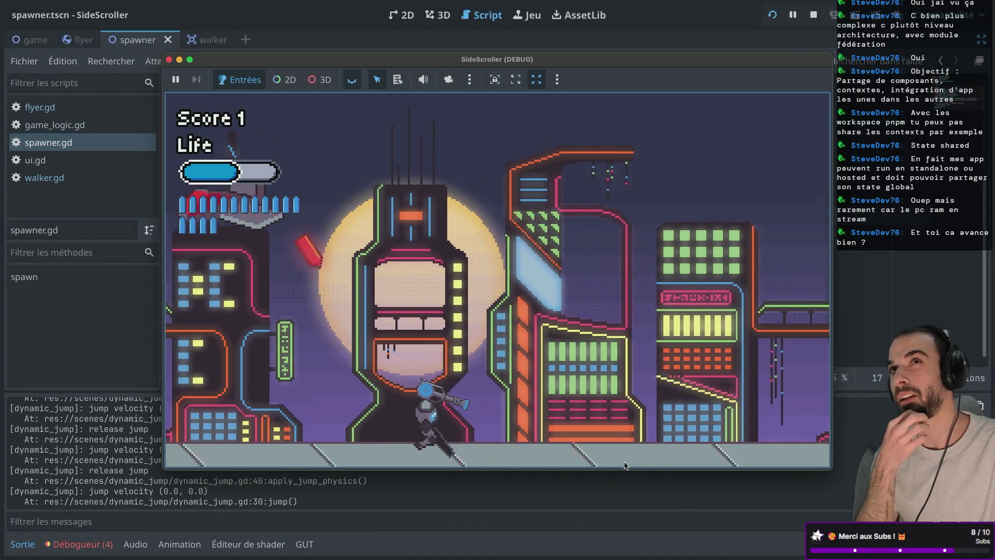
{"action": "key", "text": "Right"}
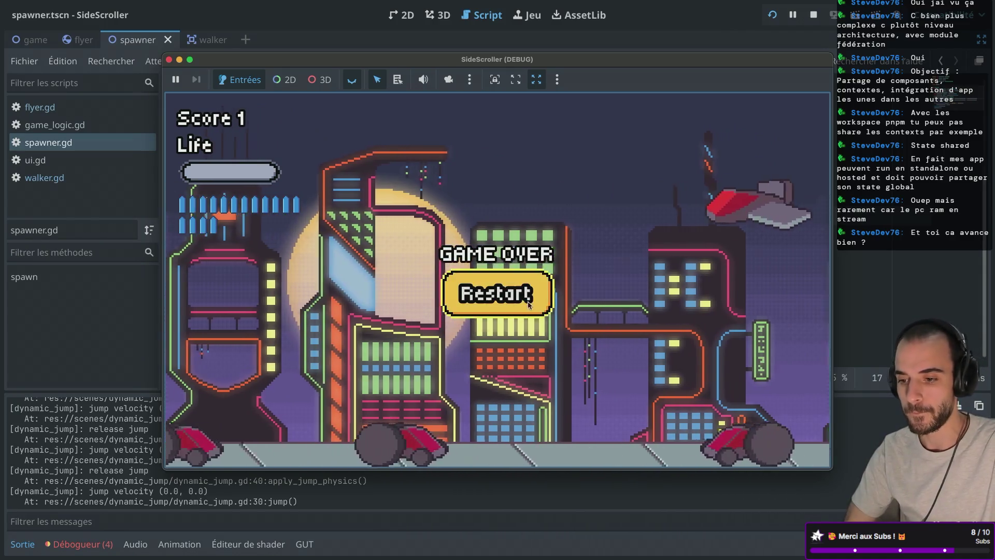
{"action": "left_click", "coordinate": [501, 305]}
{"action": "key", "text": "Right"}
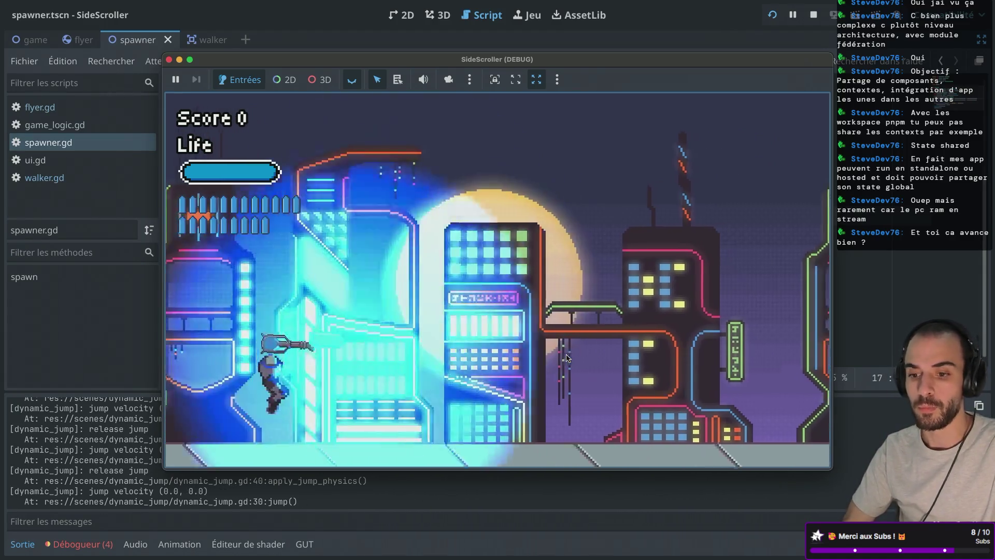
{"action": "left_click", "coordinate": [168, 60]}
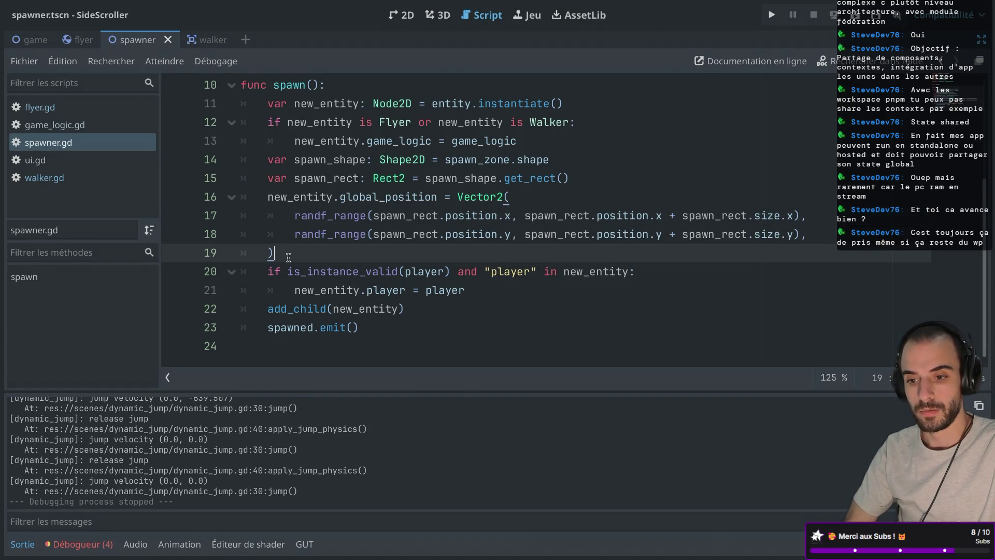
Step: Toggle distraction-free mode off and back on, then switch over to the Terminal
{"action": "key", "text": "ctrl+shift+F11"}
{"action": "key", "text": "ctrl+shift+F11"}
{"action": "key", "text": "ctrl+shift+F11"}
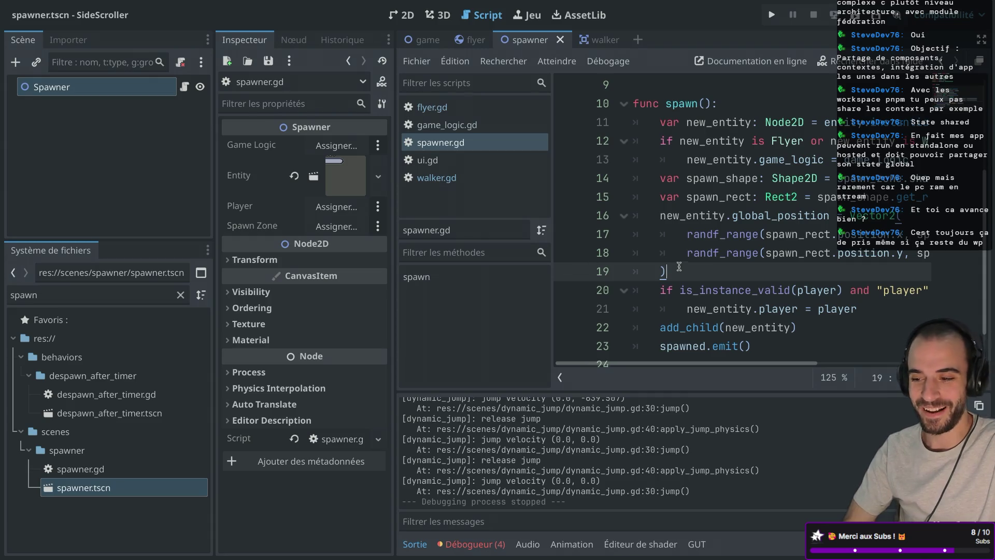
{"action": "key", "text": "ctrl+shift+F11"}
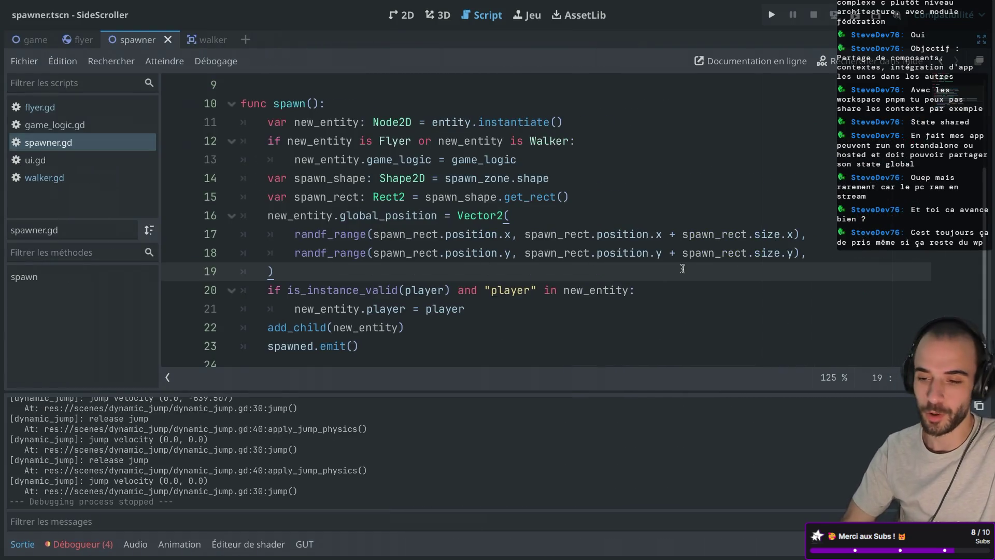
{"action": "key", "text": "super+Tab"}
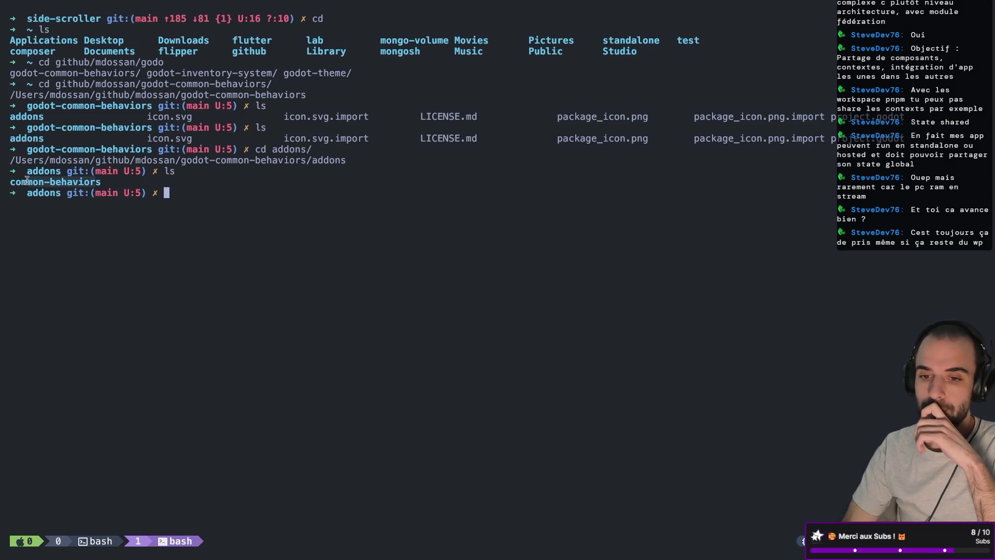
Step: Rename the addons folder's common-behaviors directory to mdossan_behaviors, checking the result with ls
{"action": "type", "text": "ls"}
{"action": "key", "text": "Return"}
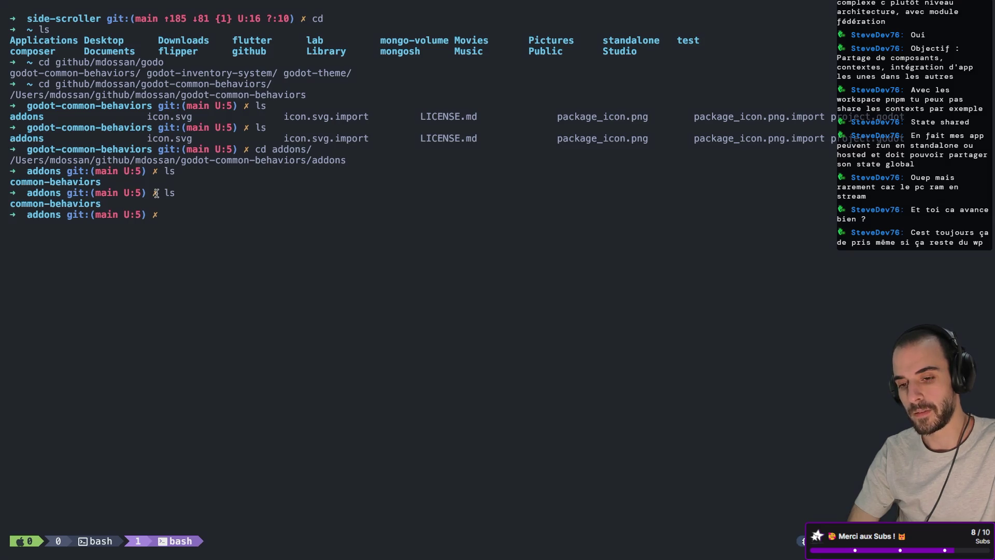
{"action": "type", "text": "mv mdossan_"}
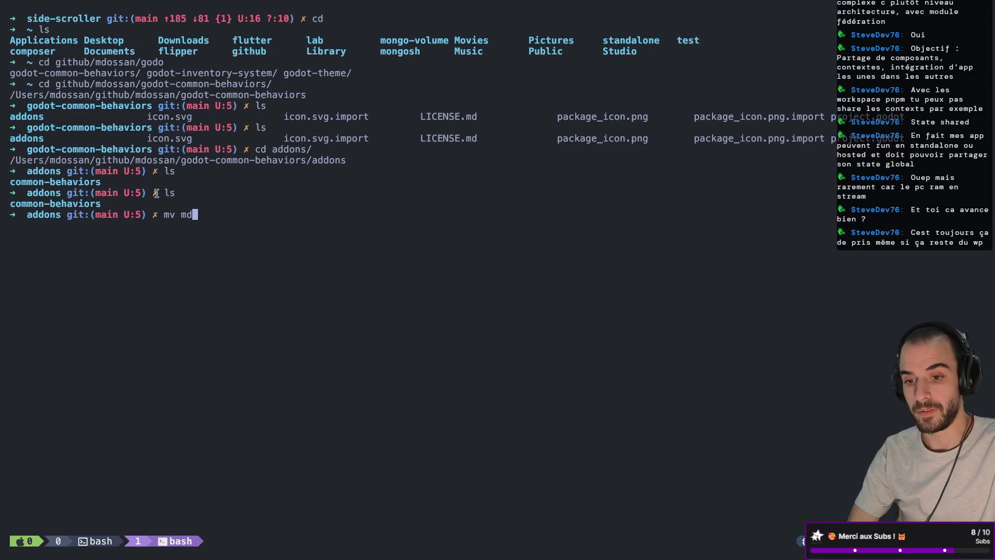
{"action": "type", "text": "behaviors"}
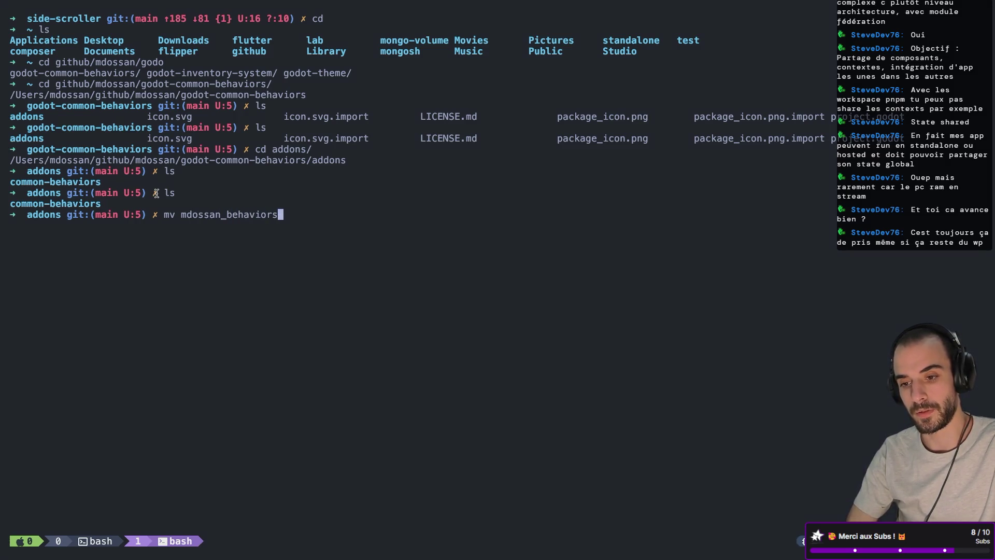
{"action": "key", "text": "Return"}
{"action": "type", "text": "ls"}
{"action": "key", "text": "Return"}
{"action": "key", "text": "Up"}
{"action": "key", "text": "Up"}
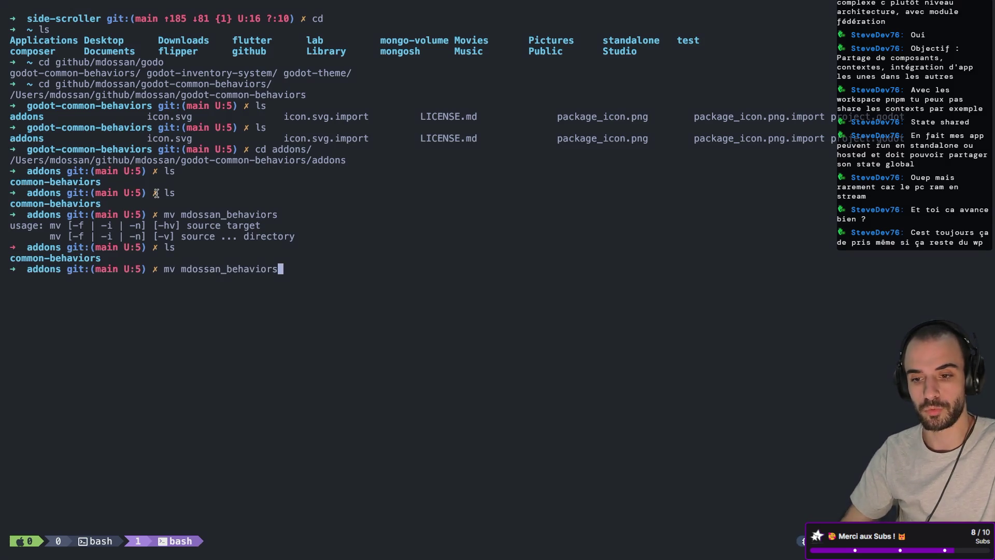
{"action": "key", "text": "Left"}
{"action": "key", "text": "Left"}
{"action": "key", "text": "Left"}
{"action": "type", "text": "co"}
{"action": "key", "text": "Tab"}
{"action": "key", "text": "Return"}
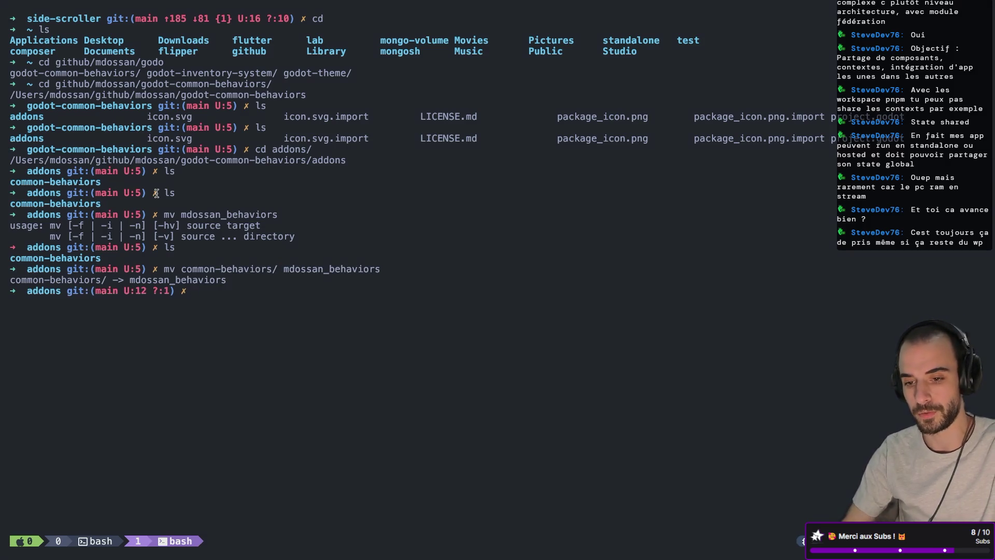
{"action": "type", "text": "s"}
{"action": "key", "text": "Return"}
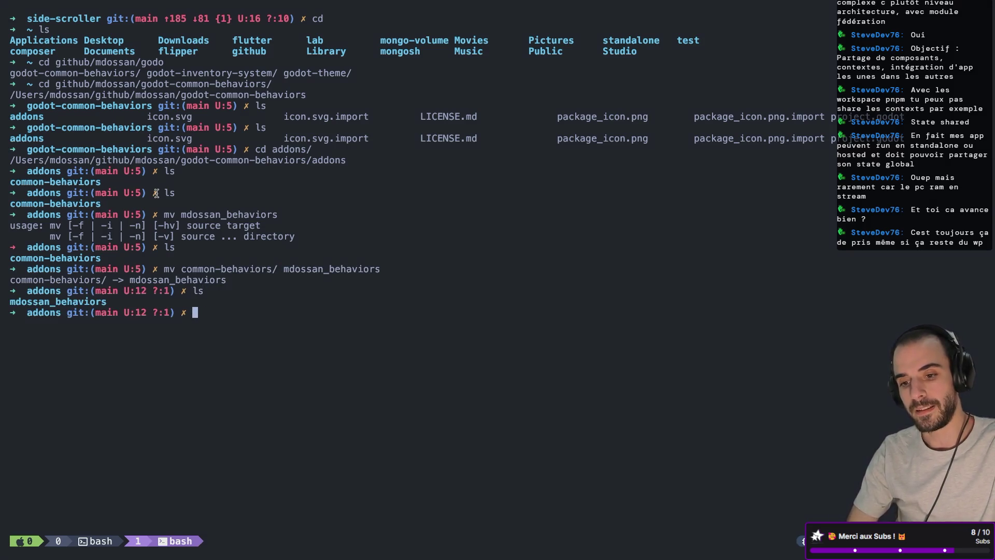
{"action": "type", "text": "ls"}
{"action": "key", "text": "Return"}
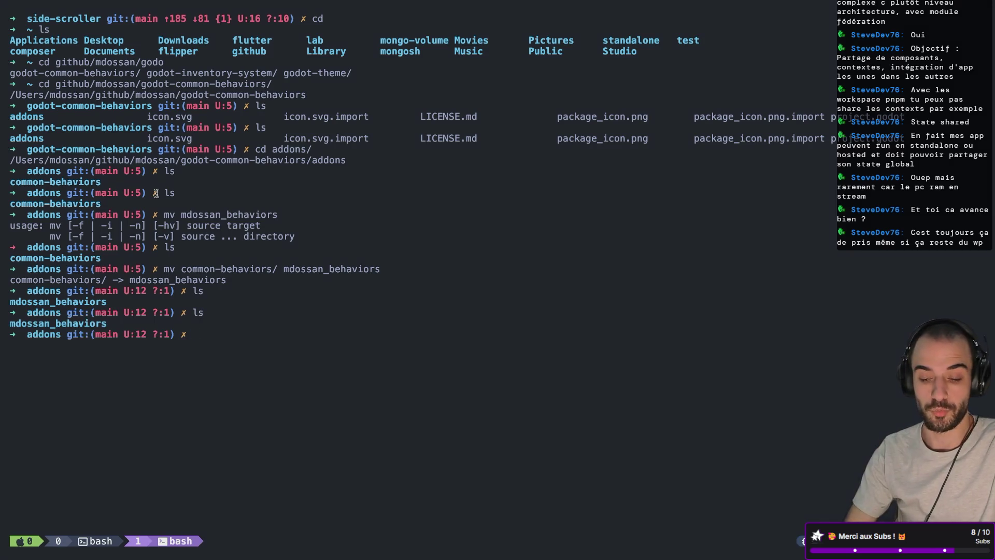
Step: Enlarge the terminal font and read the ln manual page's synopsis, then quit it
{"action": "key", "text": "super+equal"}
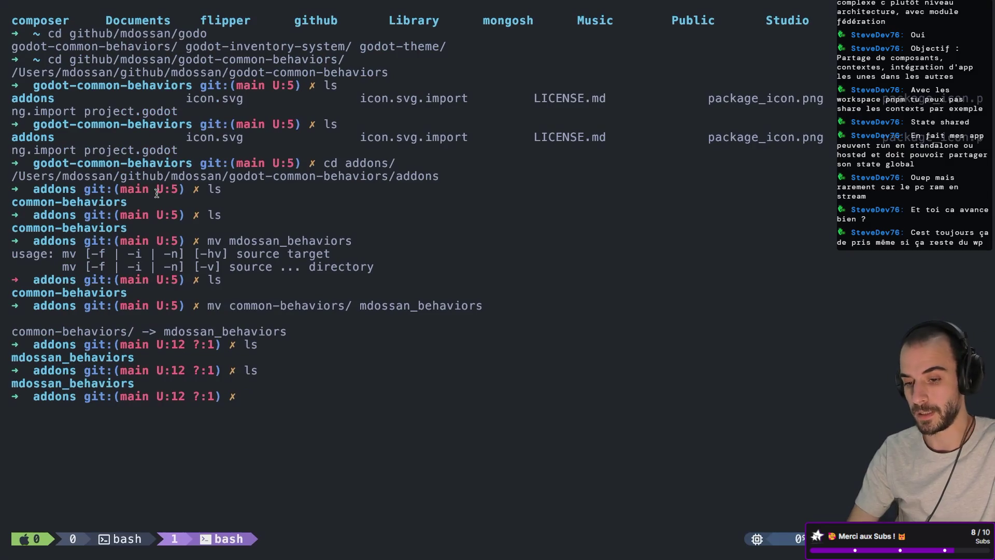
{"action": "type", "text": "man ln"}
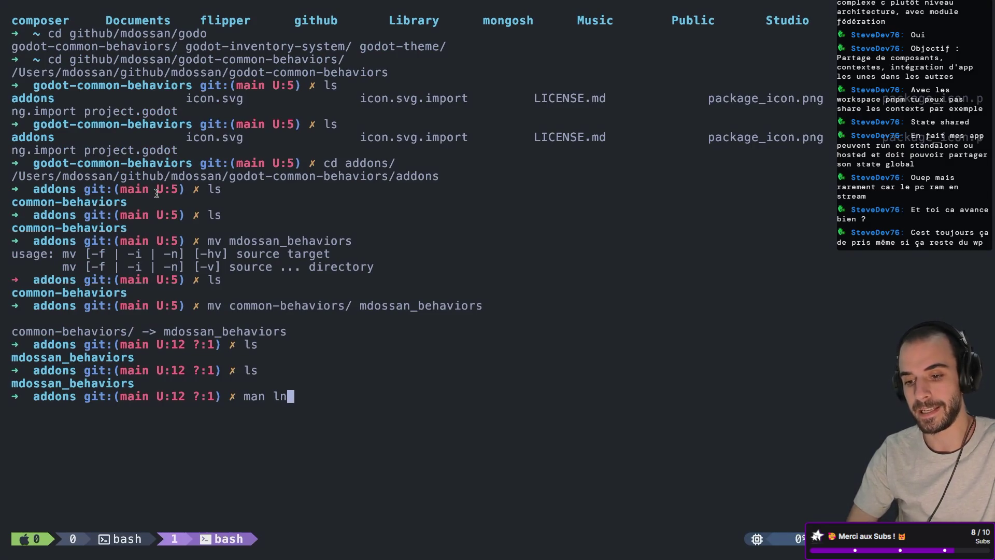
{"action": "key", "text": "Return"}
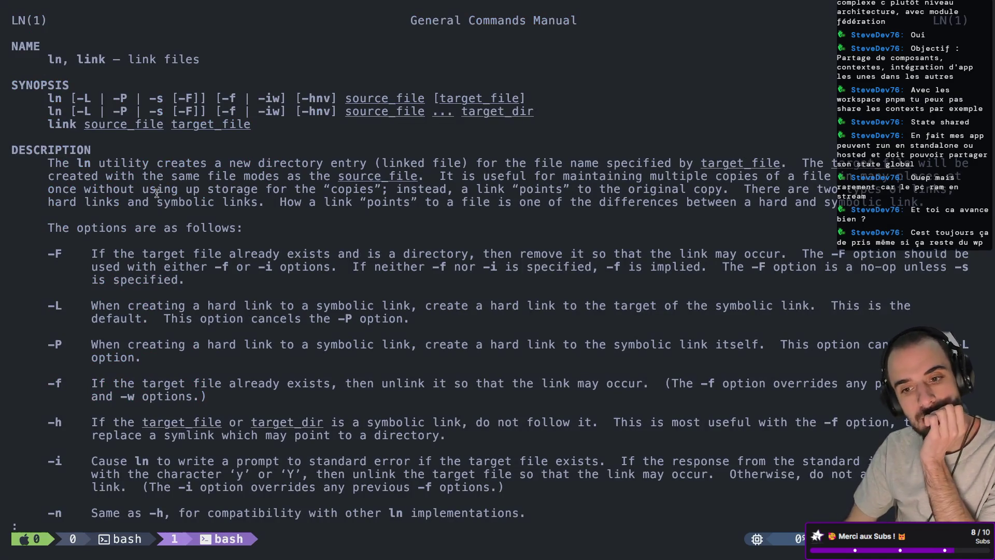
{"action": "scroll", "coordinate": [156, 193], "scroll_direction": "down", "scroll_amount": 2}
{"action": "scroll", "coordinate": [185, 140], "scroll_direction": "down", "scroll_amount": 3}
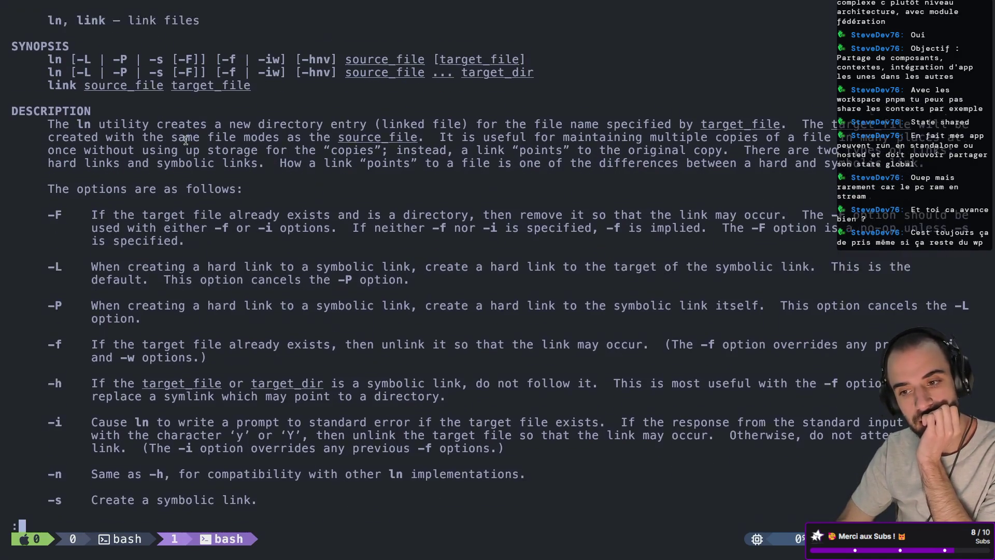
{"action": "scroll", "coordinate": [185, 140], "scroll_direction": "down", "scroll_amount": 10}
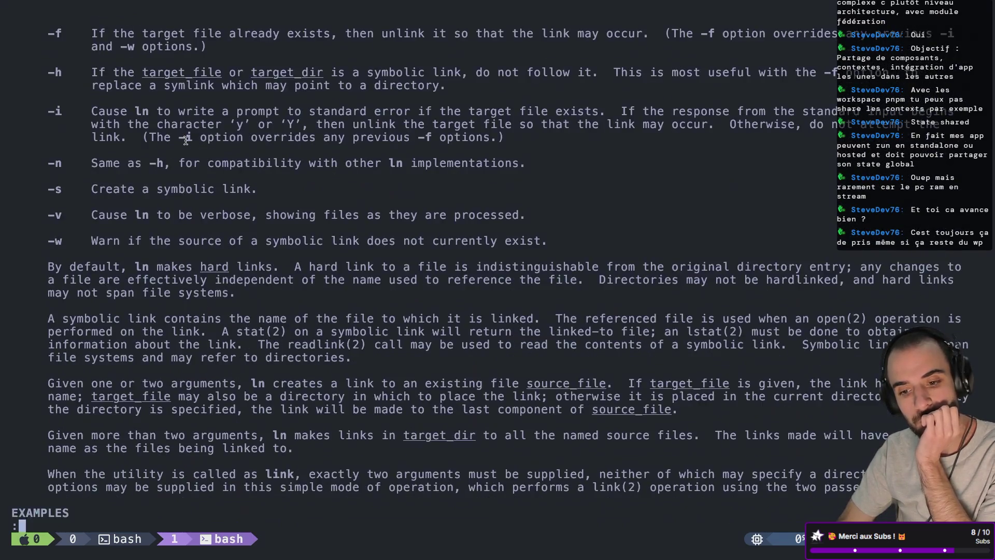
{"action": "scroll", "coordinate": [185, 140], "scroll_direction": "up", "scroll_amount": 15}
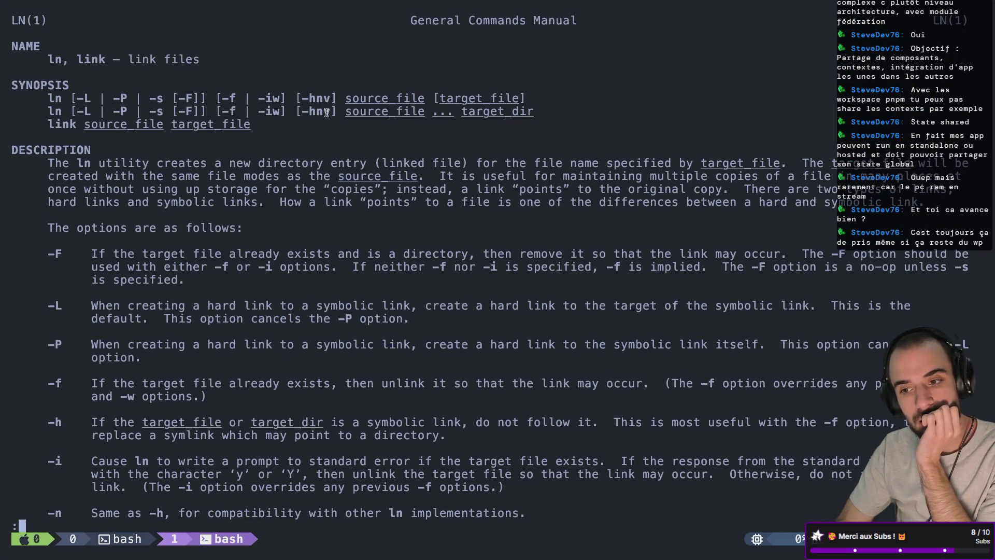
{"action": "left_click_drag", "start_coordinate": [344, 97], "coordinate": [421, 98]}
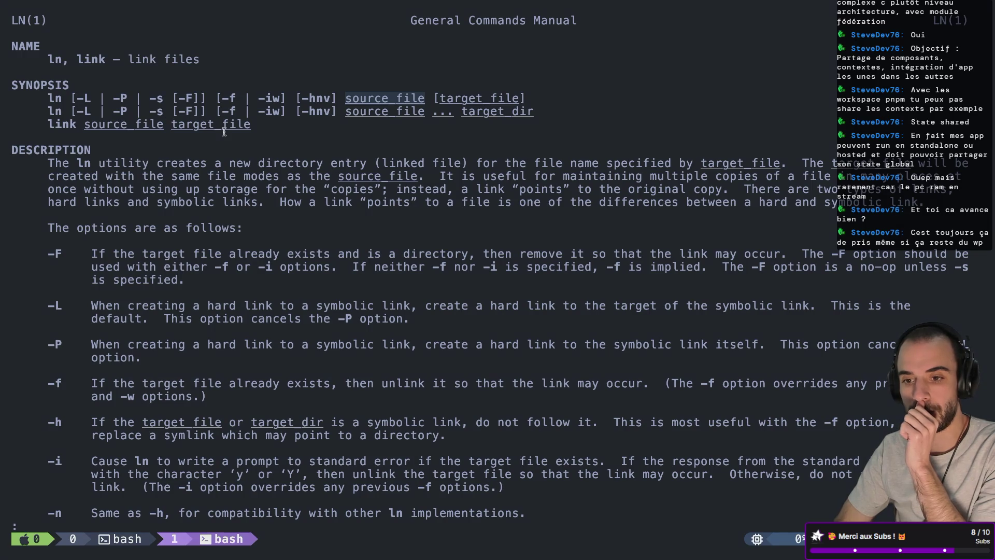
{"action": "scroll", "coordinate": [224, 131], "scroll_direction": "down", "scroll_amount": 5}
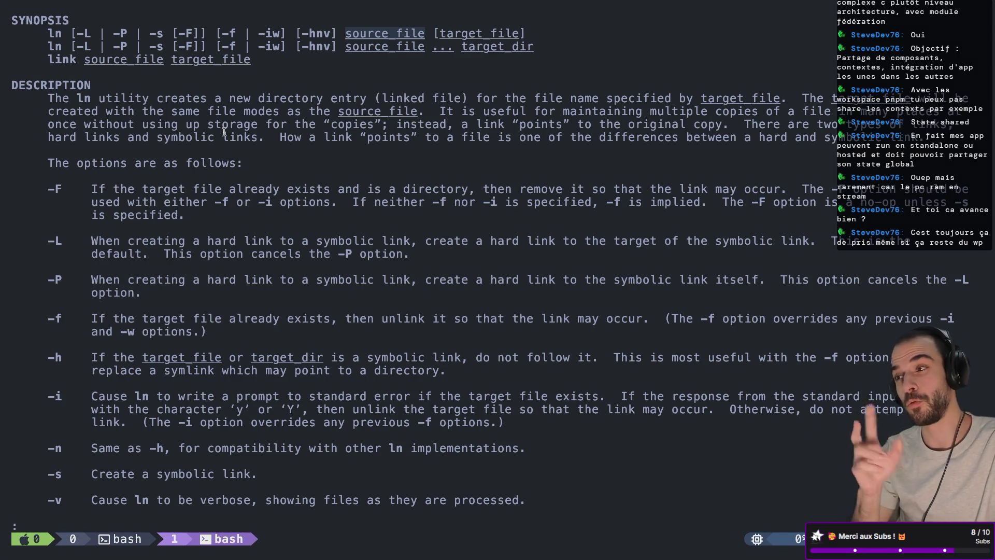
{"action": "key", "text": "q"}
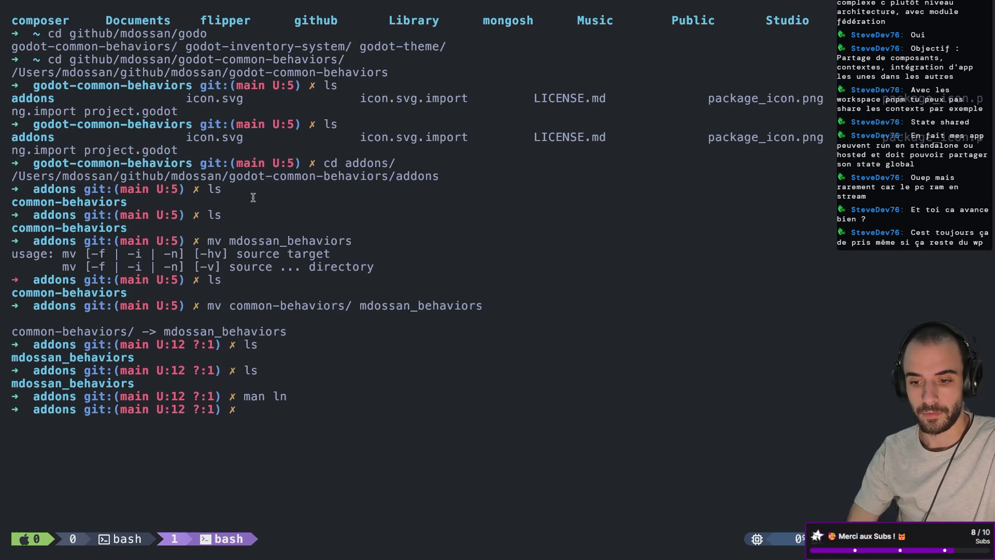
Step: In the side-scroller tmux shell, list the project and move into its addons folder
{"action": "key", "text": "ctrl+b"}
{"action": "key", "text": "w"}
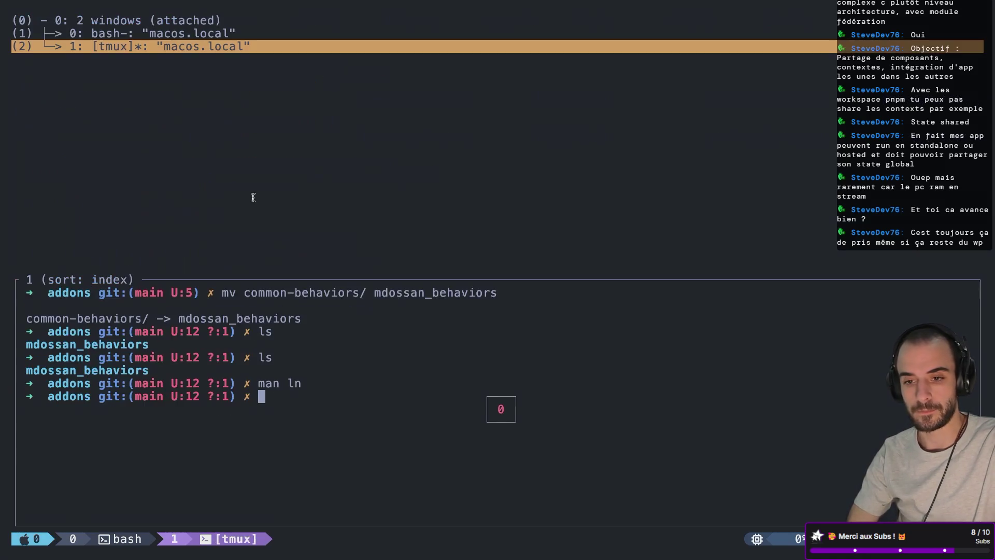
{"action": "key", "text": "Up"}
{"action": "key", "text": "Return"}
{"action": "type", "text": "ls"}
{"action": "key", "text": "Return"}
{"action": "type", "text": "cd add"}
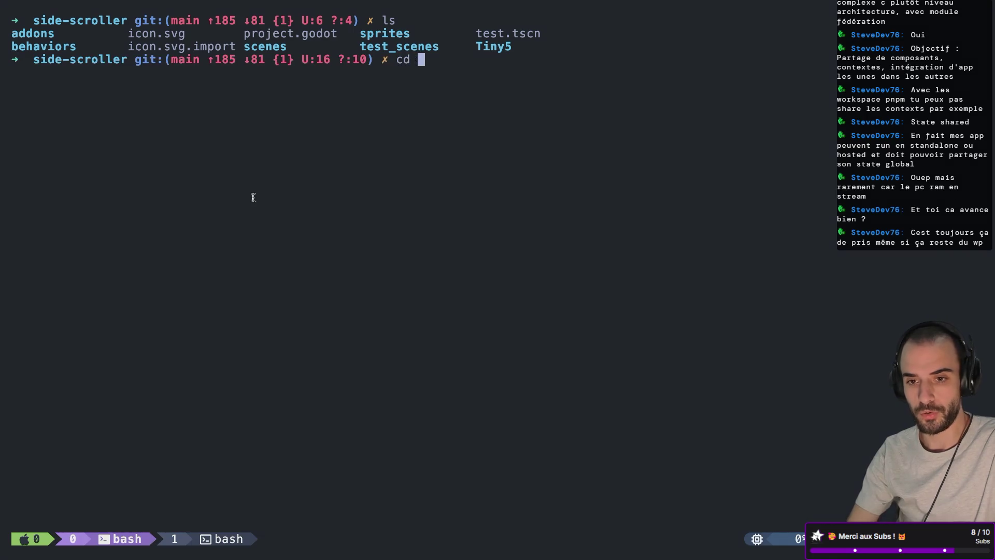
{"action": "key", "text": "Tab"}
{"action": "key", "text": "Return"}
{"action": "type", "text": "ls"}
{"action": "key", "text": "Return"}
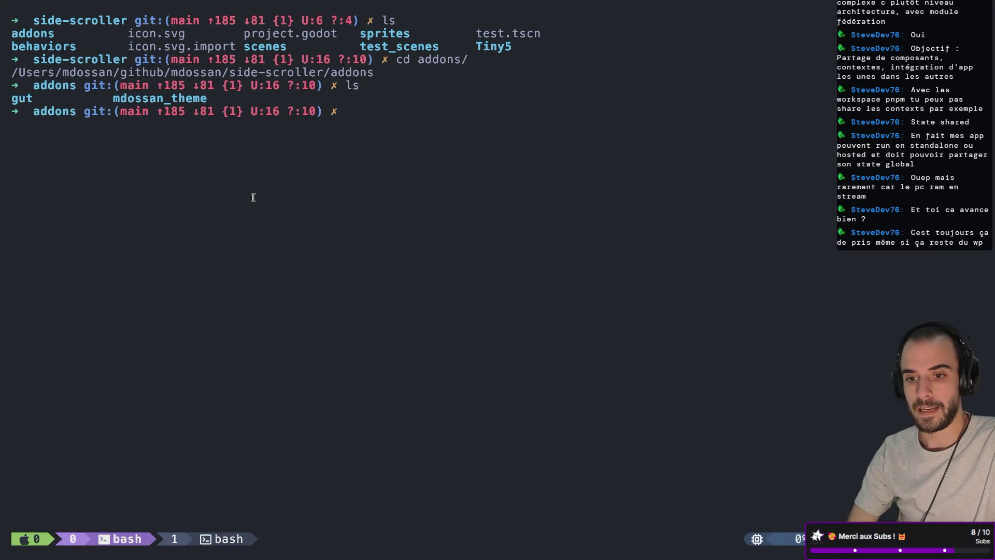
Step: Create an mdossan_behaviors symlink to ../../godot-common-behaviors/addons/mdossan_behaviors with ln -s
{"action": "type", "text": "ln -"}
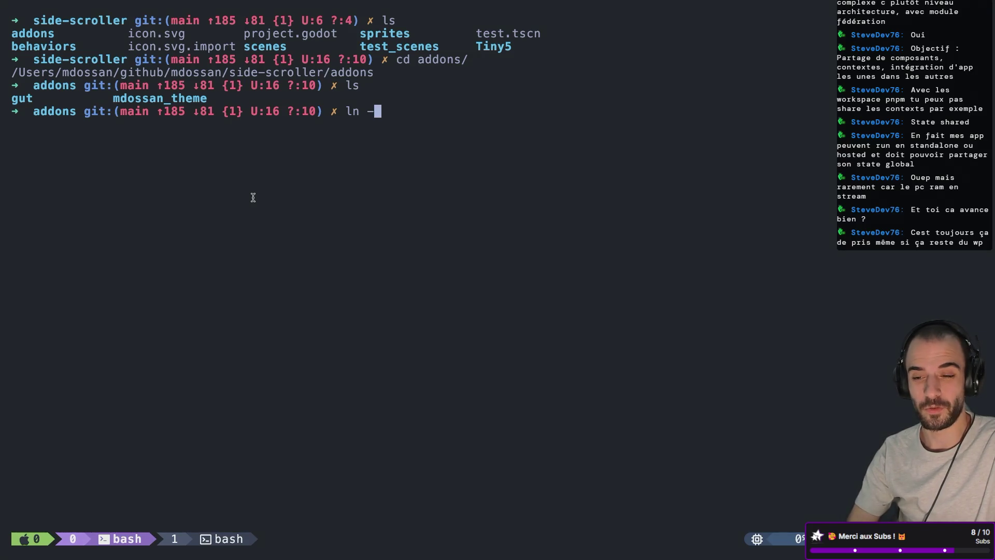
{"action": "type", "text": "-help"}
{"action": "key", "text": "Return"}
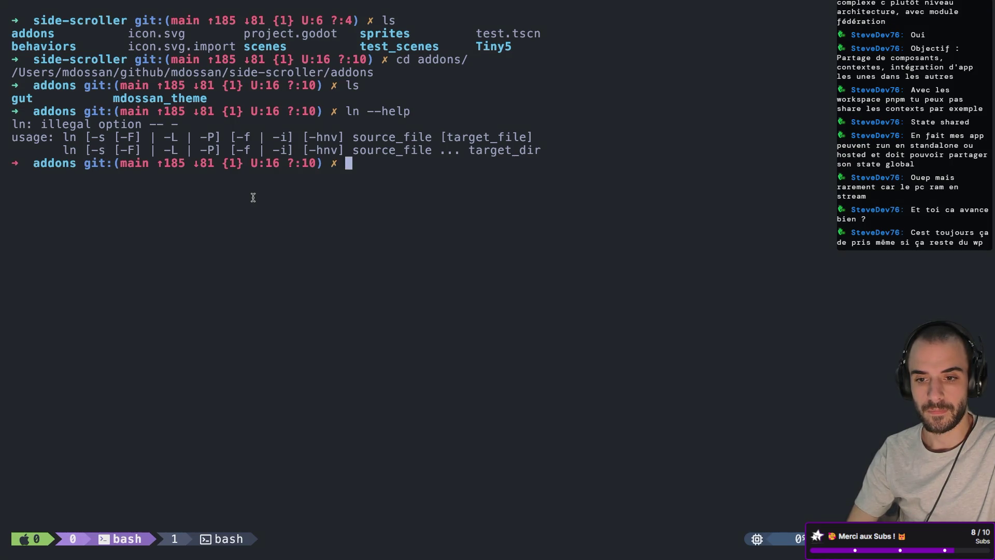
{"action": "key", "text": "Up"}
{"action": "key", "text": "BackSpace"}
{"action": "key", "text": "BackSpace"}
{"action": "key", "text": "BackSpace"}
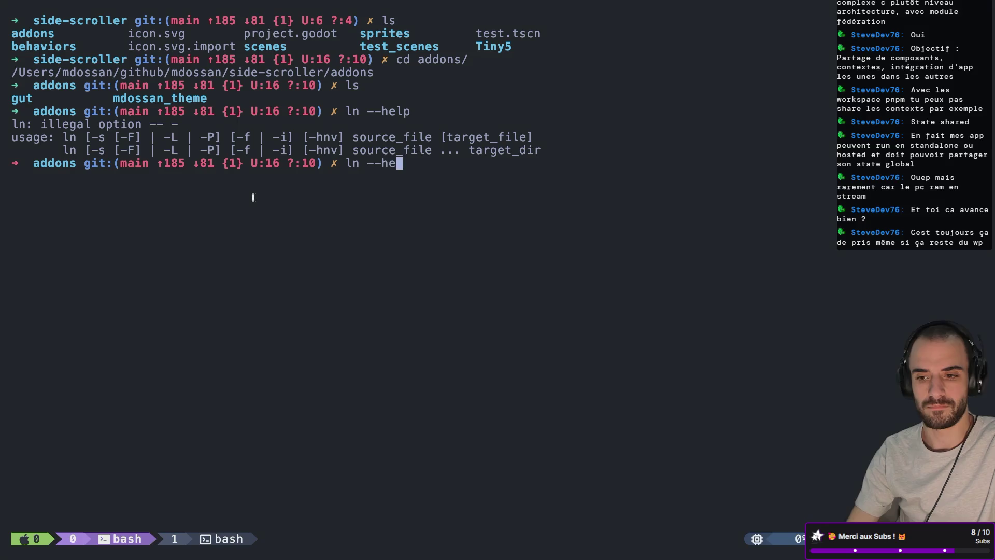
{"action": "key", "text": "BackSpace"}
{"action": "key", "text": "BackSpace"}
{"action": "key", "text": "BackSpace"}
{"action": "type", "text": "-s ../"}
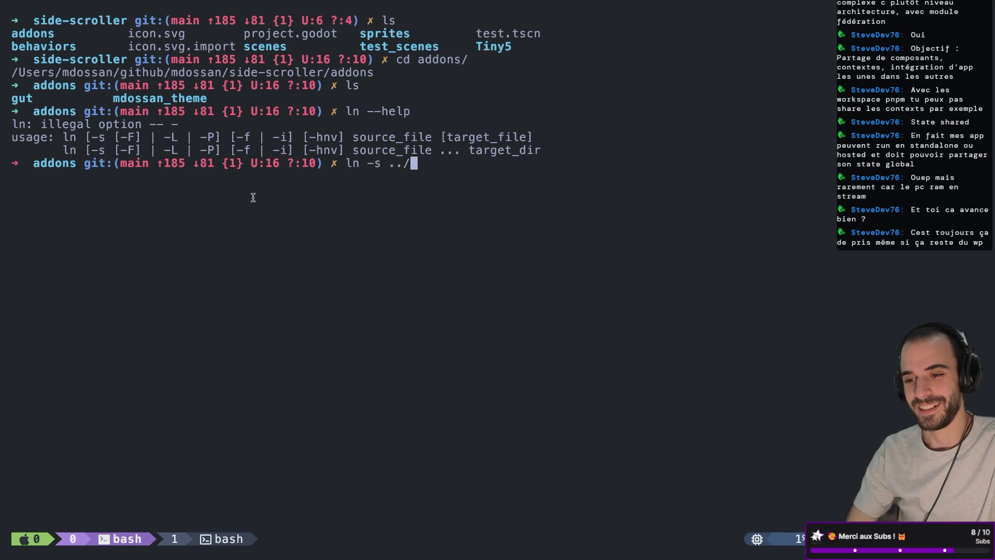
{"action": "type", "text": "go"}
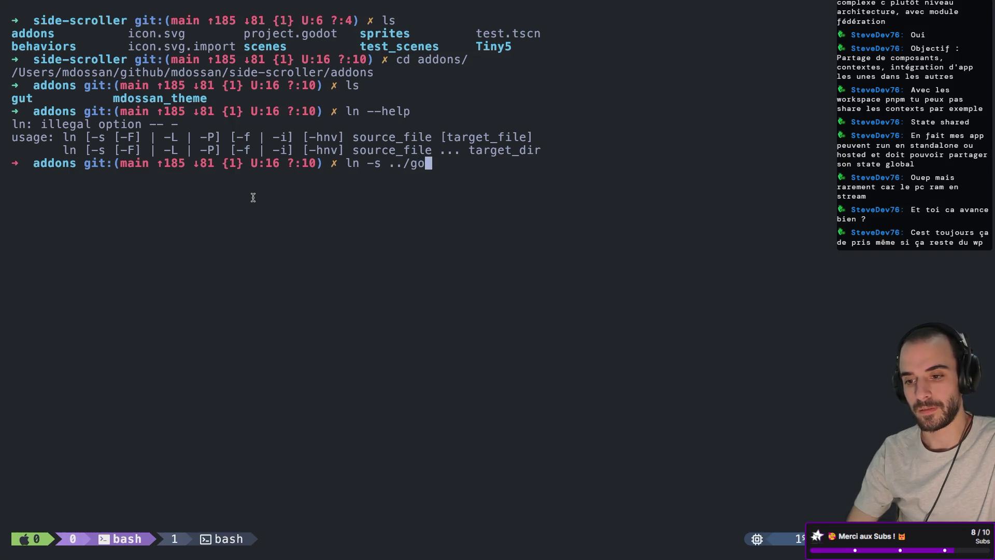
{"action": "key", "text": "BackSpace"}
{"action": "key", "text": "BackSpace"}
{"action": "type", "text": "../"}
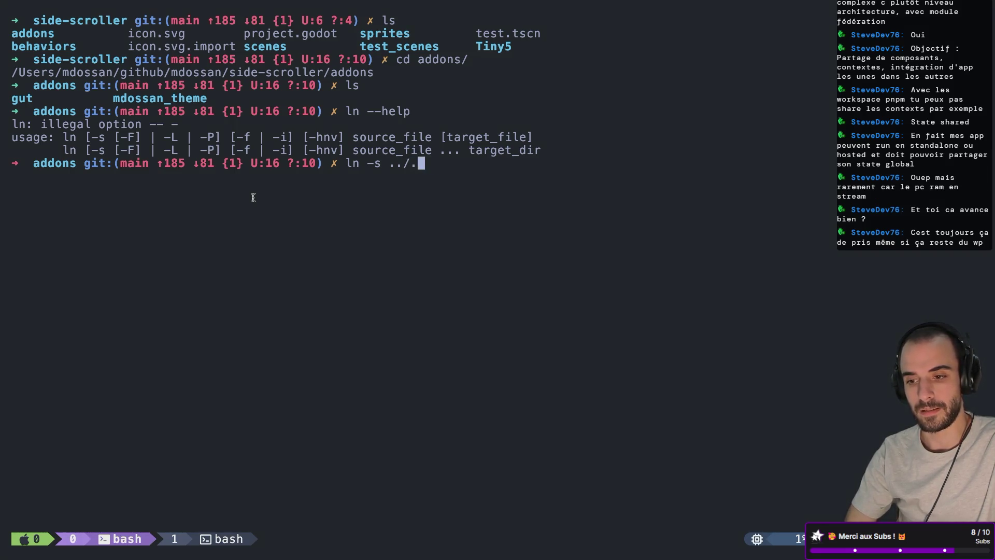
{"action": "type", "text": "go"}
{"action": "key", "text": "Tab"}
{"action": "type", "text": "c"}
{"action": "key", "text": "Tab"}
{"action": "type", "text": "ad"}
{"action": "key", "text": "Tab"}
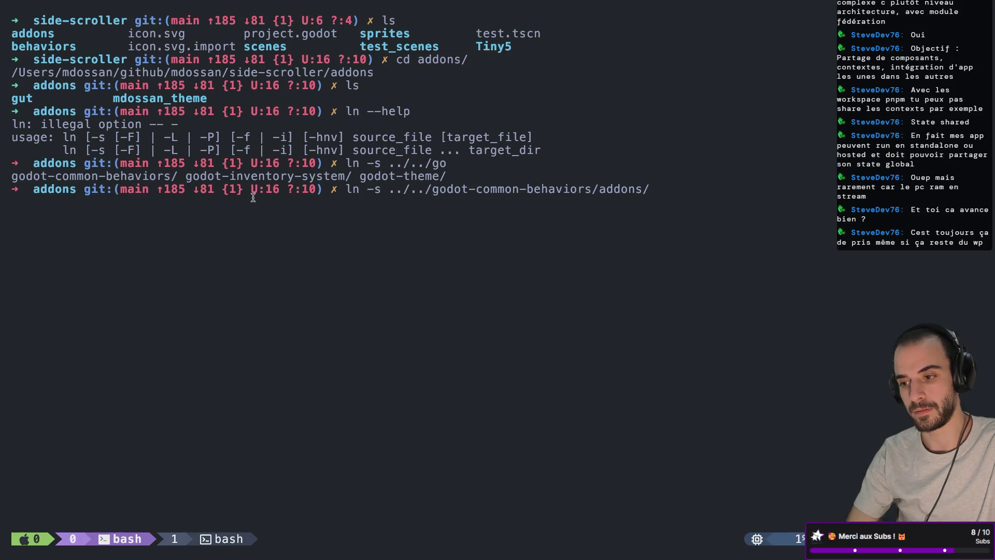
{"action": "type", "text": "m"}
{"action": "key", "text": "Tab"}
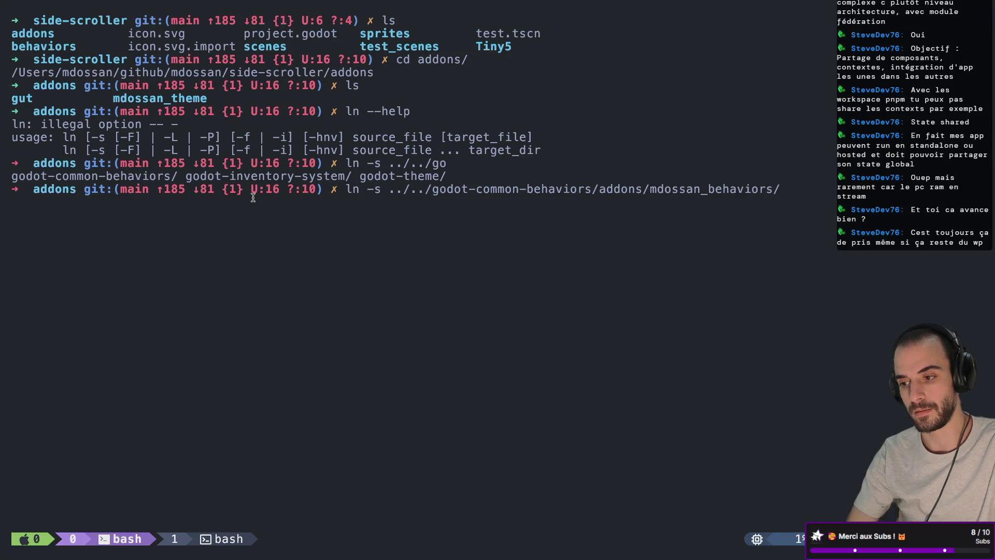
{"action": "type", "text": "mdossan_b"}
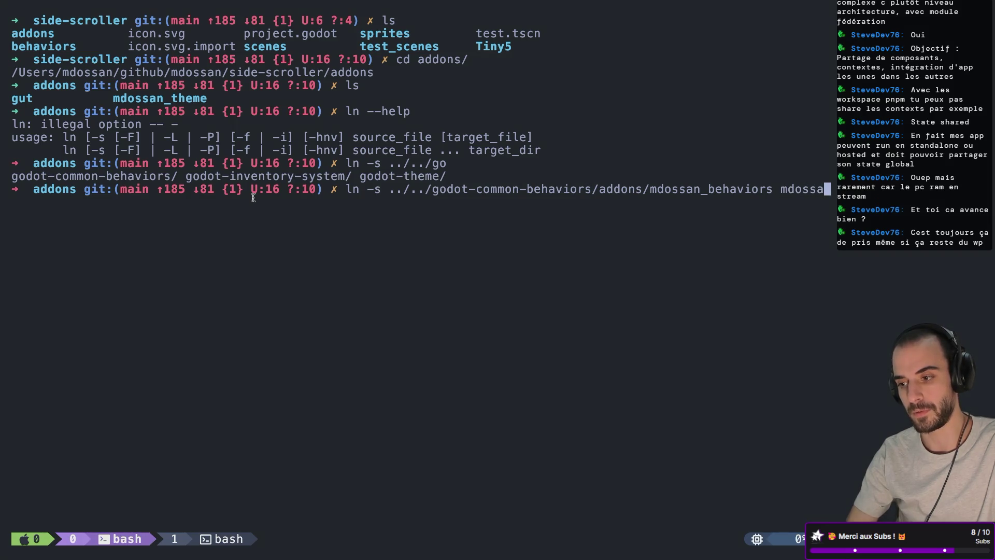
{"action": "type", "text": "ehaviors"}
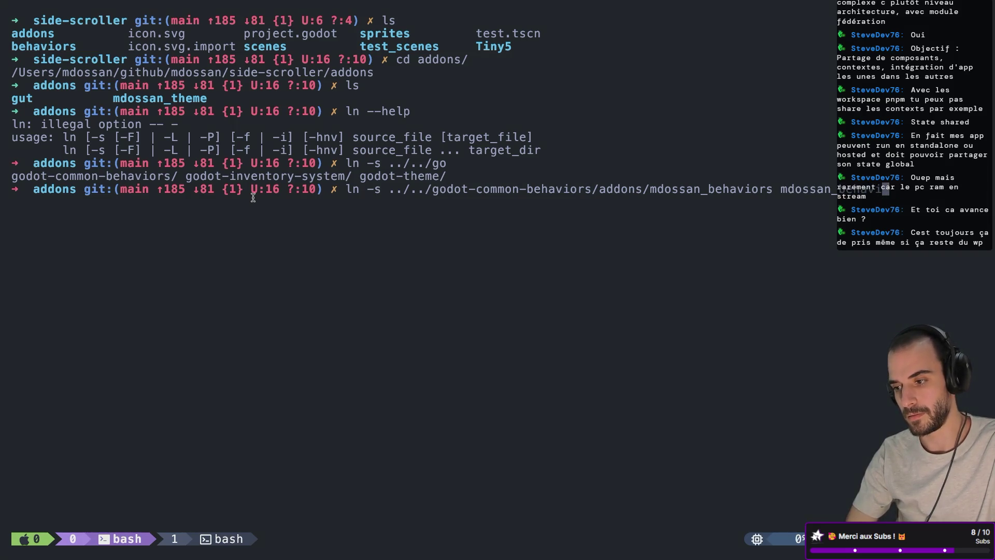
{"action": "key", "text": "Return"}
Step: Verify the new symlink and its target with ls and ls -lah
{"action": "type", "text": "ls"}
{"action": "key", "text": "Return"}
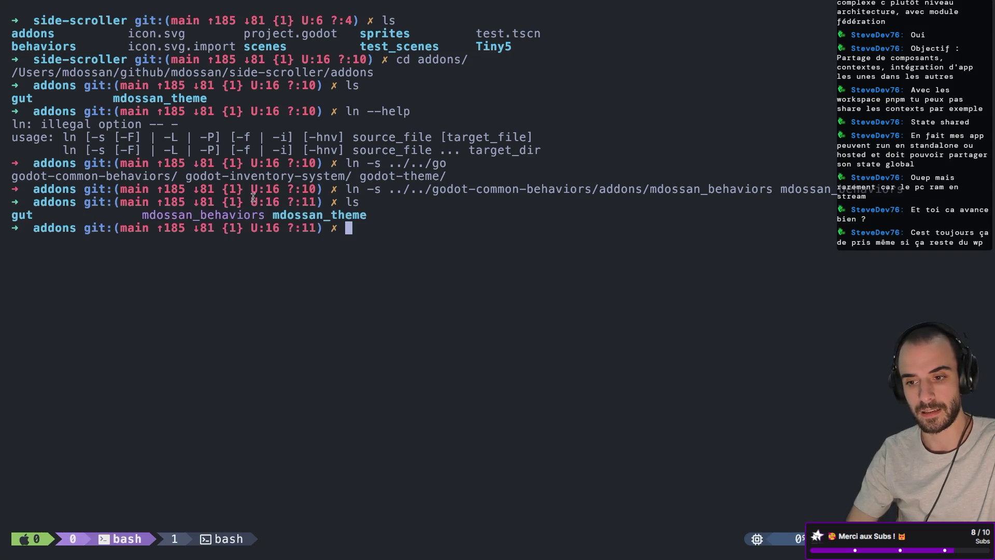
{"action": "type", "text": "ls -lah"}
{"action": "key", "text": "Return"}
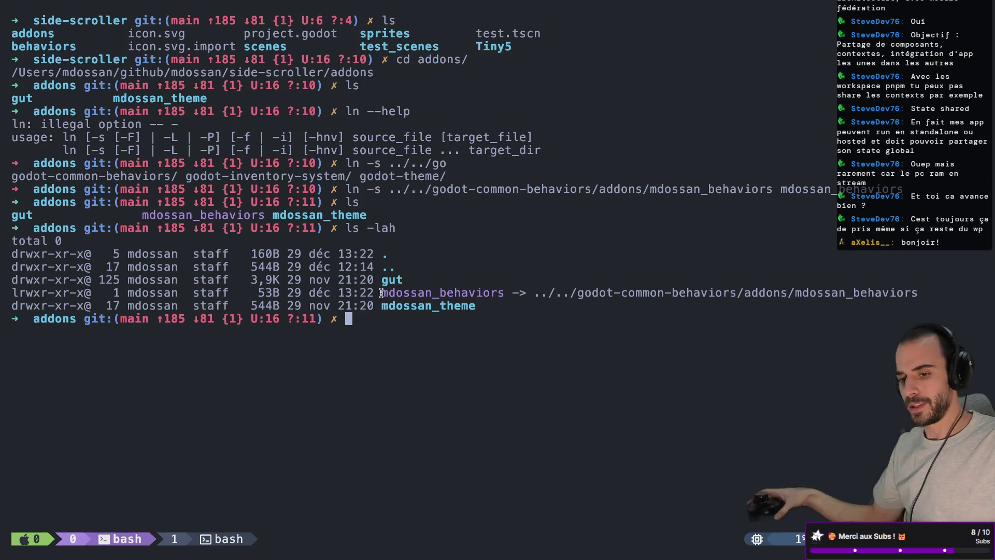
{"action": "key", "text": "ctrl+Right"}
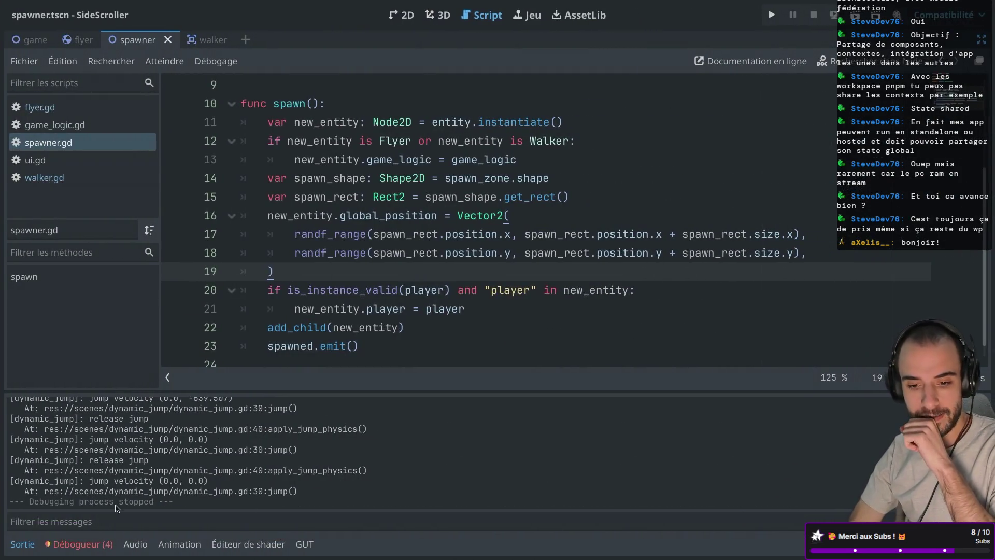
Step: Restore the side docks, clear the 'spawn' file filter, and collapse the game, spawner, ui and walker folders
{"action": "key", "text": "ctrl+shift+F11"}
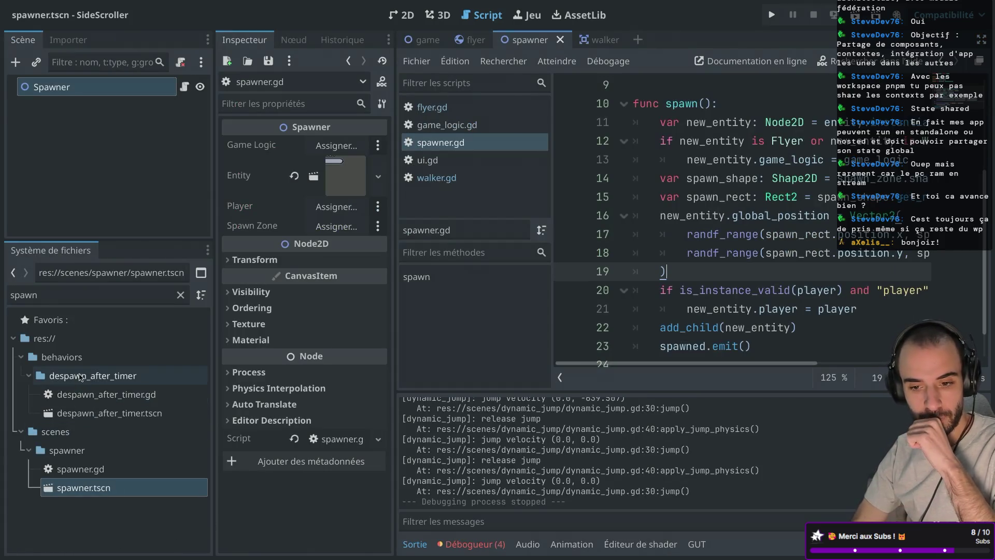
{"action": "double_click", "coordinate": [62, 295]}
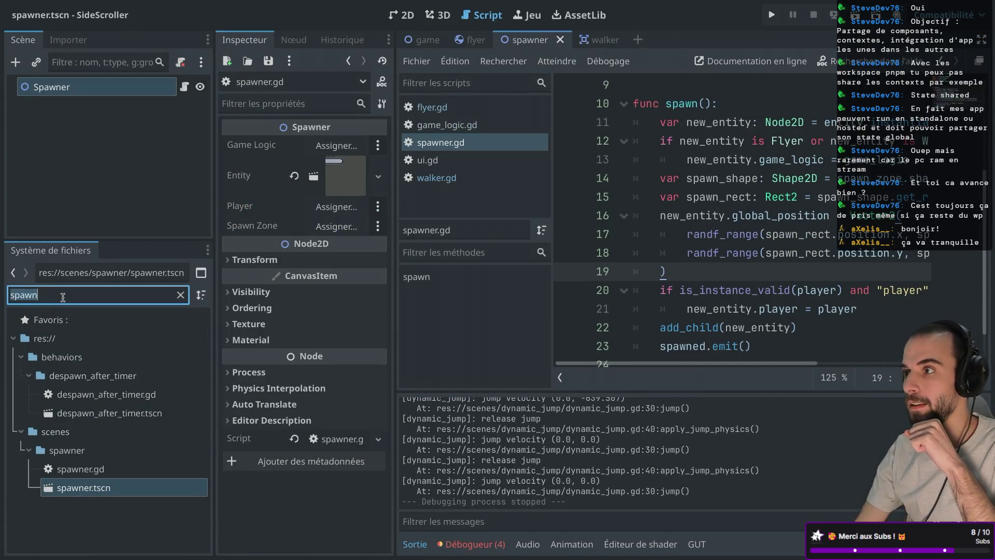
{"action": "key", "text": "BackSpace"}
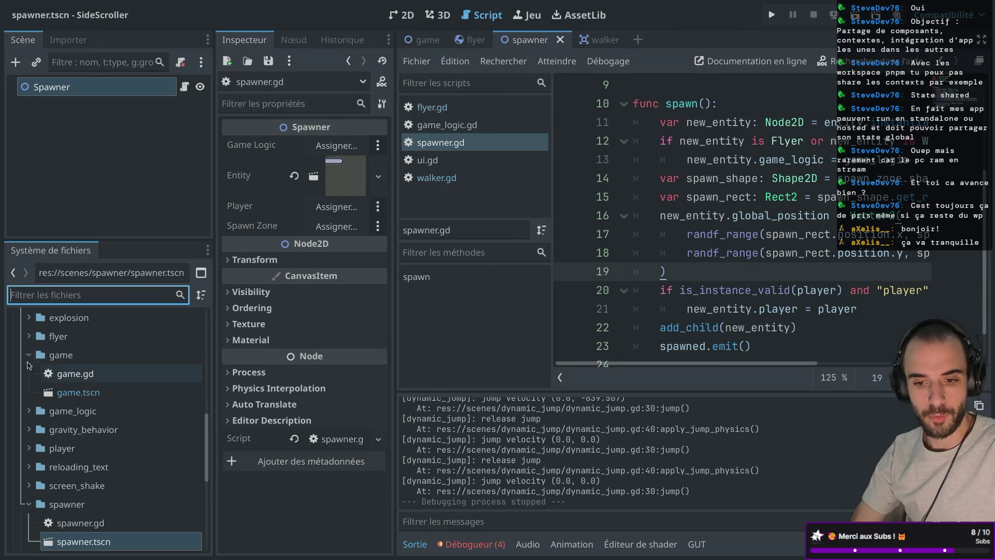
{"action": "left_click", "coordinate": [29, 356]}
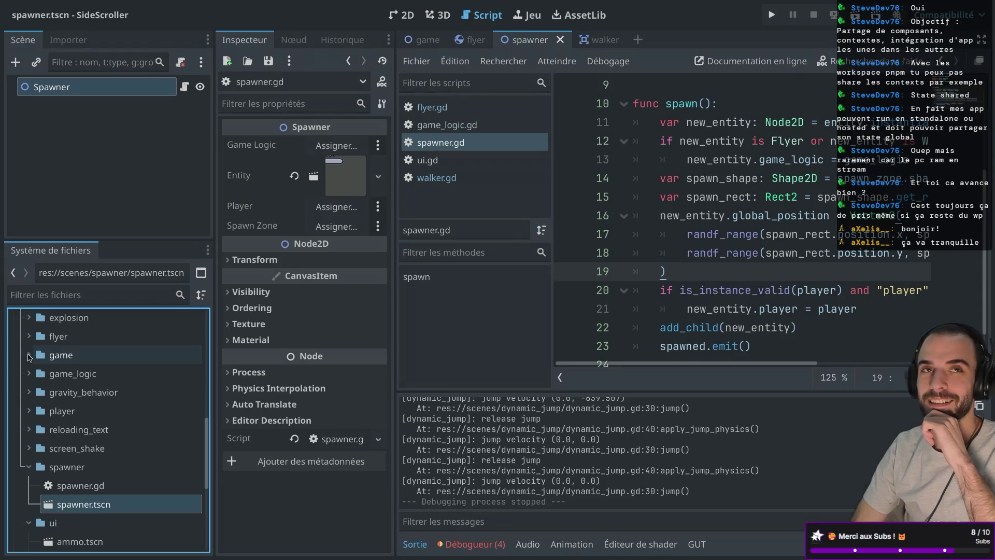
{"action": "left_click", "coordinate": [29, 466]}
{"action": "left_click", "coordinate": [29, 486]}
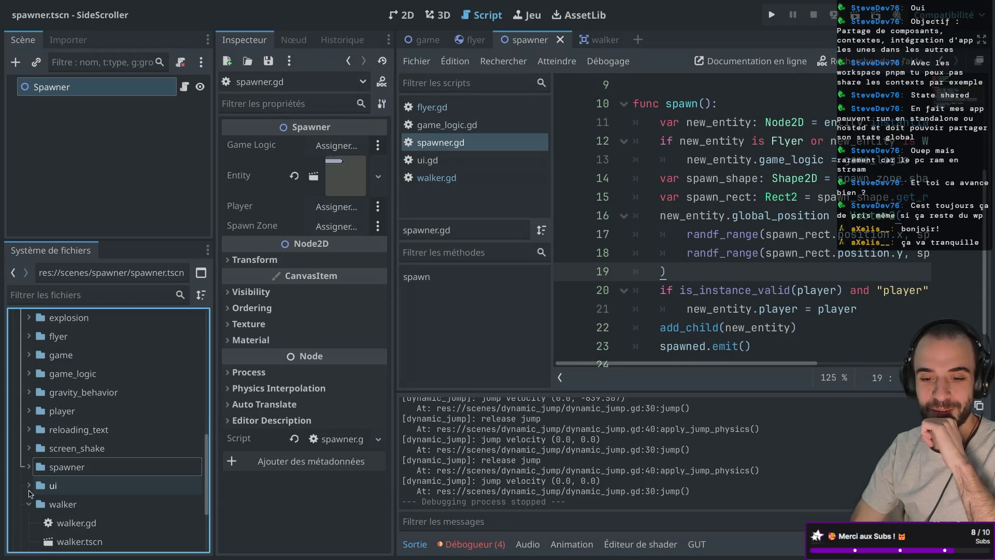
{"action": "left_click", "coordinate": [29, 504]}
Step: Expand addons/mdossan_behaviors to confirm its behavior scripts are listed
{"action": "scroll", "coordinate": [46, 458], "scroll_direction": "up", "scroll_amount": 10}
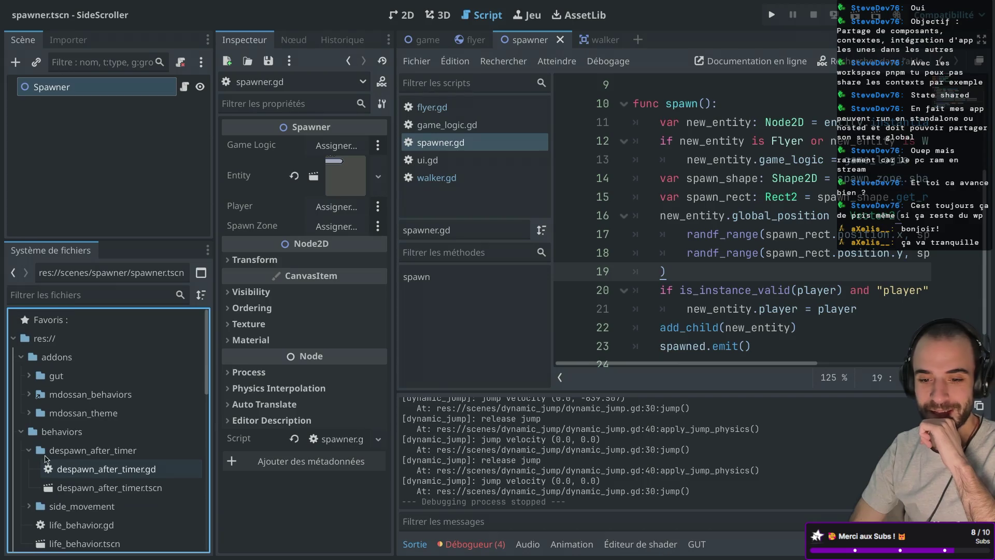
{"action": "mouse_move", "coordinate": [109, 398]}
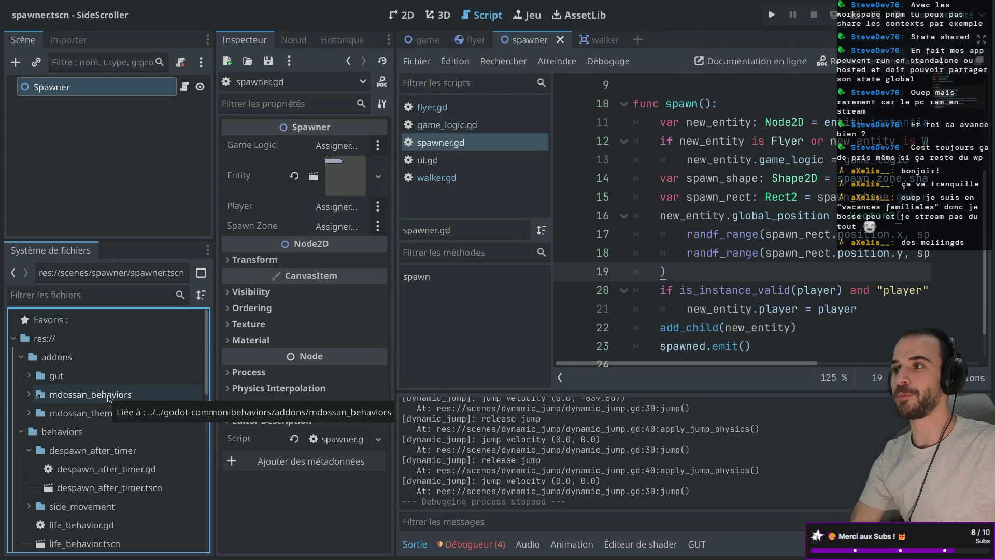
{"action": "left_click", "coordinate": [29, 395]}
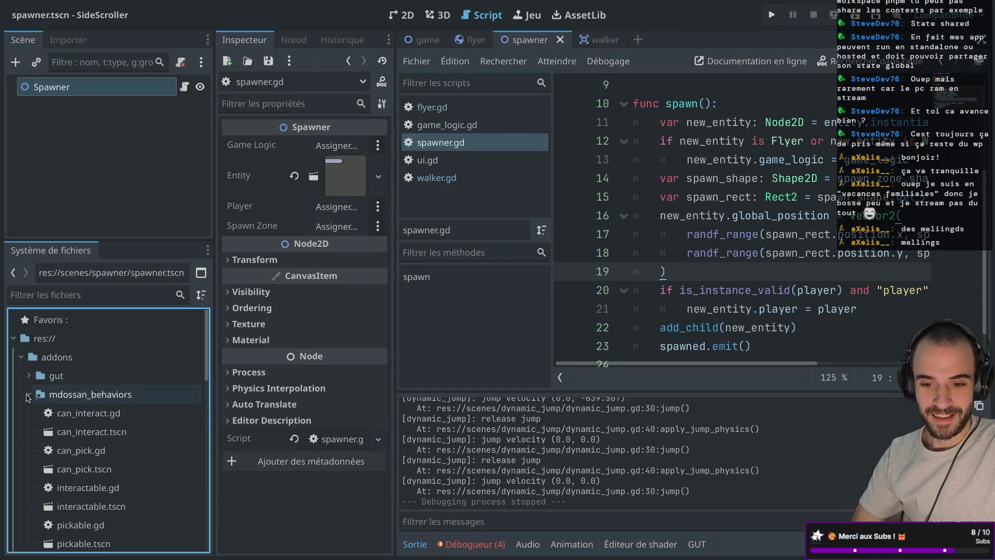
{"action": "scroll", "coordinate": [104, 455], "scroll_direction": "down", "scroll_amount": 3}
{"action": "scroll", "coordinate": [106, 461], "scroll_direction": "up", "scroll_amount": 3}
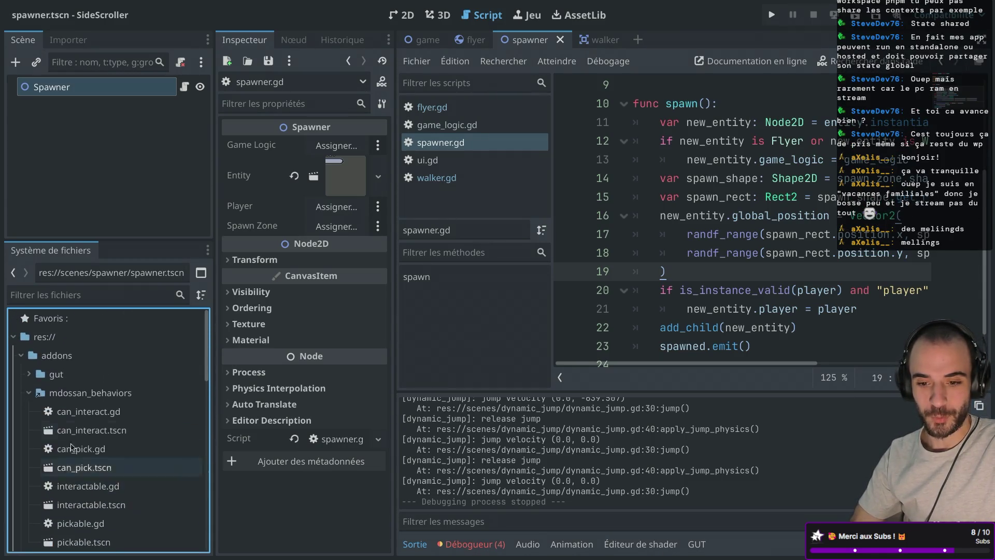
{"action": "left_click", "coordinate": [29, 392]}
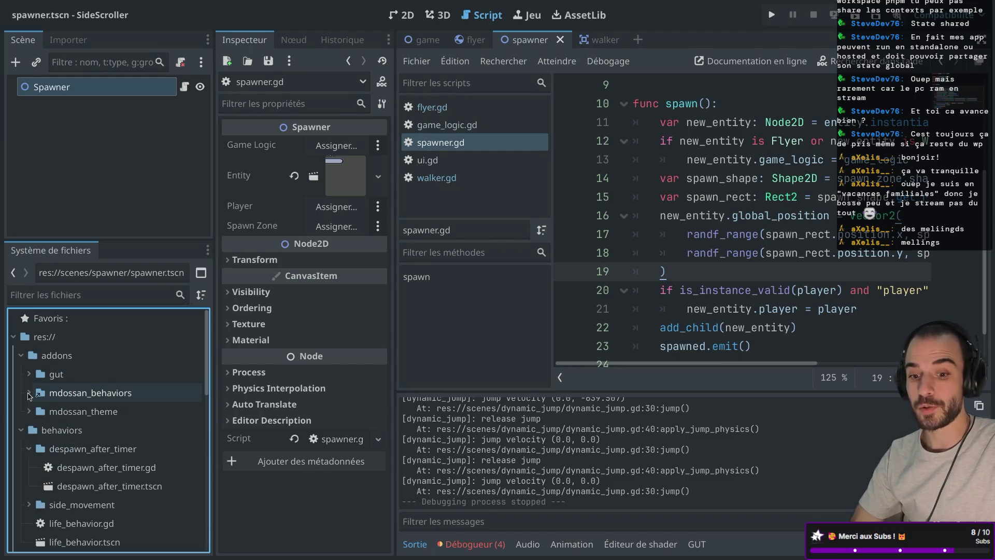
{"action": "key", "text": "ctrl+Left"}
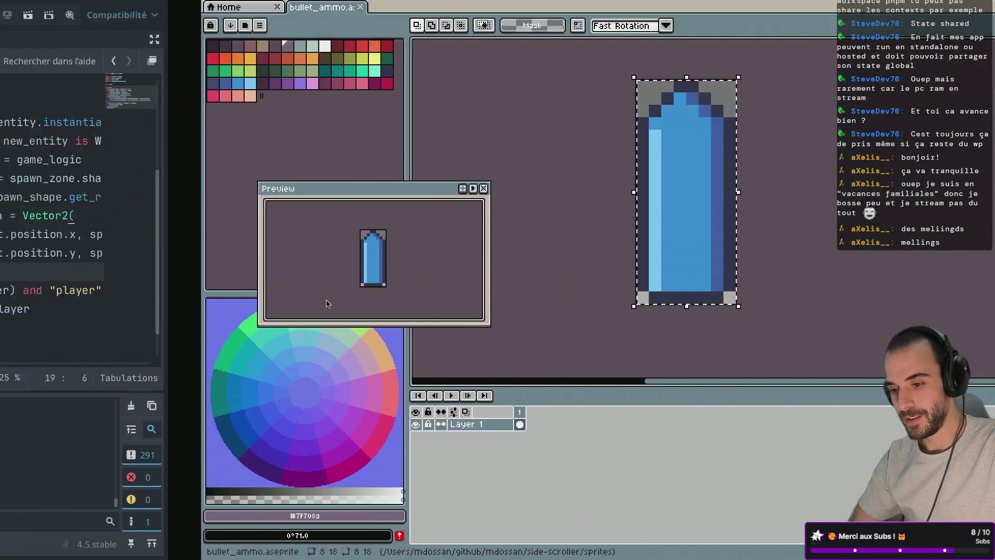
{"action": "key", "text": "ctrl+Right"}
{"action": "left_click", "coordinate": [29, 393]}
{"action": "scroll", "coordinate": [91, 408], "scroll_direction": "down", "scroll_amount": 3}
{"action": "scroll", "coordinate": [62, 404], "scroll_direction": "up", "scroll_amount": 3}
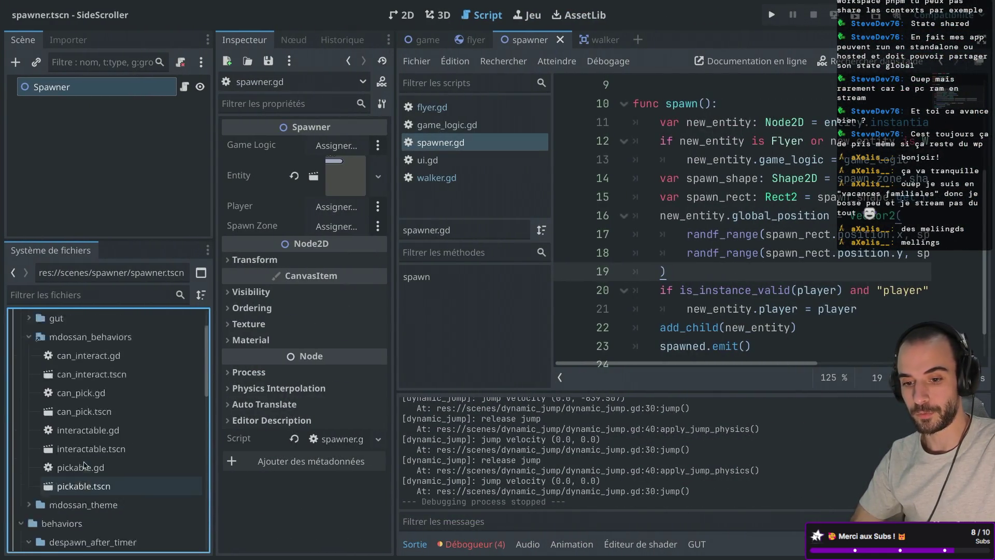
{"action": "left_click", "coordinate": [29, 395]}
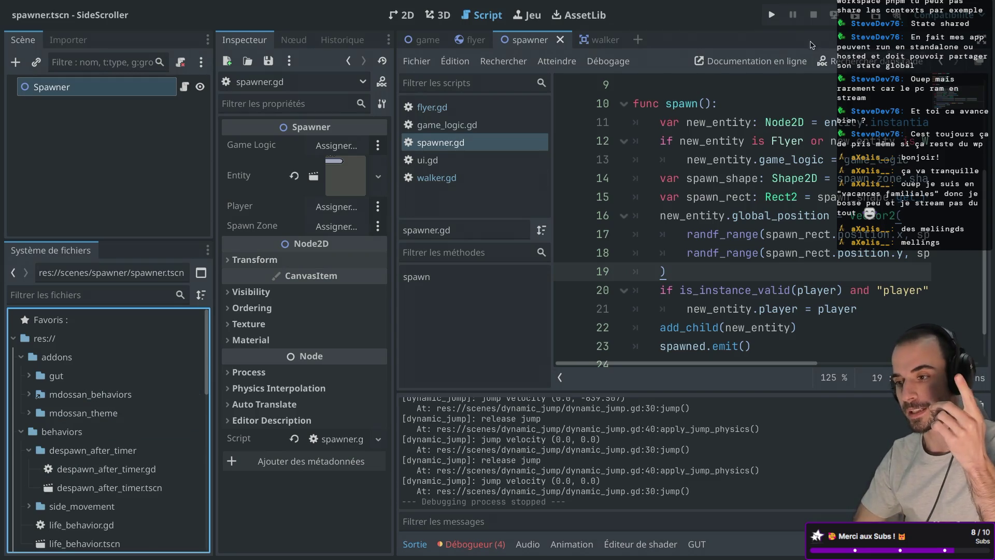
{"action": "left_click", "coordinate": [771, 15]}
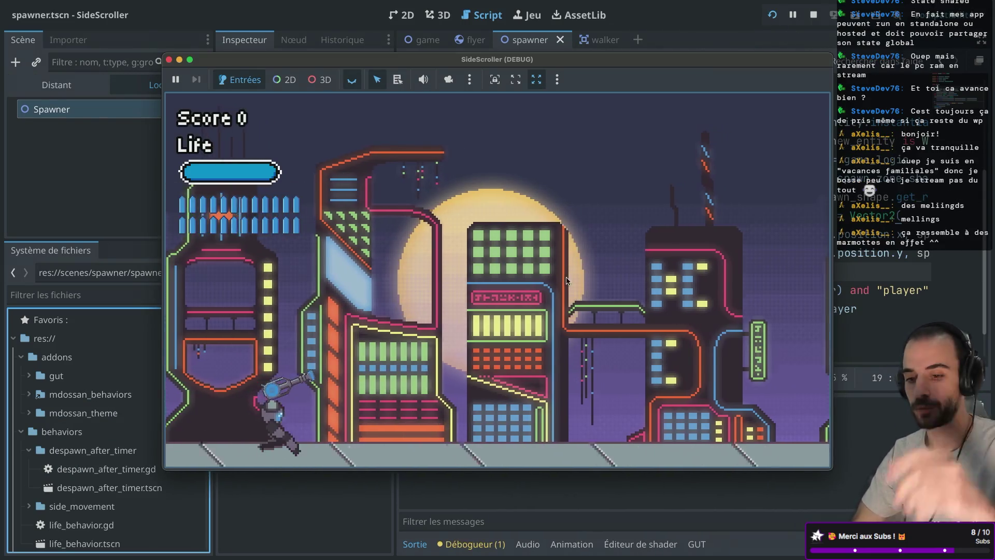
Step: Run the player right through the level, jumping over the red car and firing the gun
{"action": "key", "text": "Right"}
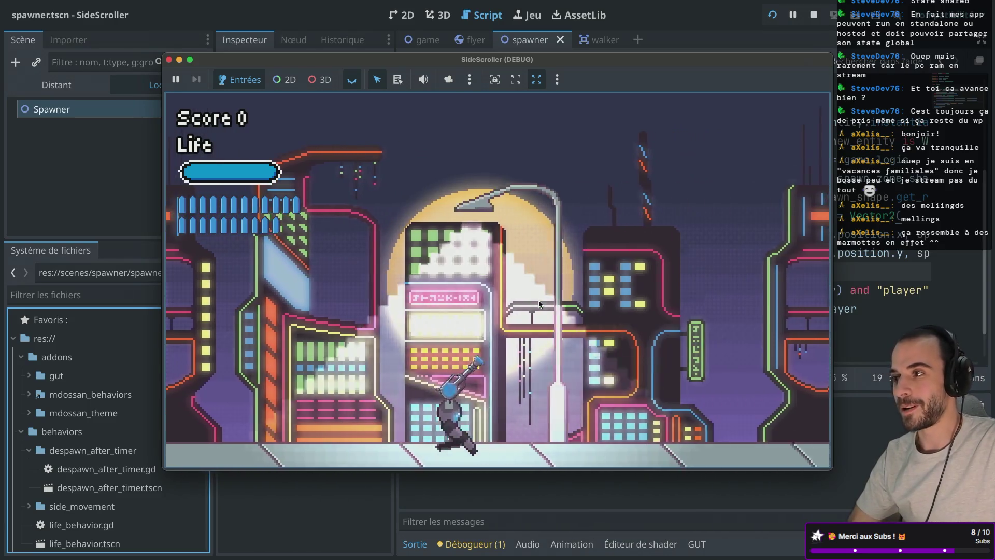
{"action": "key", "text": "space"}
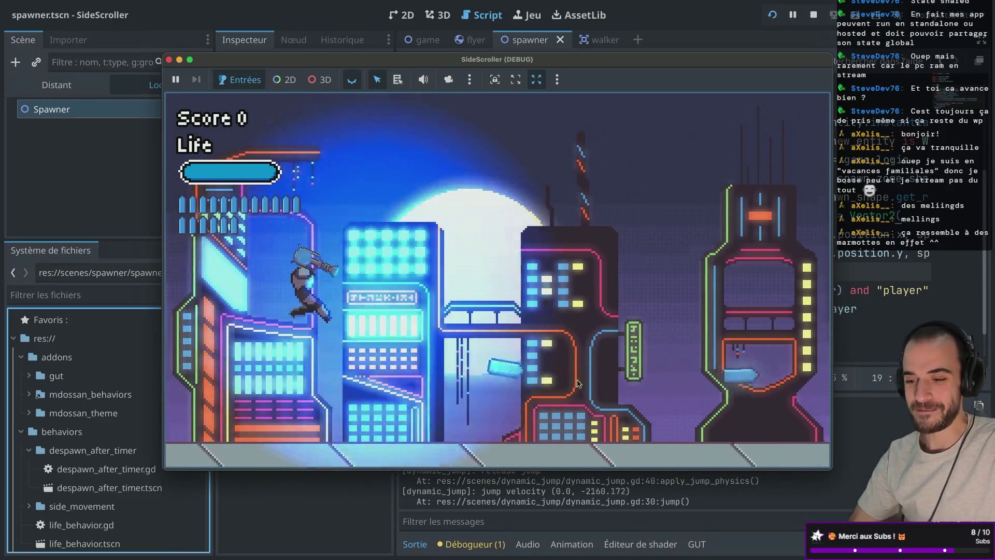
{"action": "key", "text": "space"}
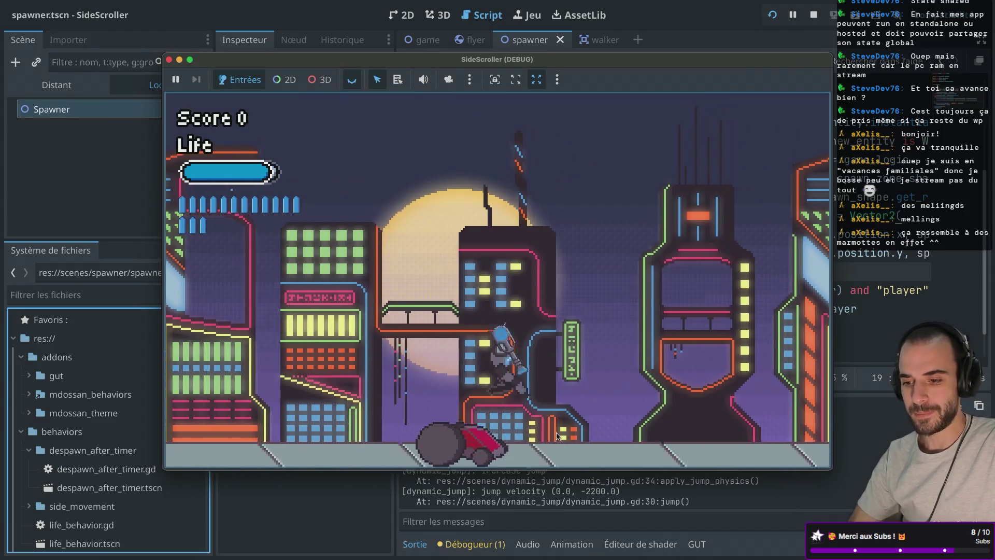
{"action": "key", "text": "Right"}
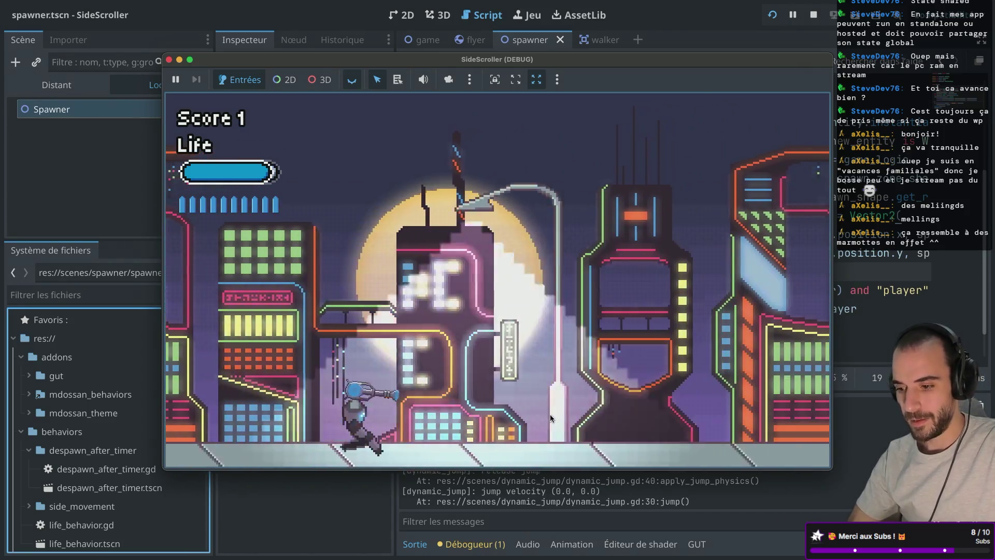
{"action": "left_click", "coordinate": [424, 407]}
{"action": "left_click", "coordinate": [414, 282]}
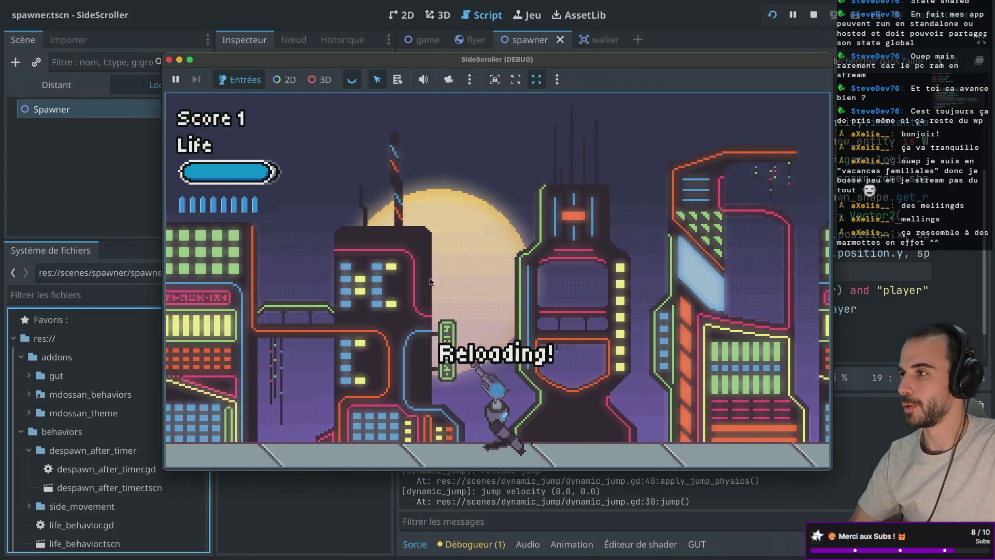
{"action": "key", "text": "Left"}
{"action": "key", "text": "space"}
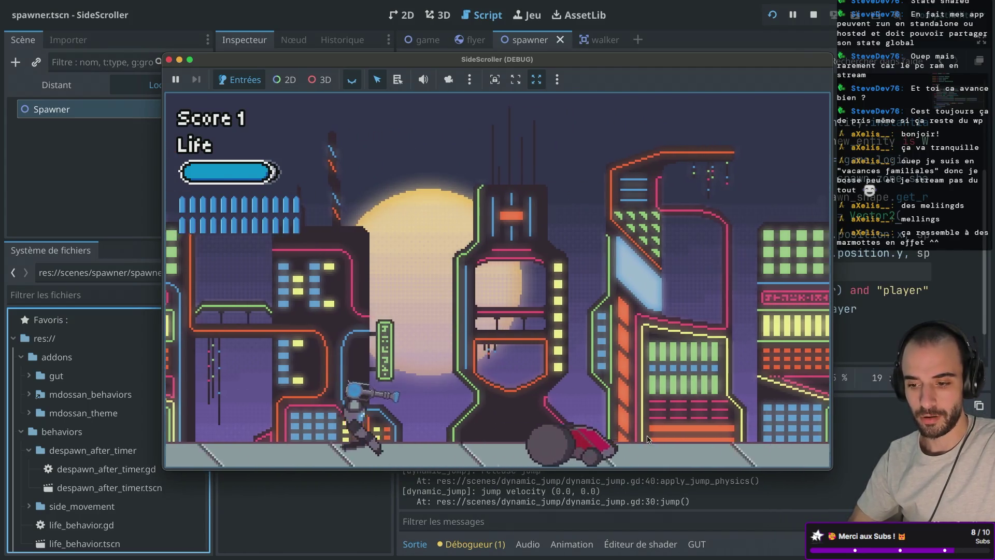
{"action": "key", "text": "Right"}
Step: Shoot the red car and enemies ahead until reaching score 5, then stop the game
{"action": "left_click", "coordinate": [698, 441]}
{"action": "key", "text": "space"}
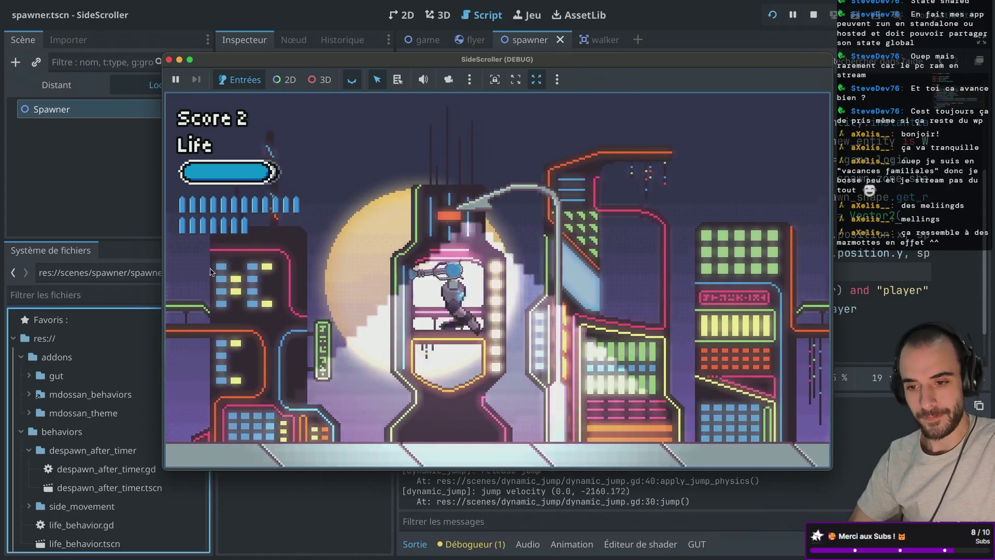
{"action": "key", "text": "Right"}
{"action": "left_click", "coordinate": [346, 254]}
{"action": "left_click", "coordinate": [418, 169]}
{"action": "left_click", "coordinate": [418, 169]}
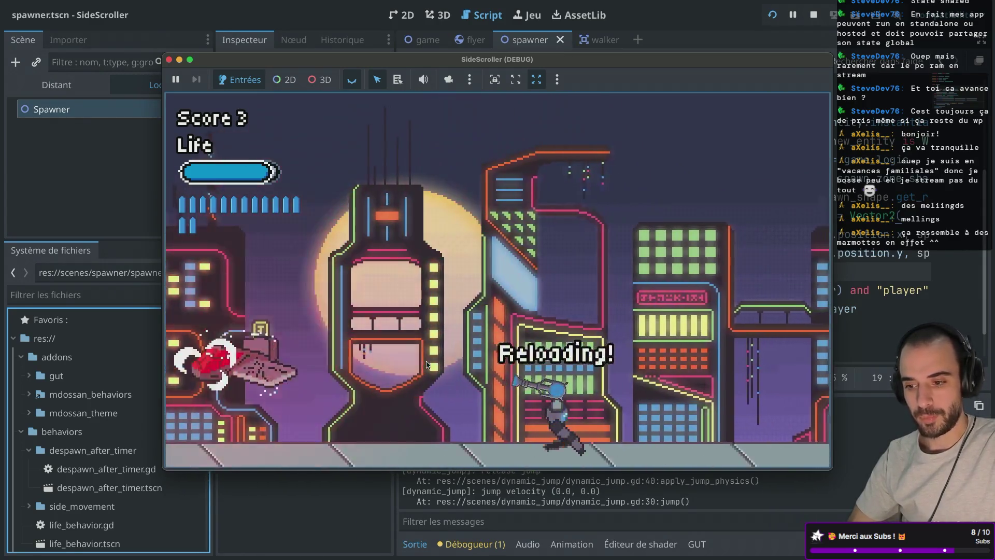
{"action": "key", "text": "Right"}
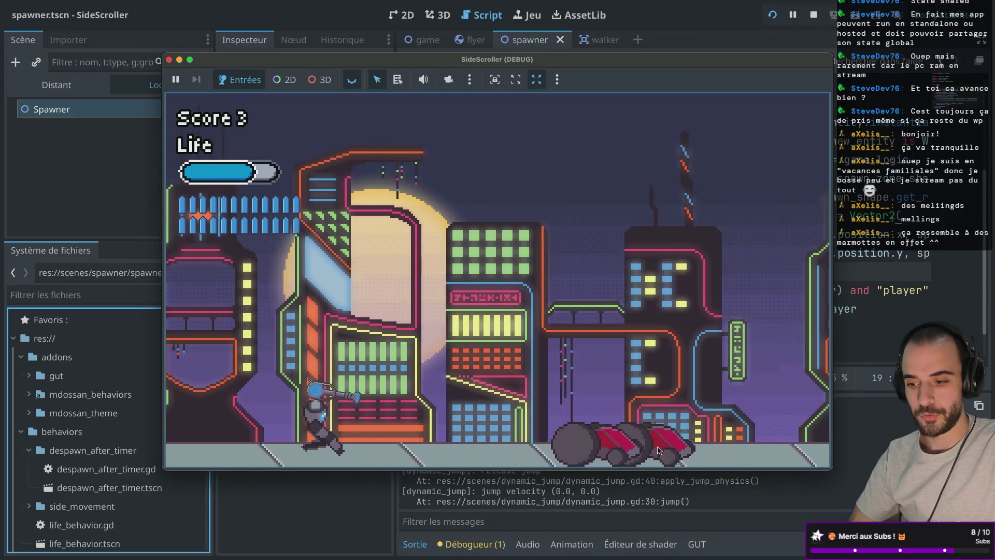
{"action": "key", "text": "Right"}
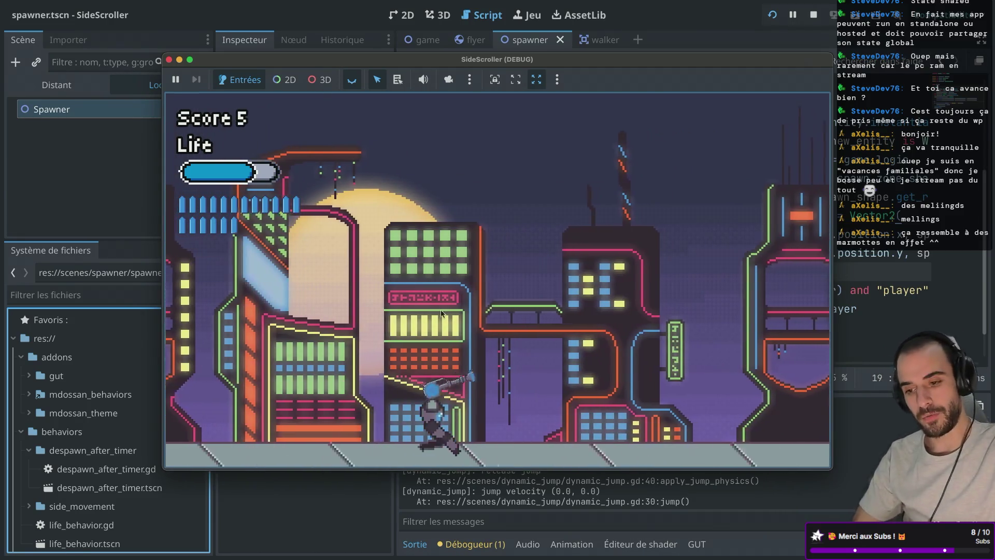
{"action": "key", "text": "Right"}
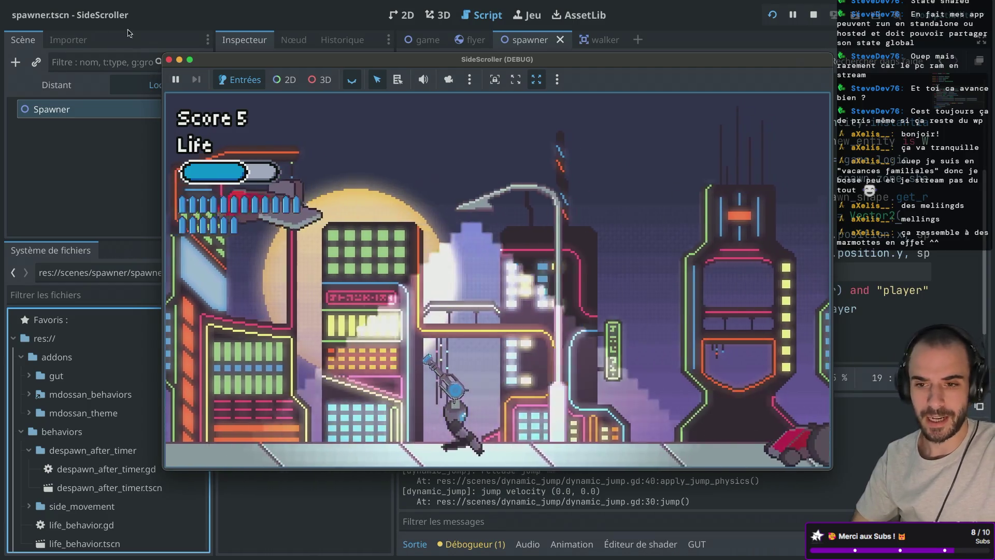
{"action": "left_click", "coordinate": [169, 60]}
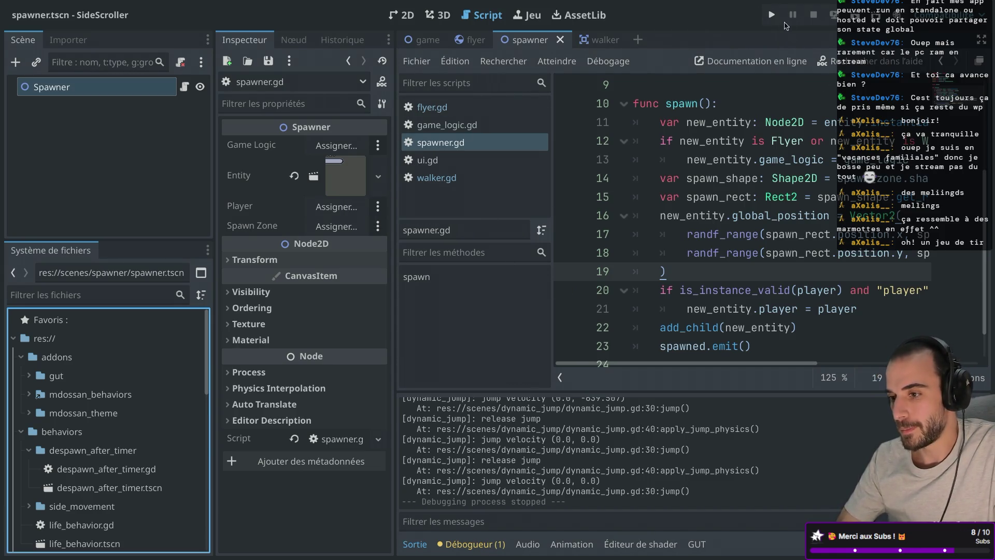
{"action": "left_click", "coordinate": [772, 15]}
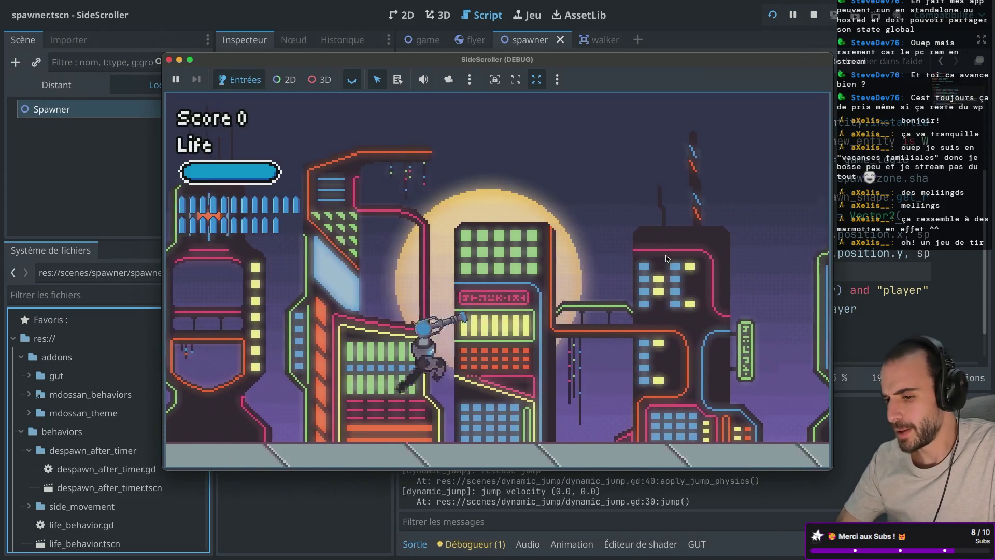
{"action": "key", "text": "Right"}
{"action": "key", "text": "space"}
{"action": "key", "text": "Right"}
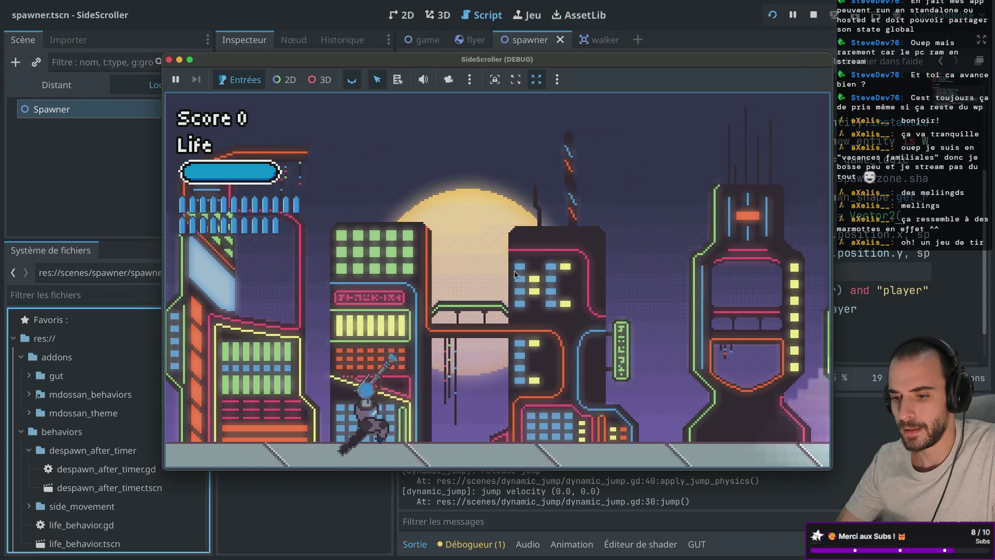
{"action": "key", "text": "Right"}
{"action": "left_click", "coordinate": [442, 210]}
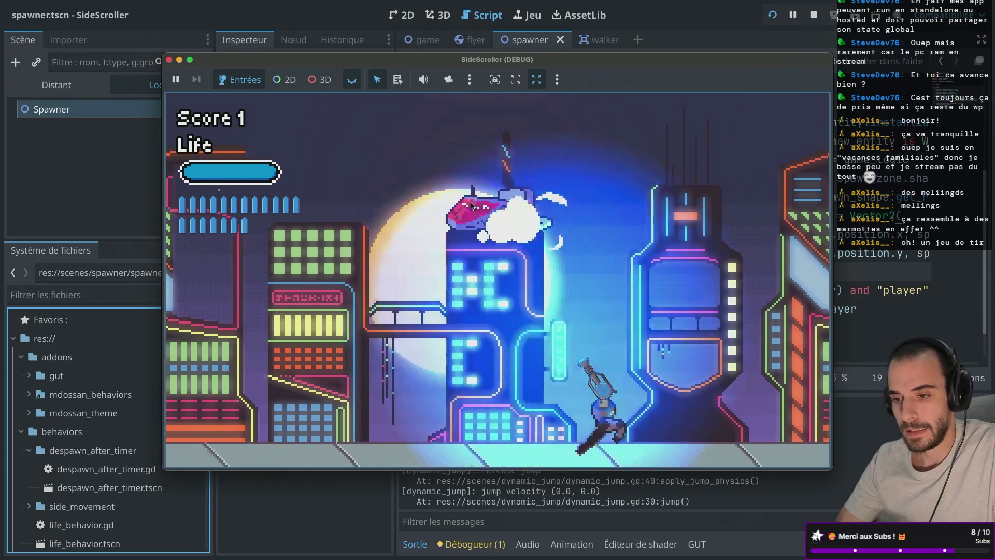
{"action": "key", "text": "Right"}
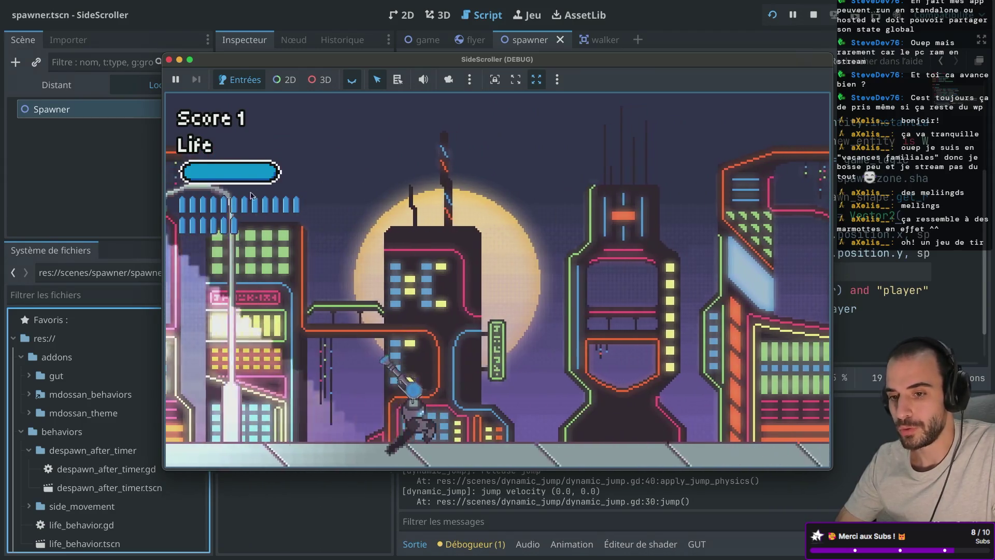
{"action": "key", "text": "Right"}
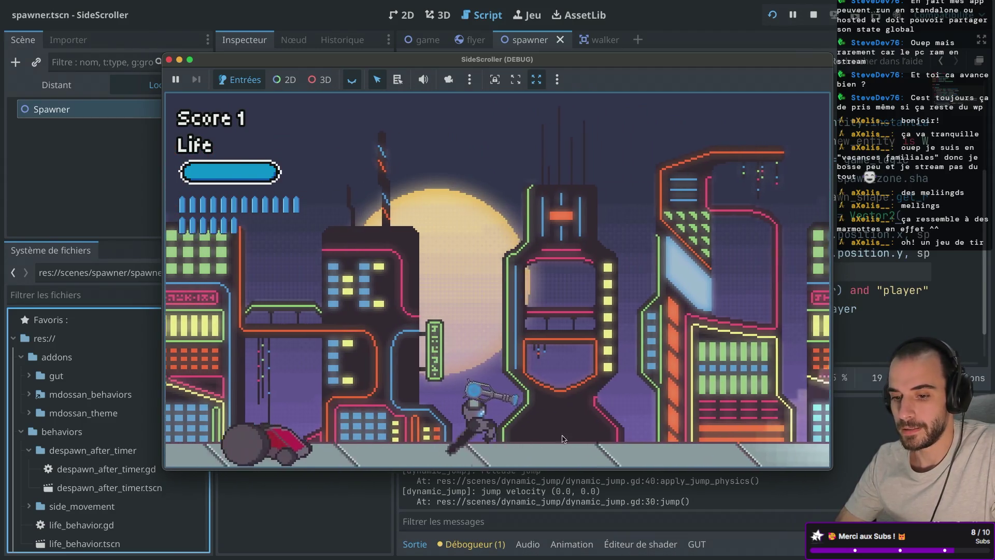
{"action": "key", "text": "space"}
{"action": "left_click", "coordinate": [639, 422]}
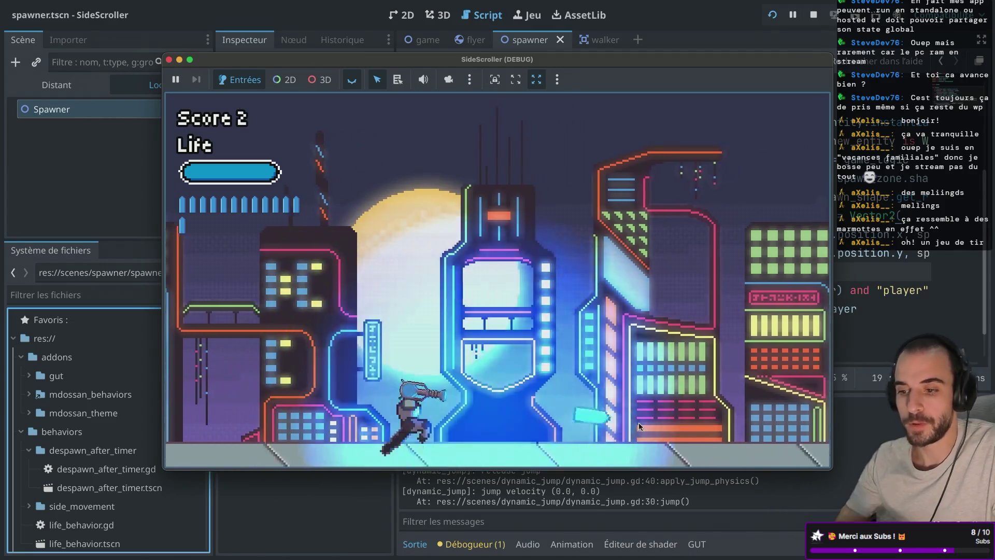
{"action": "key", "text": "Right"}
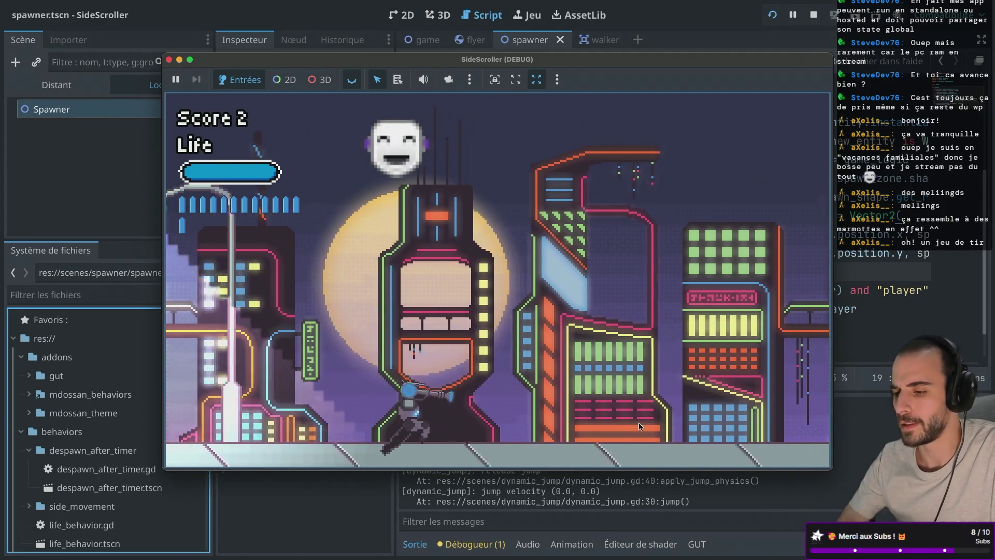
{"action": "key", "text": "Right"}
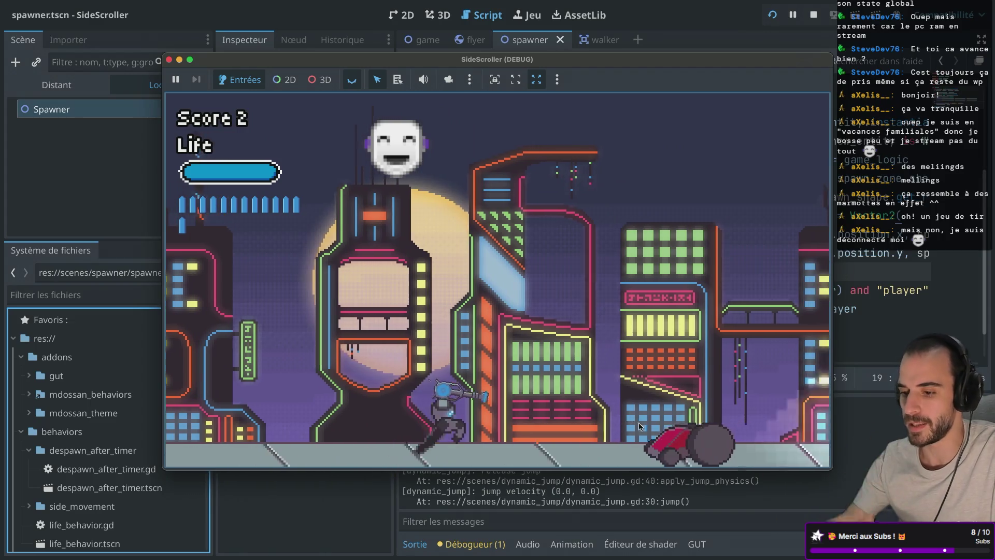
{"action": "key", "text": "Right"}
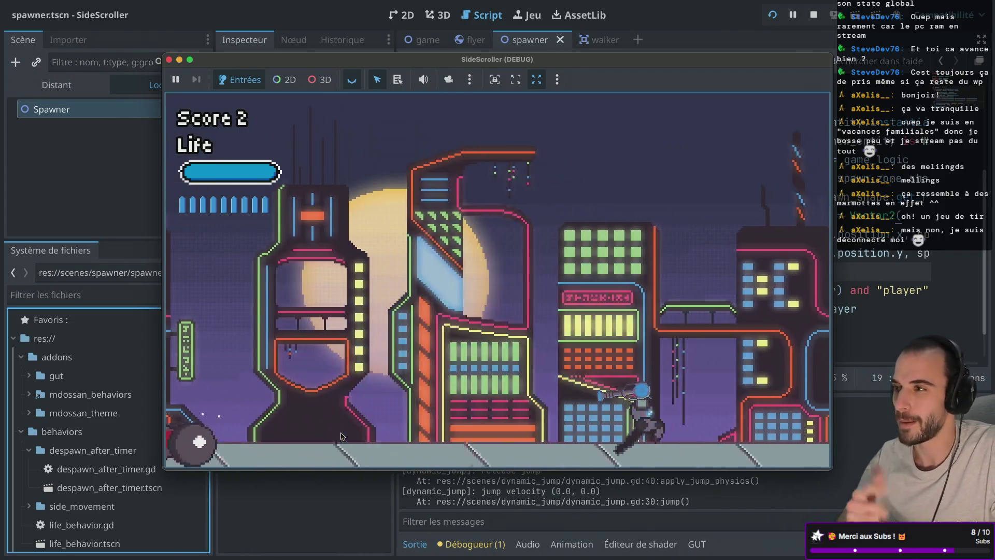
{"action": "left_click", "coordinate": [342, 436]}
{"action": "key", "text": "Left"}
{"action": "key", "text": "space"}
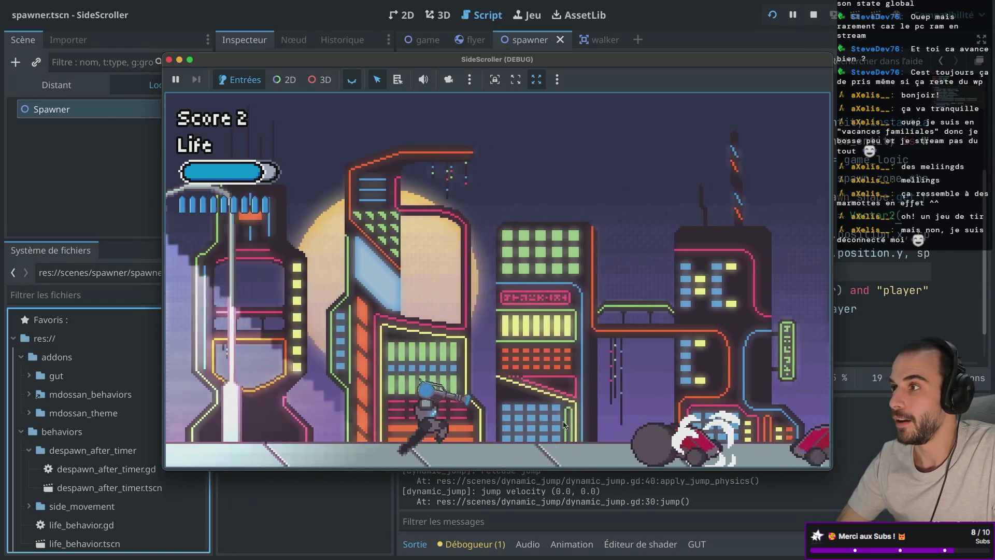
{"action": "key", "text": "Right"}
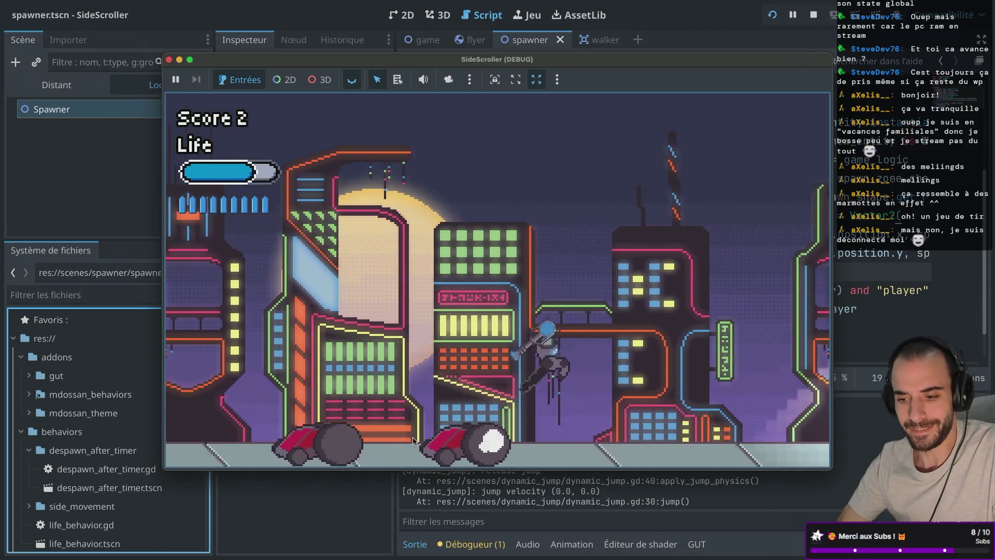
{"action": "left_click", "coordinate": [290, 447]}
{"action": "key", "text": "Left"}
{"action": "left_click", "coordinate": [290, 446]}
{"action": "key", "text": "space"}
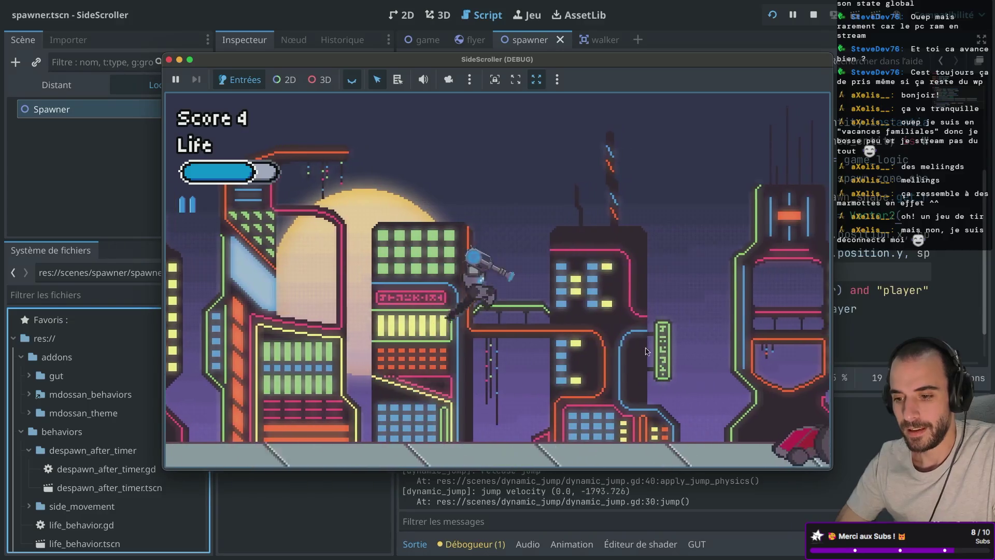
{"action": "left_click", "coordinate": [505, 442]}
{"action": "key", "text": "Right"}
{"action": "key", "text": "r"}
{"action": "key", "text": "space"}
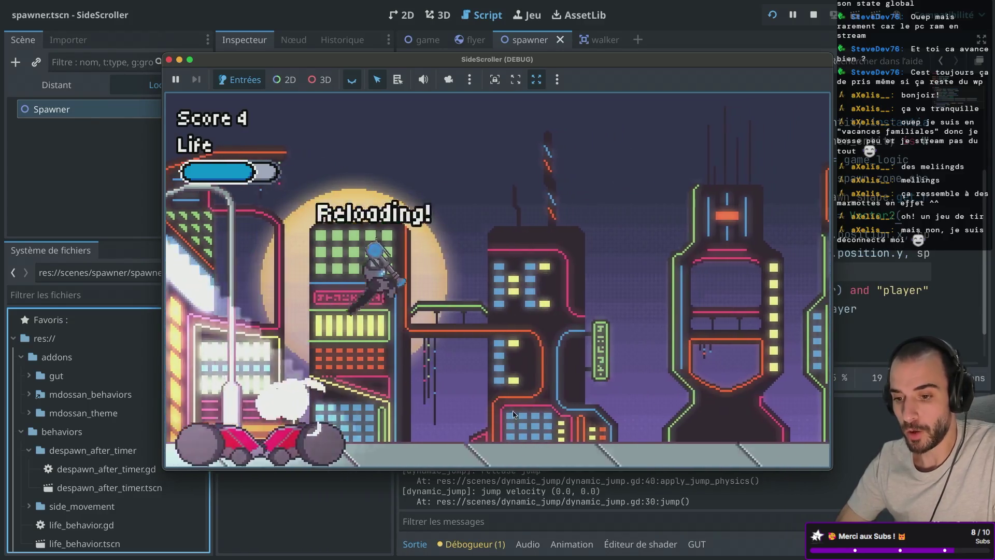
{"action": "key", "text": "Right"}
{"action": "key", "text": "space"}
{"action": "key", "text": "Left"}
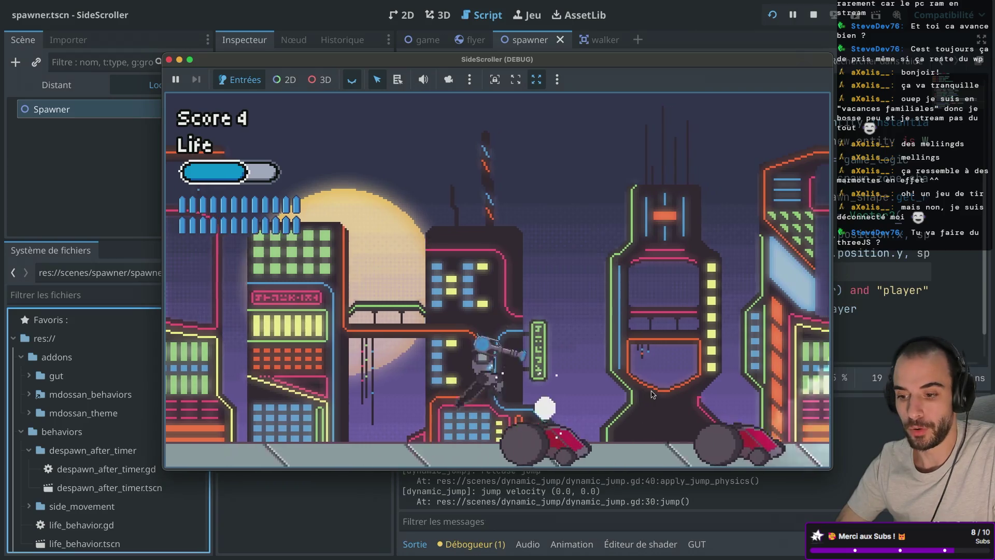
{"action": "key", "text": "Right"}
{"action": "left_click", "coordinate": [726, 480]}
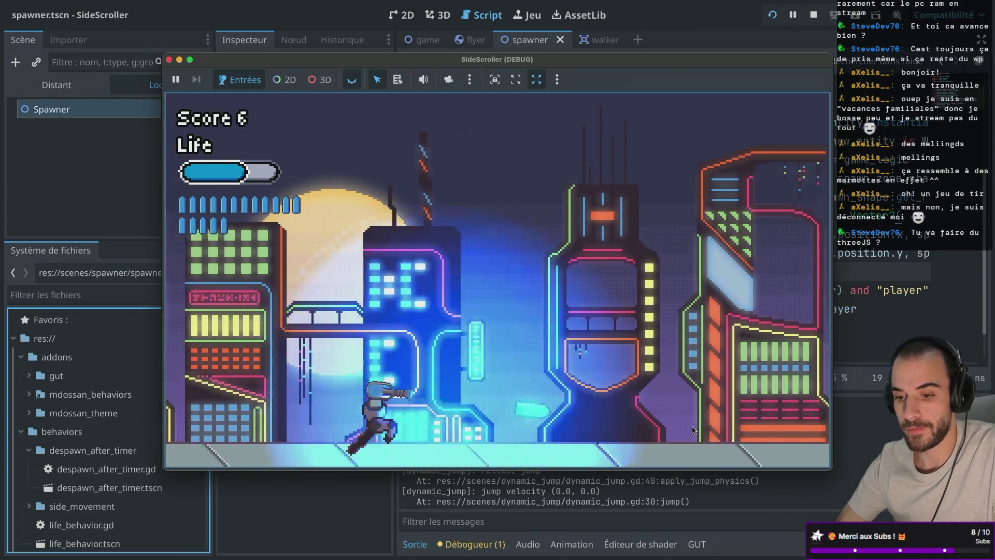
{"action": "key", "text": "Right"}
{"action": "key", "text": "space"}
{"action": "left_click", "coordinate": [552, 171]}
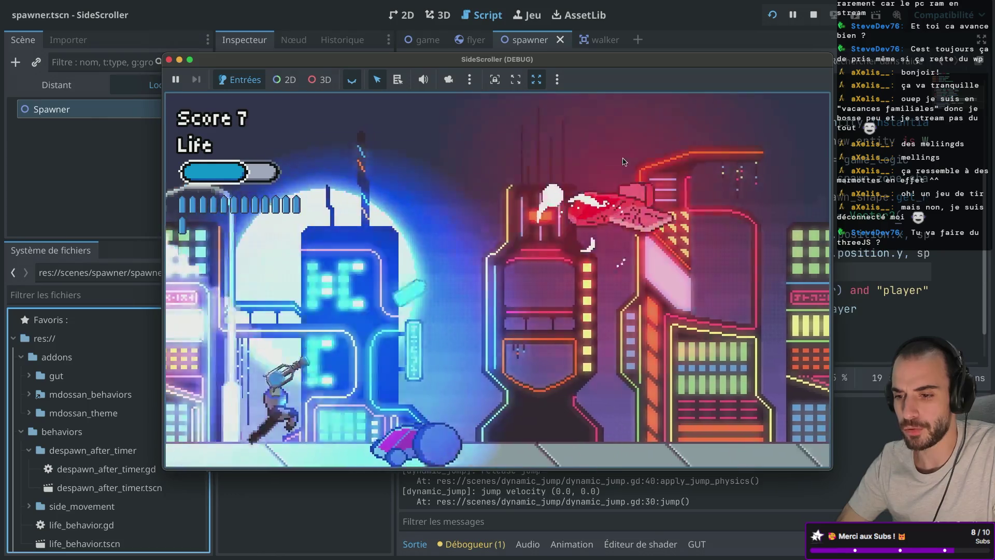
{"action": "key", "text": "Right"}
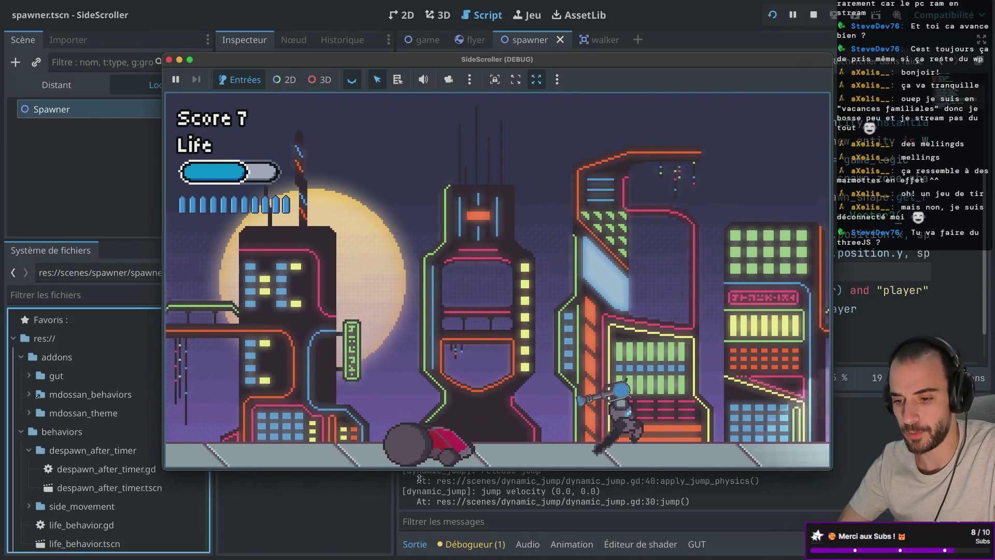
{"action": "key", "text": "Right"}
{"action": "key", "text": "space"}
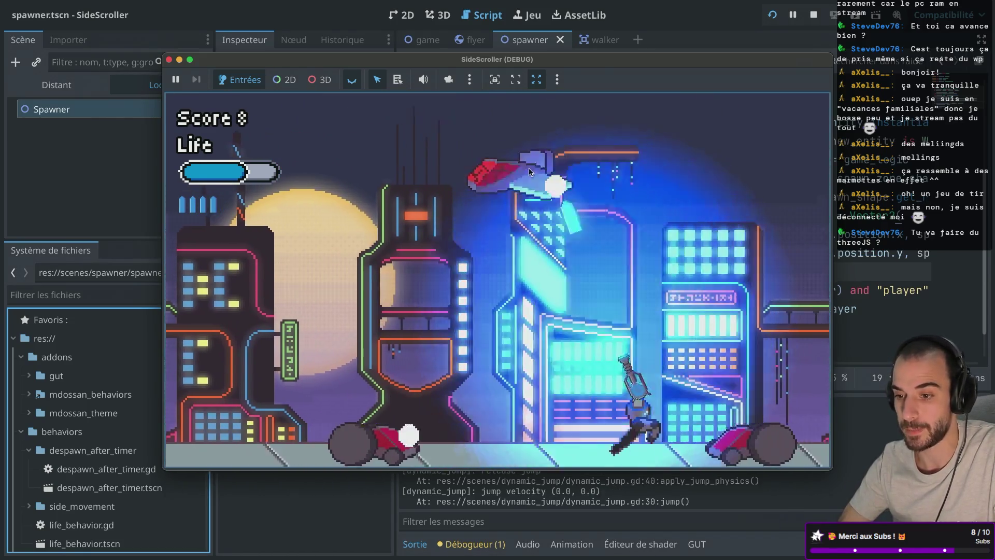
{"action": "left_click", "coordinate": [533, 165]}
{"action": "key", "text": "Right"}
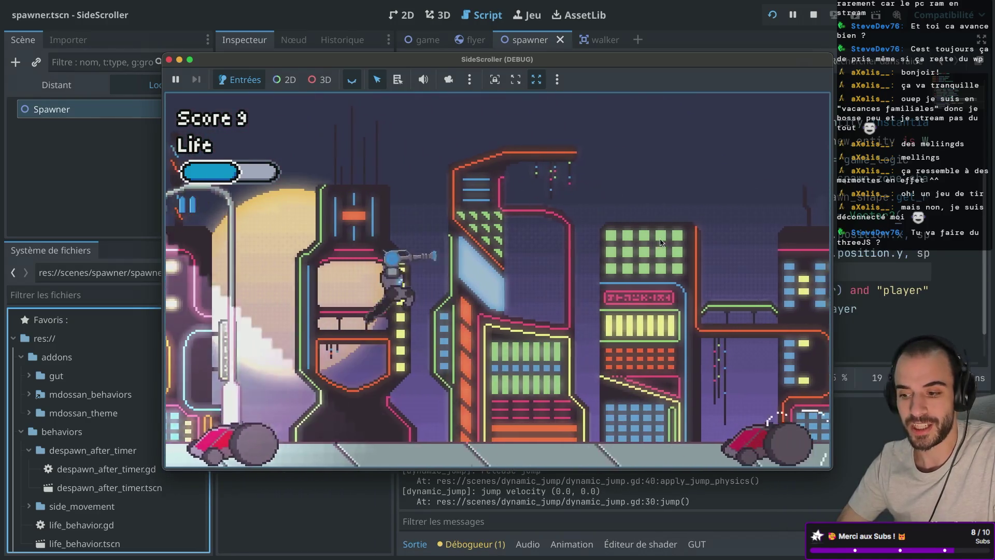
{"action": "key", "text": "Right"}
{"action": "key", "text": "space"}
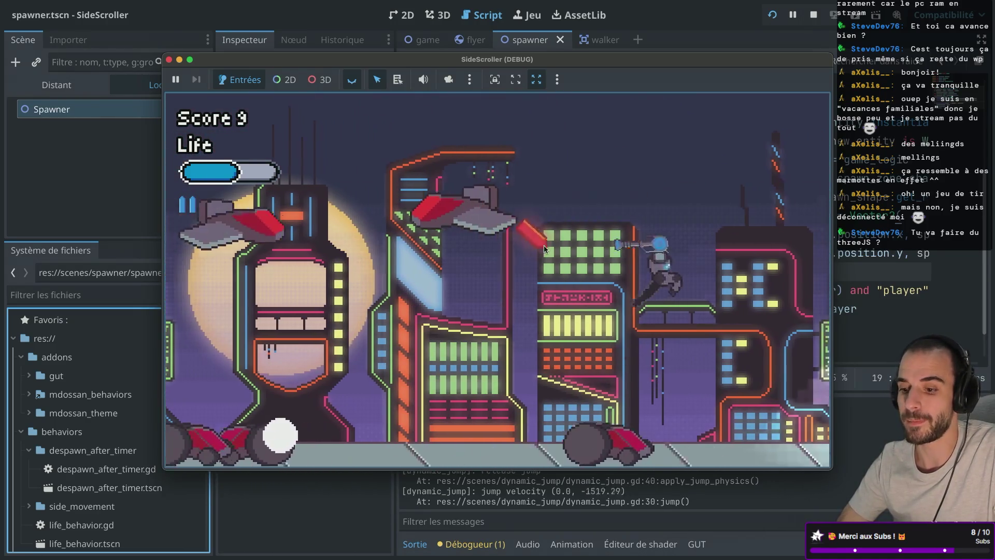
{"action": "key", "text": "Right"}
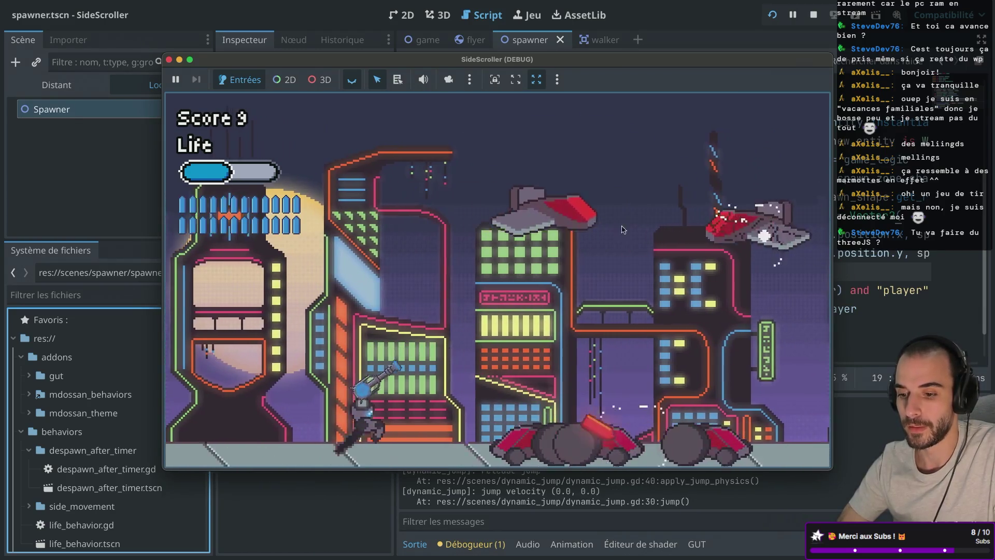
{"action": "key", "text": "Right"}
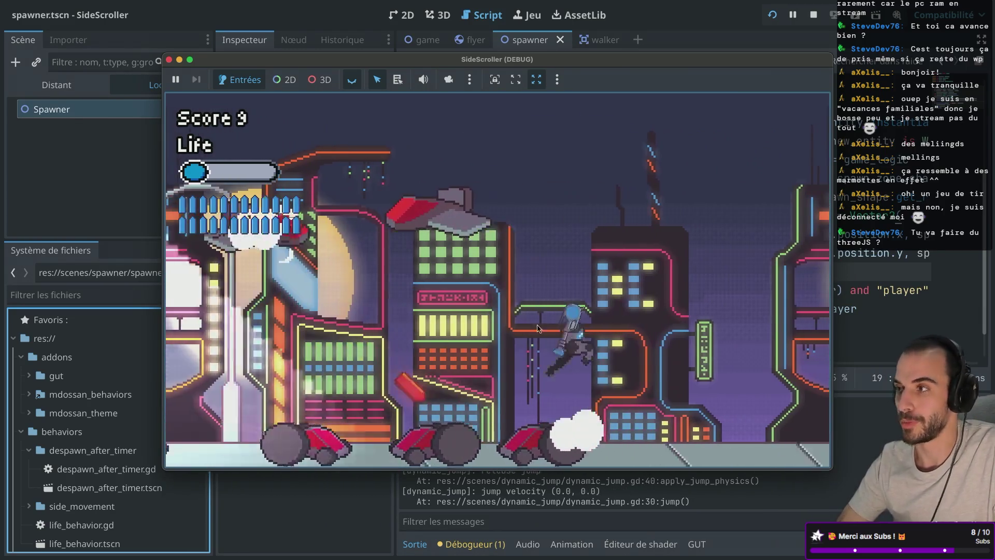
{"action": "key", "text": "Right"}
{"action": "left_click", "coordinate": [437, 343]}
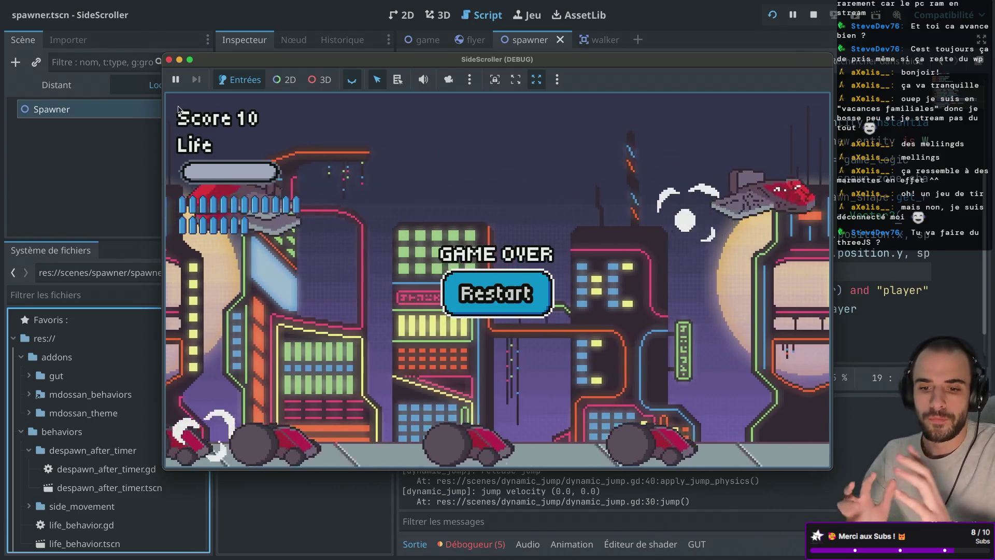
{"action": "left_click", "coordinate": [168, 60]}
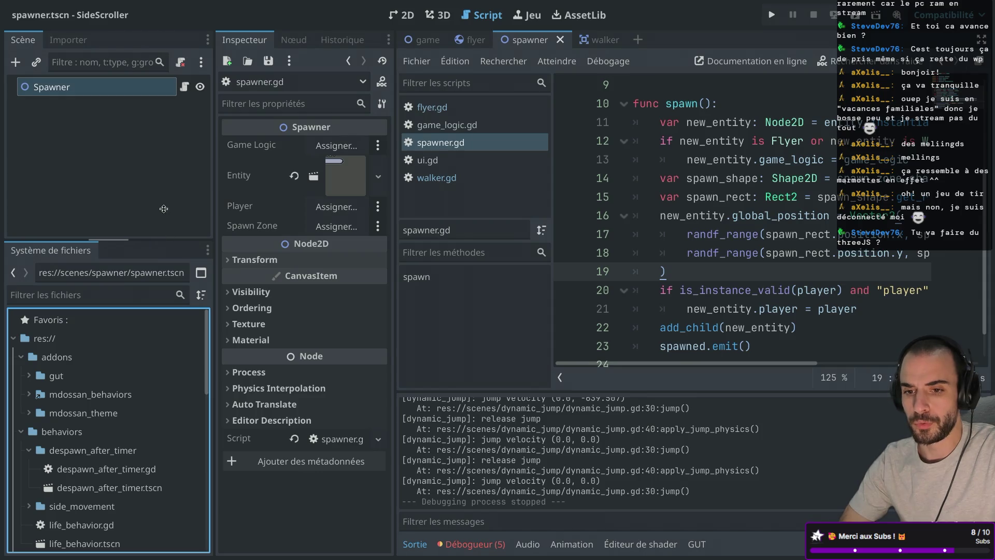
Step: Widen the side panels and open despawn_after_timer.tscn along with its script
{"action": "left_click_drag", "start_coordinate": [214, 196], "coordinate": [263, 197]}
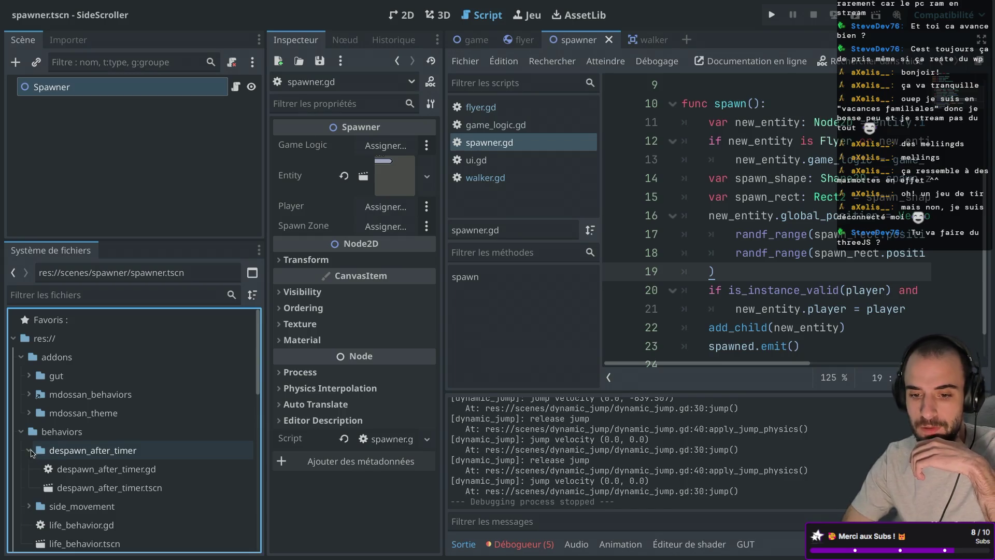
{"action": "left_click", "coordinate": [110, 485]}
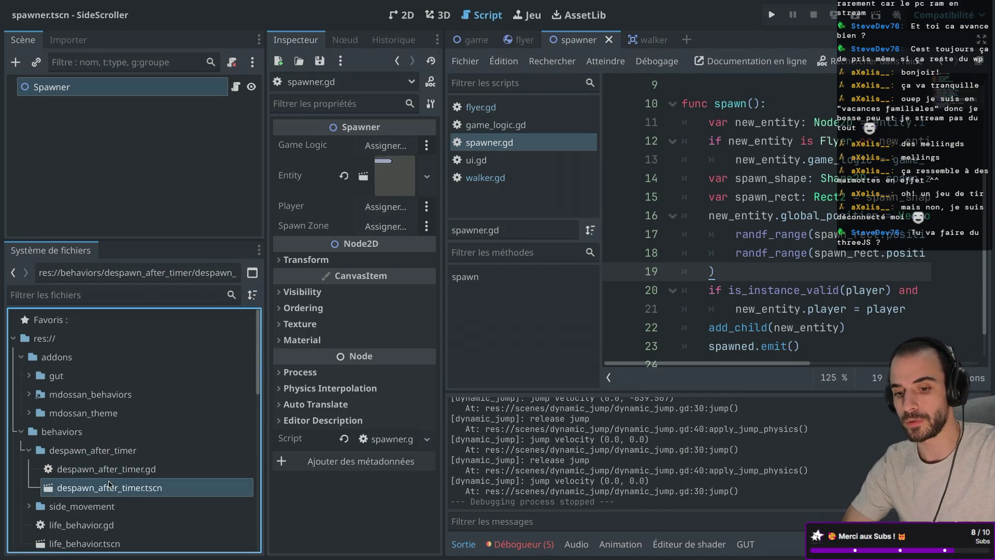
{"action": "double_click", "coordinate": [110, 485]}
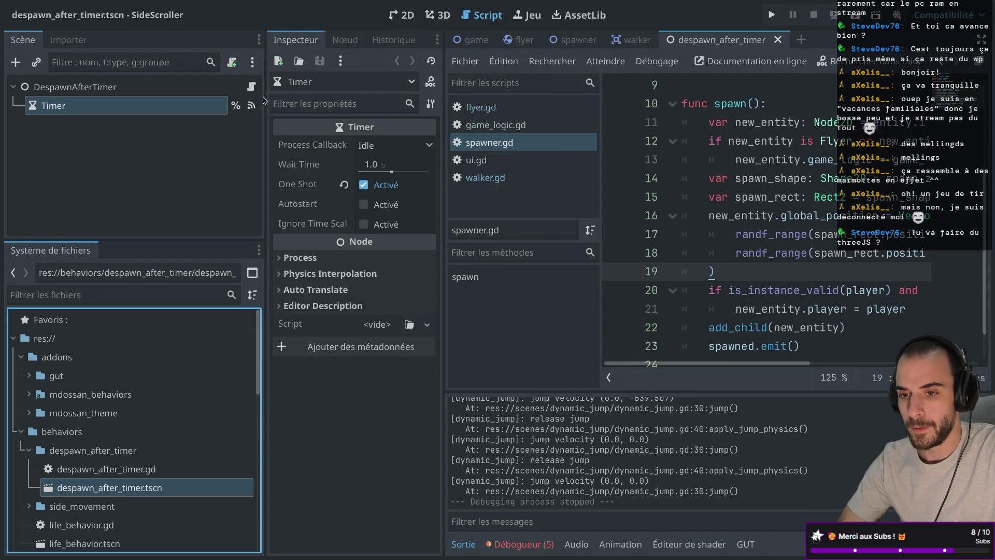
{"action": "left_click", "coordinate": [250, 86]}
Step: Read the script in distraction-free mode, then restore the docks and collapse the despawn_after_timer folder
{"action": "key", "text": "ctrl+shift+F11"}
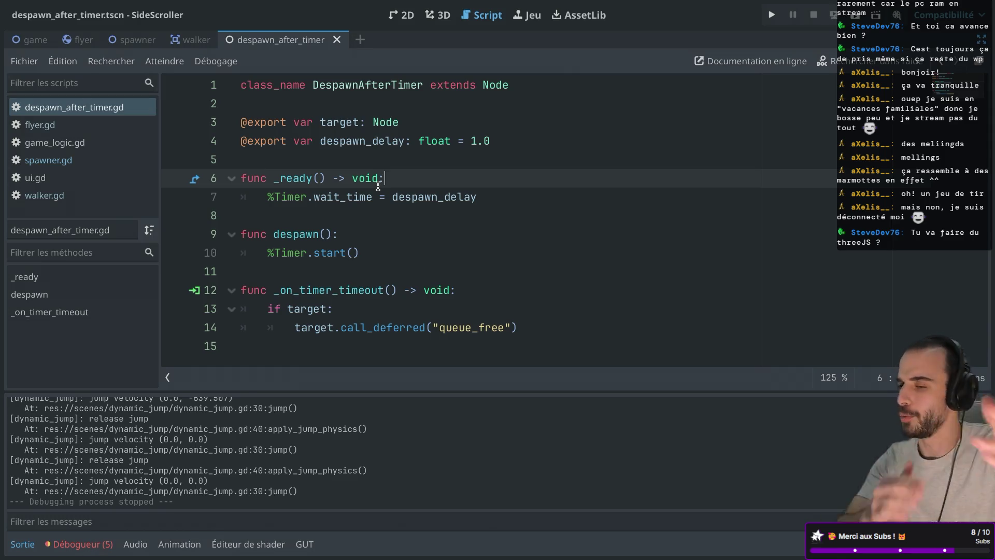
{"action": "key", "text": "ctrl+shift+F11"}
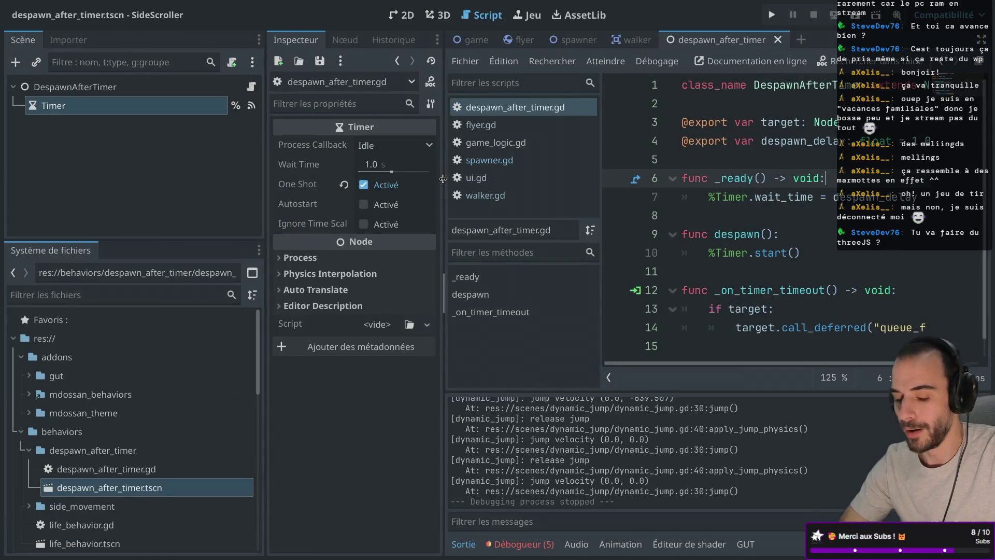
{"action": "left_click", "coordinate": [29, 450]}
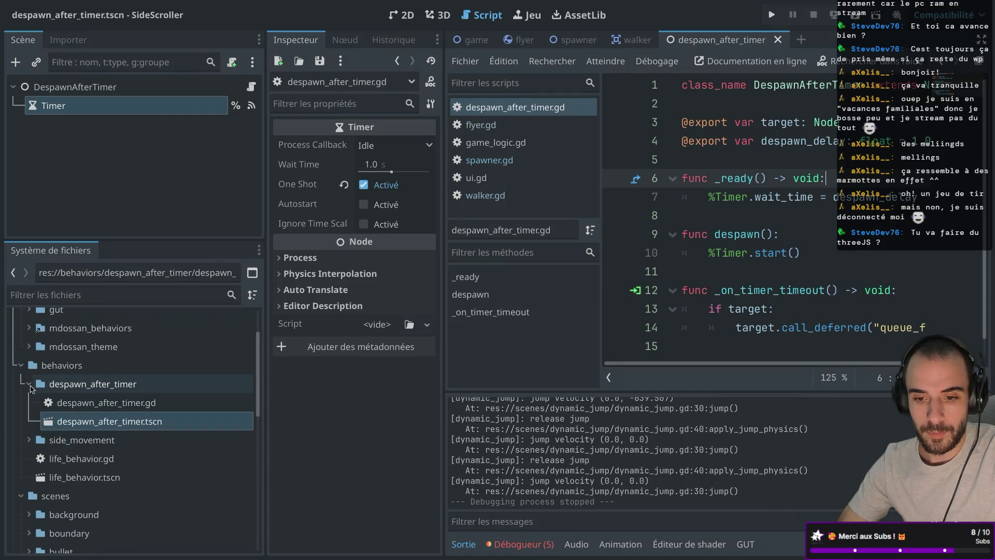
{"action": "scroll", "coordinate": [52, 403], "scroll_direction": "down", "scroll_amount": 3}
{"action": "scroll", "coordinate": [94, 402], "scroll_direction": "up", "scroll_amount": 3}
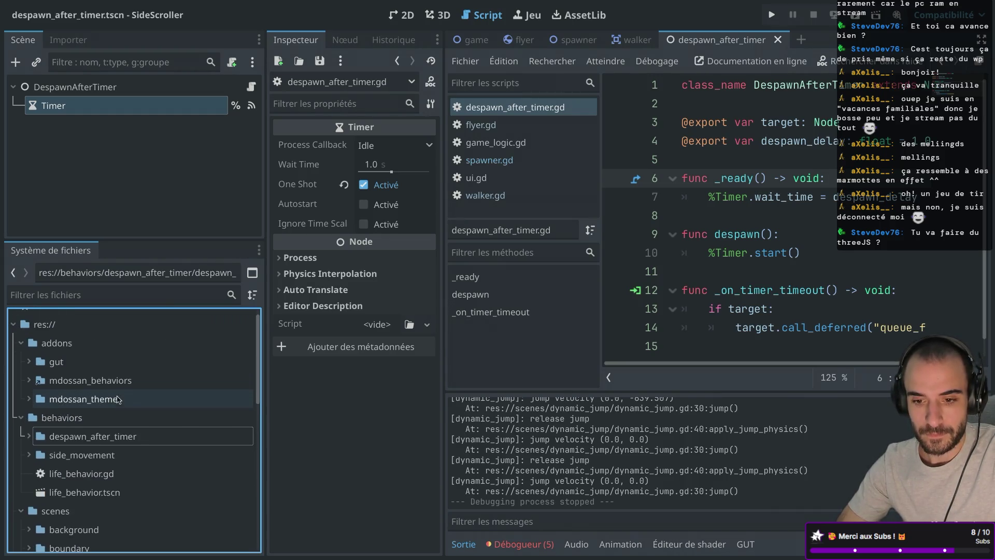
{"action": "left_click", "coordinate": [91, 436]}
Step: Move the despawn_after_timer folder into addons/mdossan_behaviors
{"action": "right_click", "coordinate": [91, 439]}
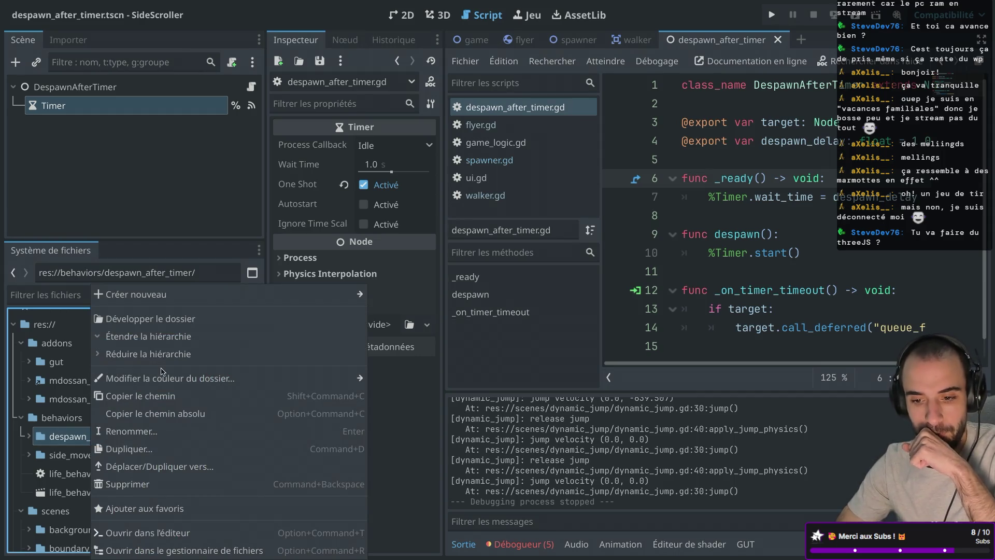
{"action": "left_click", "coordinate": [149, 468]}
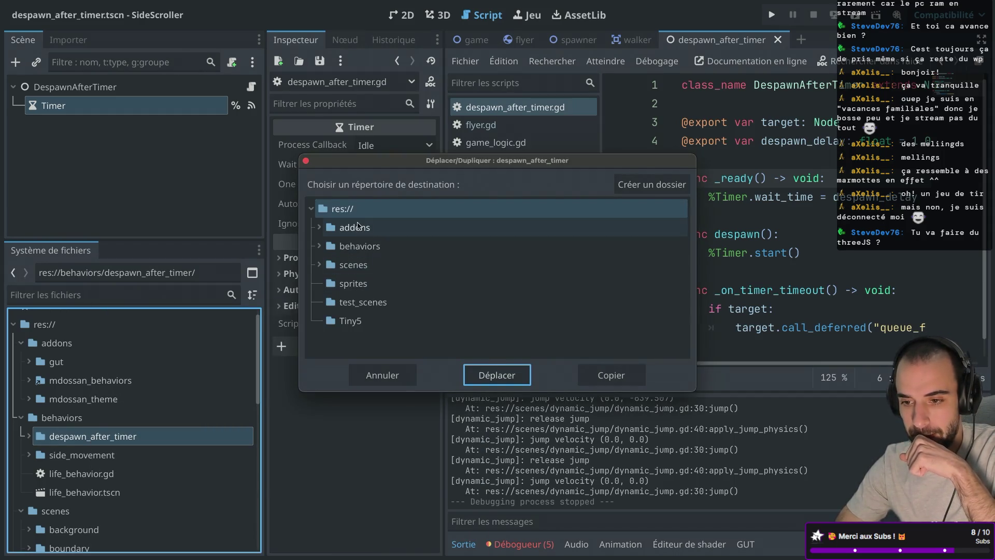
{"action": "left_click", "coordinate": [320, 228]}
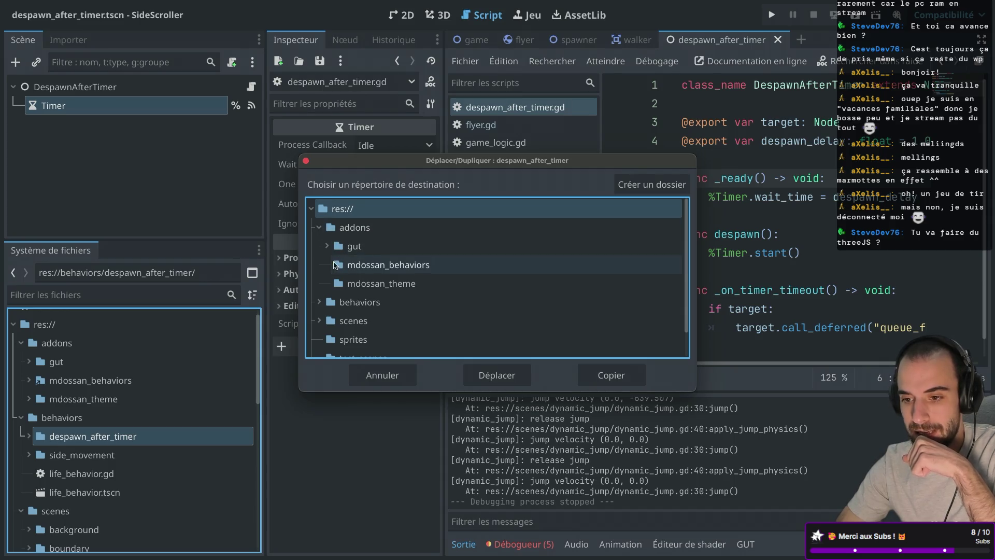
{"action": "left_click", "coordinate": [351, 266]}
{"action": "left_click", "coordinate": [516, 374]}
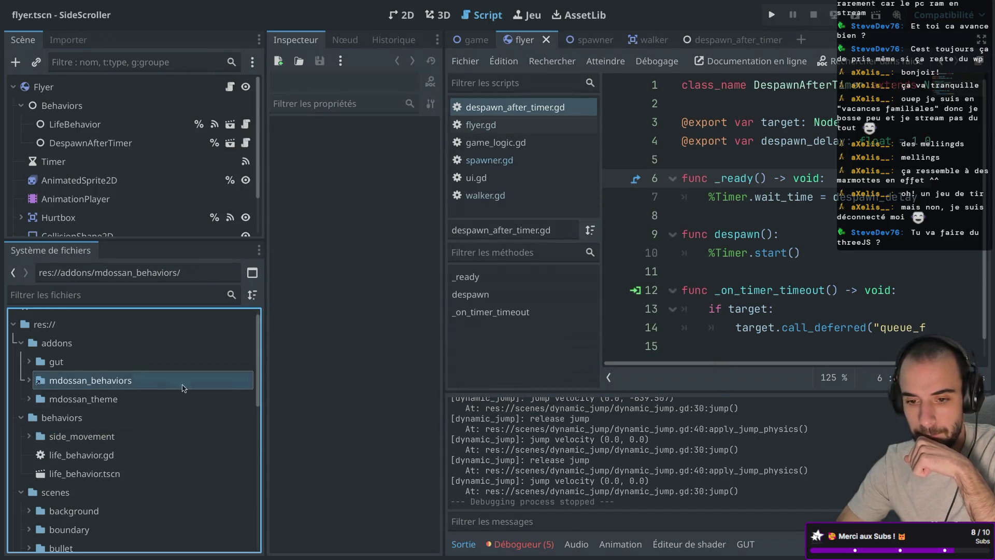
Step: Move the side_movement folder into addons/mdossan_behaviors and check its contents
{"action": "left_click", "coordinate": [78, 435]}
{"action": "right_click", "coordinate": [75, 436]}
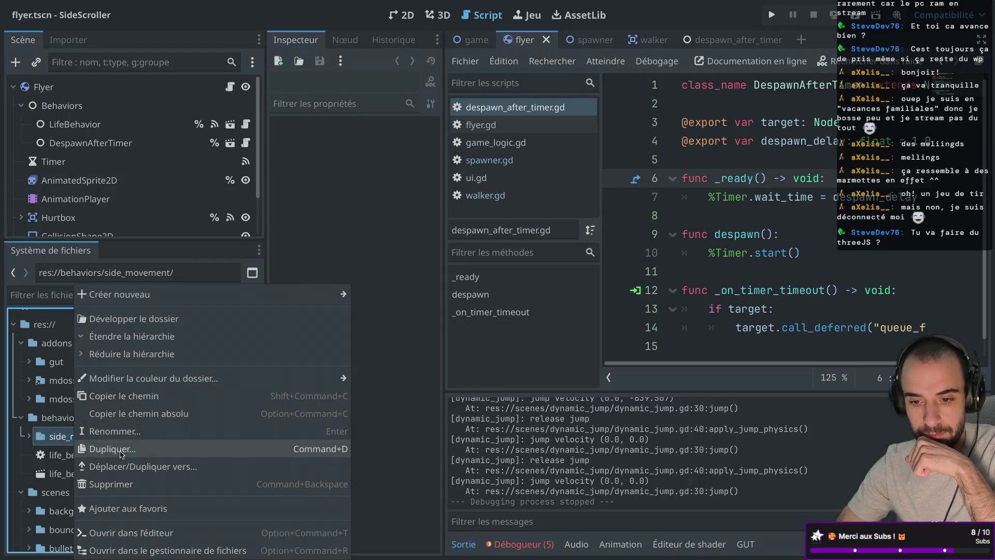
{"action": "left_click", "coordinate": [115, 467]}
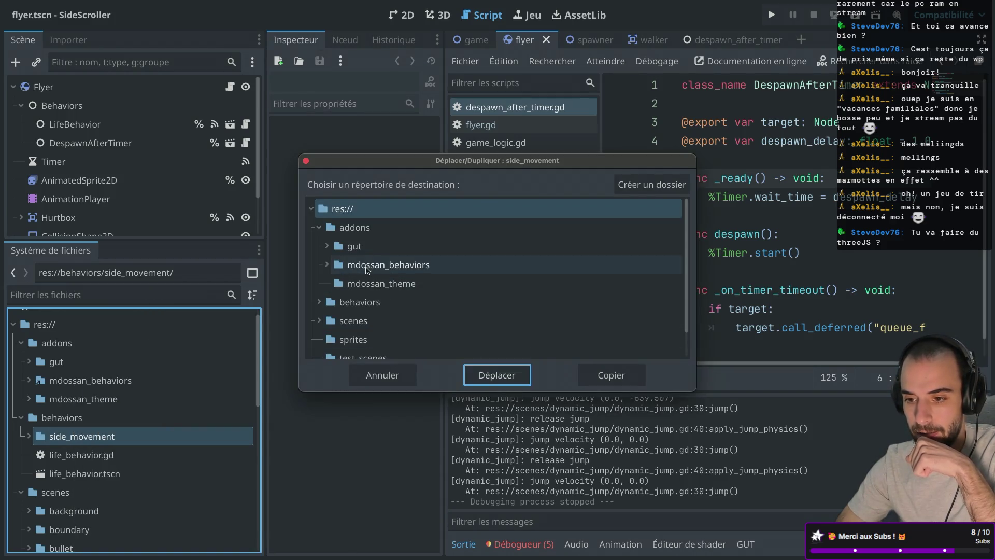
{"action": "left_click", "coordinate": [399, 264]}
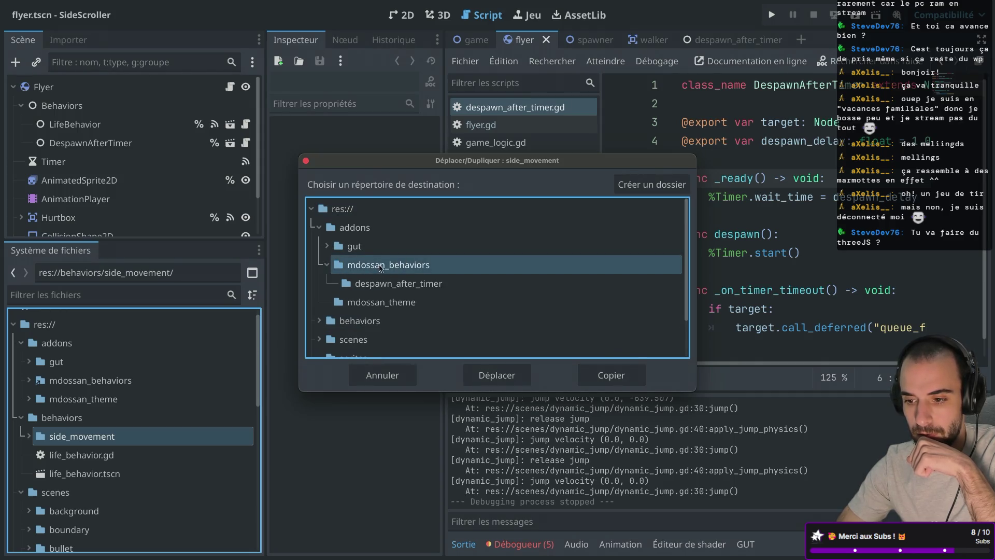
{"action": "left_click", "coordinate": [500, 370]}
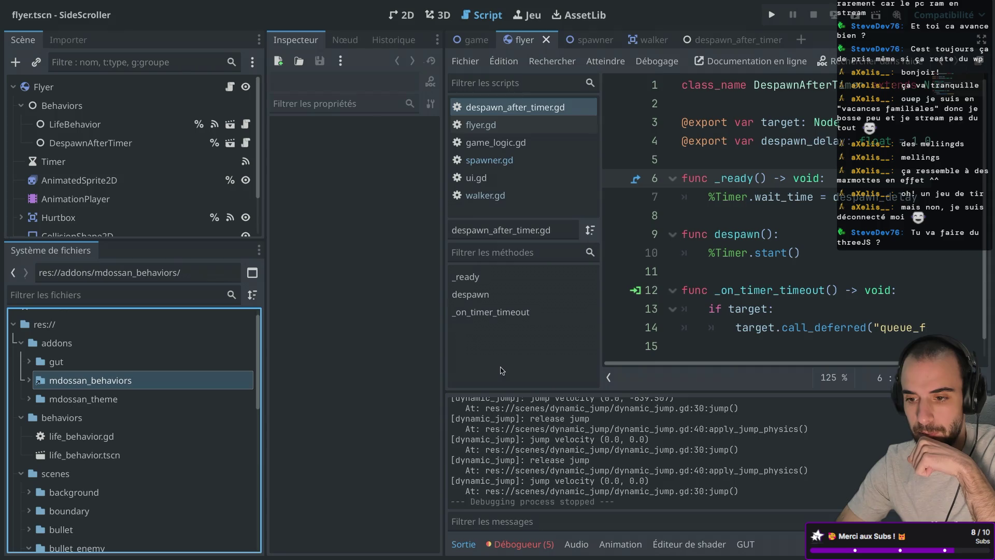
{"action": "left_click", "coordinate": [24, 381]}
{"action": "scroll", "coordinate": [71, 396], "scroll_direction": "down", "scroll_amount": 5}
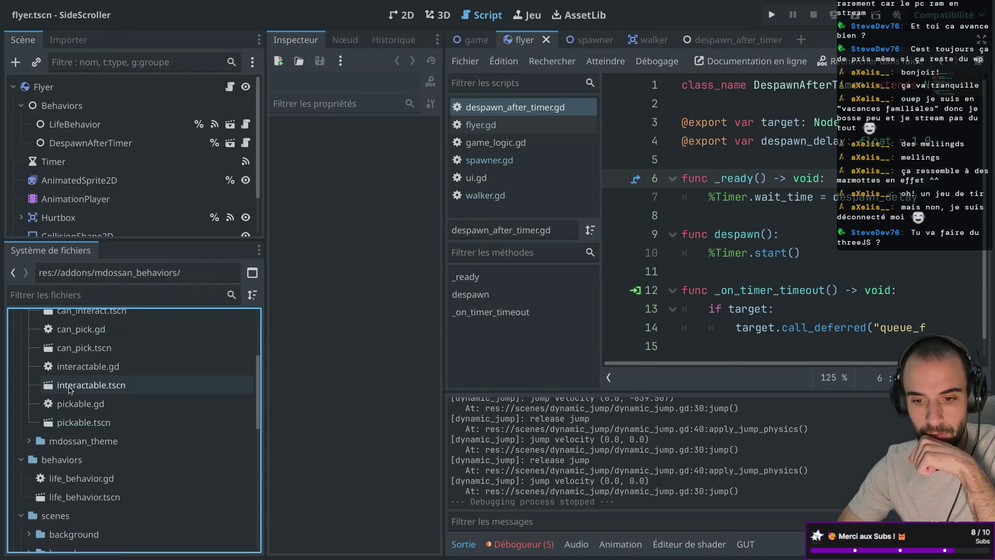
{"action": "scroll", "coordinate": [71, 396], "scroll_direction": "up", "scroll_amount": 6}
{"action": "left_click", "coordinate": [30, 394]}
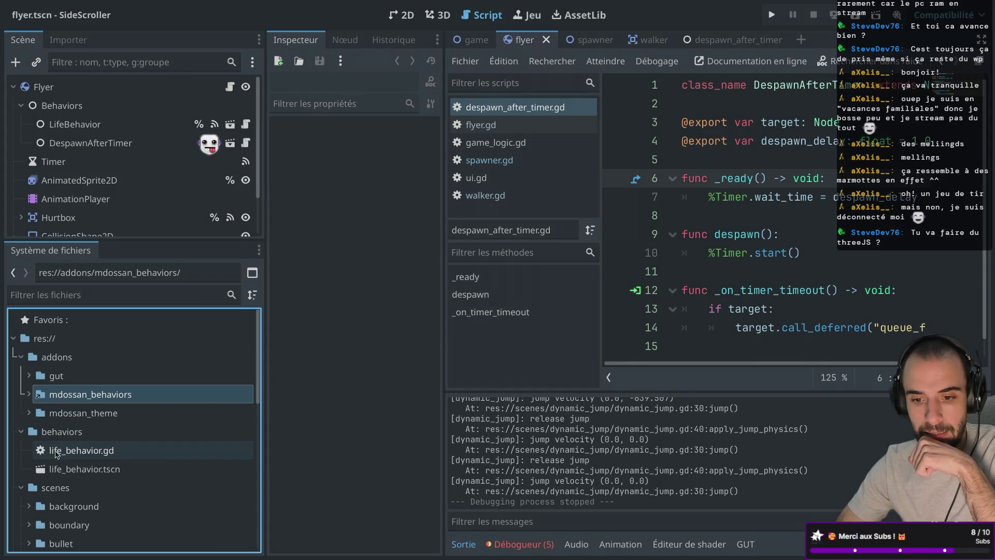
{"action": "right_click", "coordinate": [77, 430]}
Step: Create a life_behavior folder in behaviors and move life_behavior.gd and life_behavior.tscn into it
{"action": "mouse_move", "coordinate": [155, 294]}
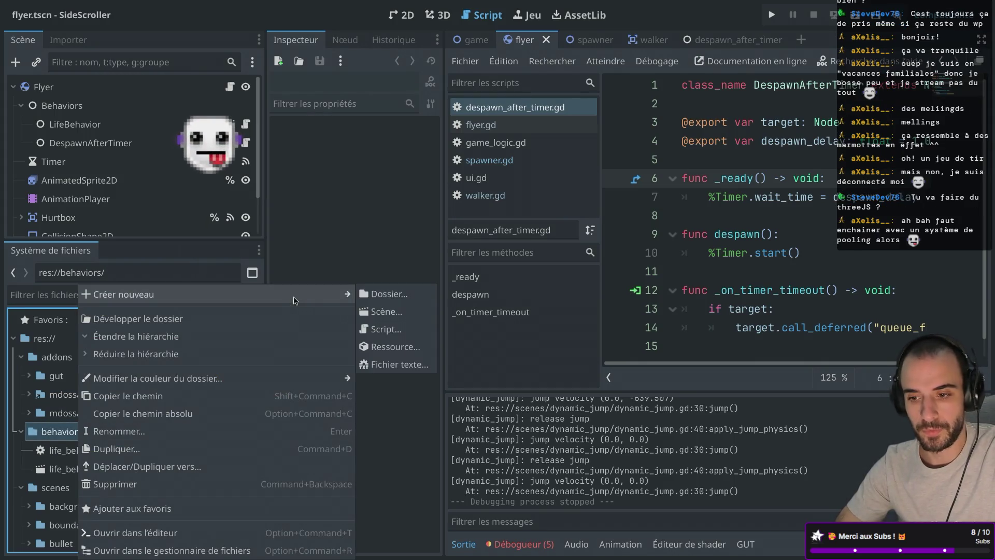
{"action": "left_click", "coordinate": [369, 304]}
{"action": "type", "text": "life_behavior"}
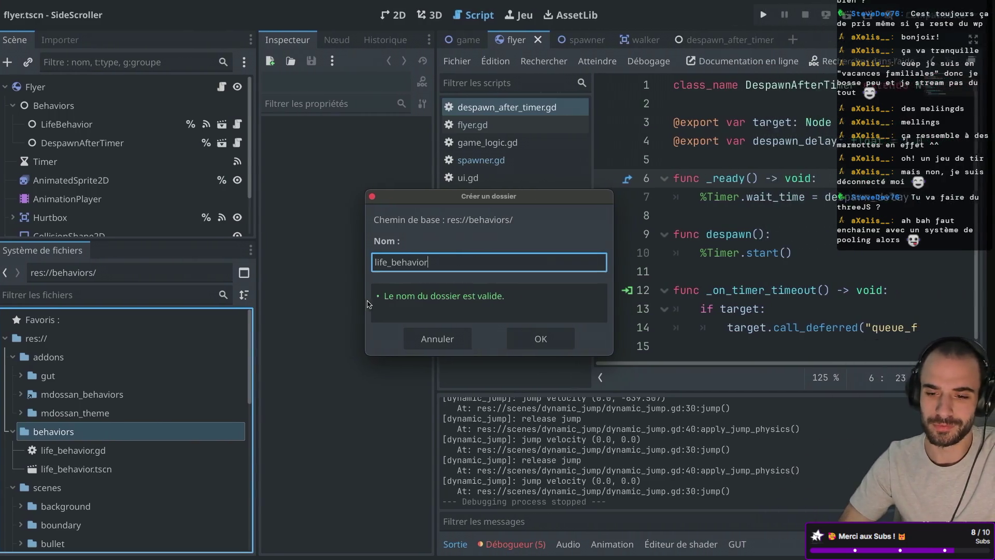
{"action": "left_click", "coordinate": [518, 345]}
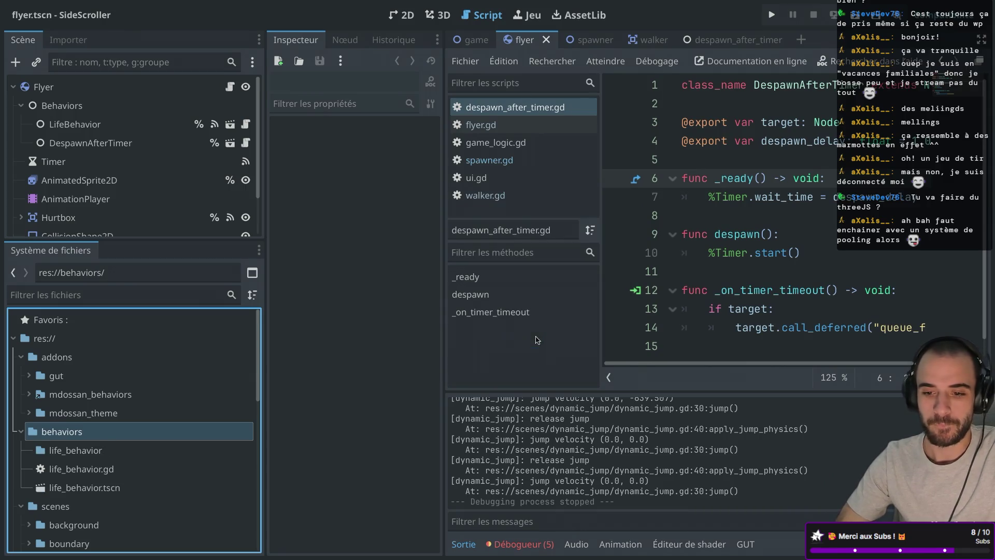
{"action": "left_click", "coordinate": [83, 470]}
{"action": "left_click", "coordinate": [91, 489], "text": "shift"}
{"action": "right_click", "coordinate": [109, 475]}
{"action": "left_click", "coordinate": [171, 485]}
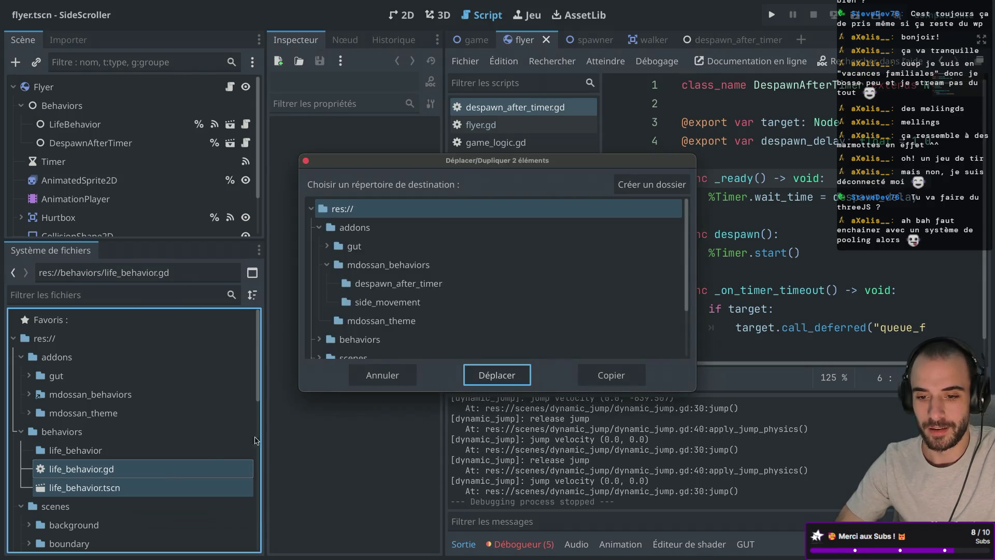
{"action": "scroll", "coordinate": [435, 272], "scroll_direction": "down", "scroll_amount": 2}
{"action": "scroll", "coordinate": [366, 301], "scroll_direction": "down", "scroll_amount": 1}
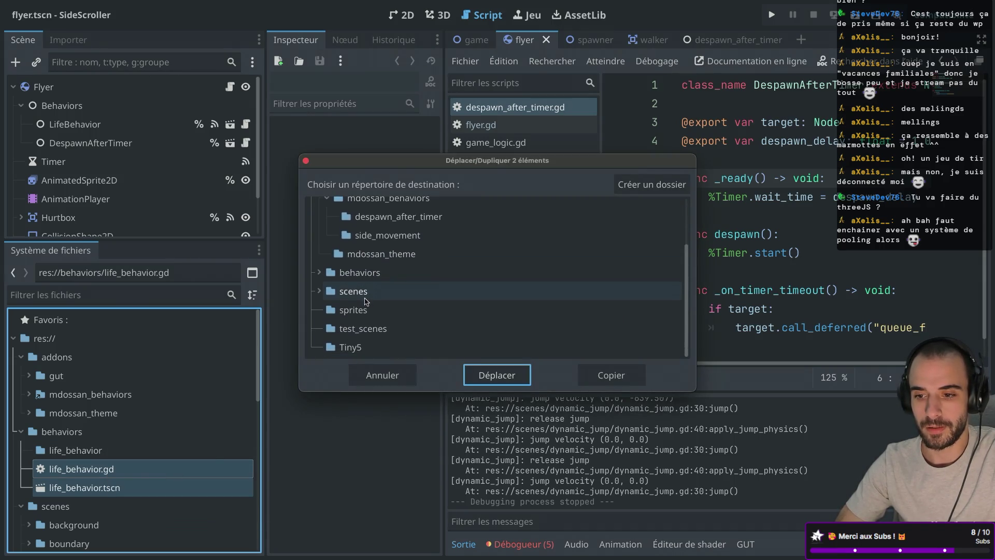
{"action": "double_click", "coordinate": [362, 272]}
{"action": "left_click", "coordinate": [368, 292]}
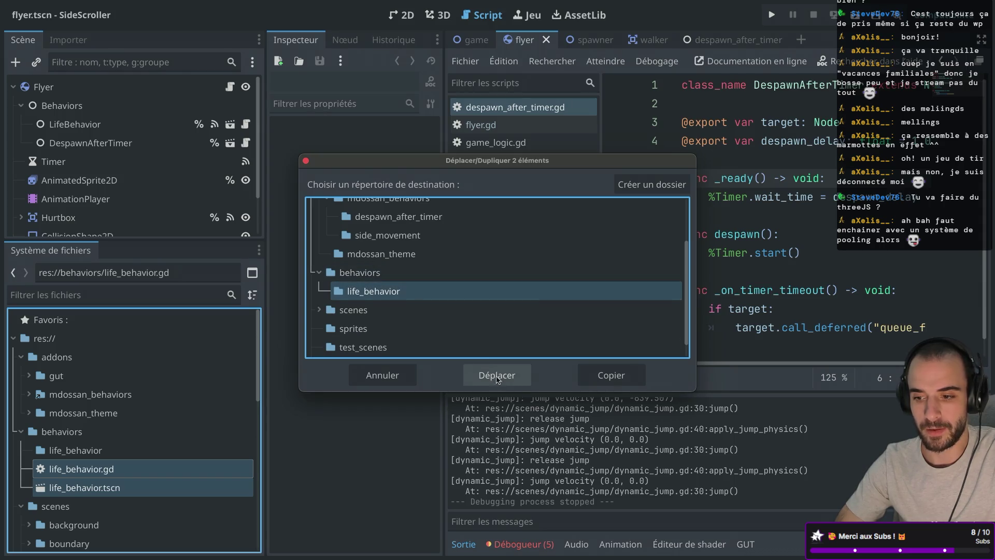
{"action": "left_click", "coordinate": [496, 378]}
Step: Move the life_behavior folder into addons/mdossan_behaviors
{"action": "right_click", "coordinate": [97, 455]}
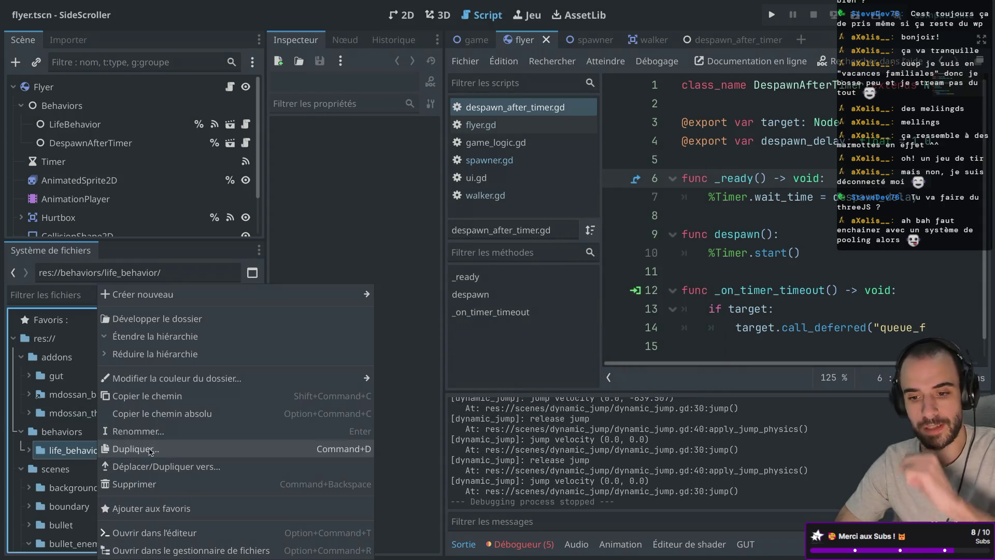
{"action": "left_click", "coordinate": [156, 463]}
{"action": "scroll", "coordinate": [385, 237], "scroll_direction": "up", "scroll_amount": 3}
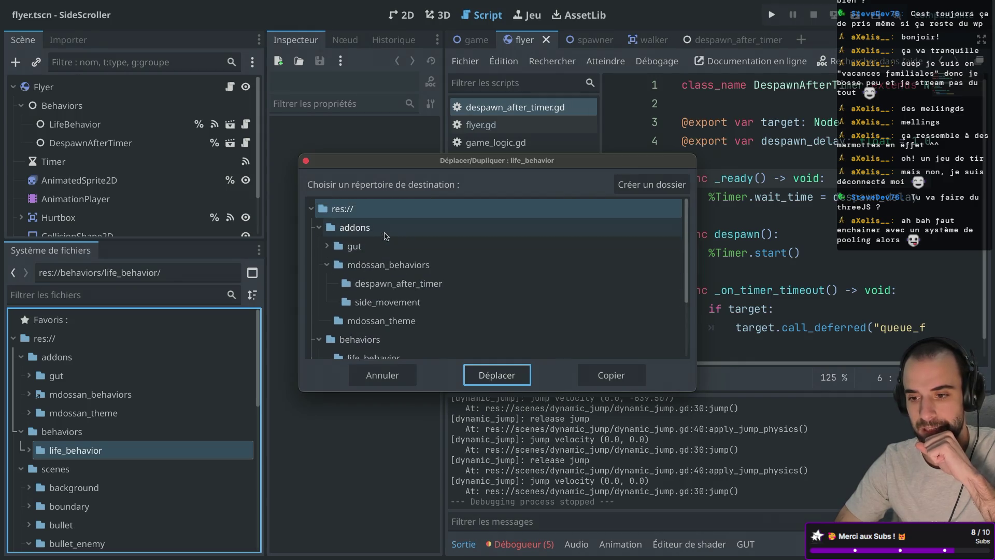
{"action": "left_click", "coordinate": [391, 265]}
{"action": "left_click", "coordinate": [496, 374]}
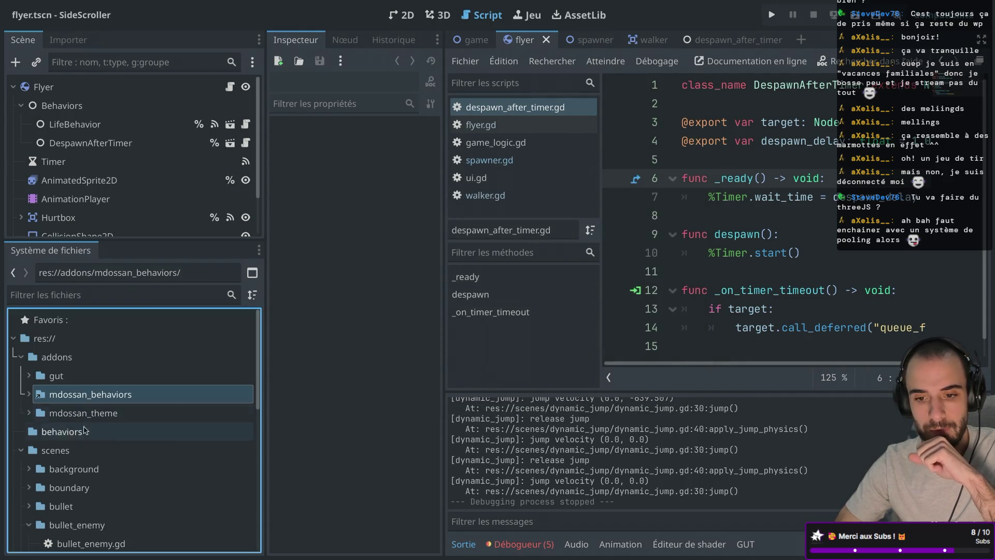
{"action": "left_click", "coordinate": [27, 395]}
{"action": "left_click", "coordinate": [27, 395]}
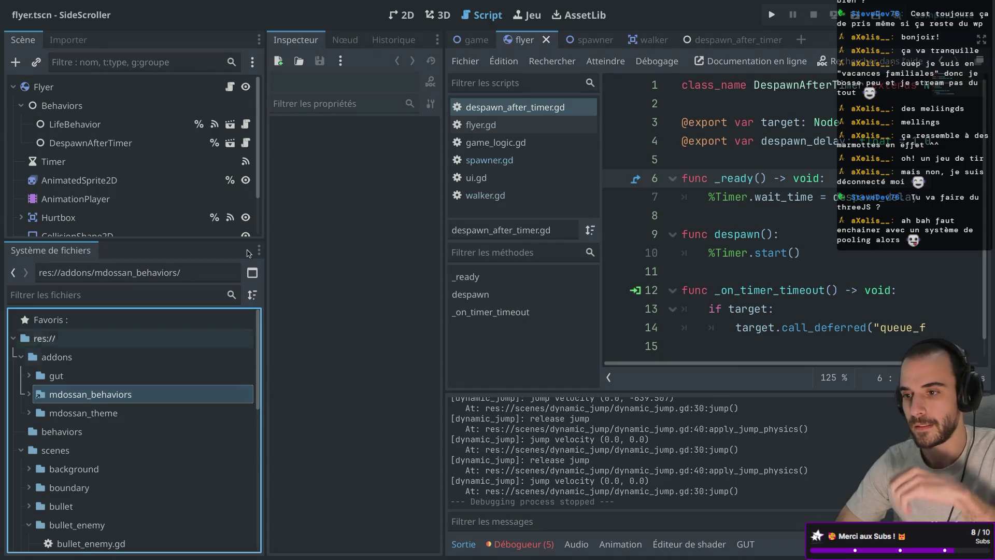
Step: Search the AssetLib for 'dossan' and view the details of mdossan's common behaviors
{"action": "left_click", "coordinate": [591, 21]}
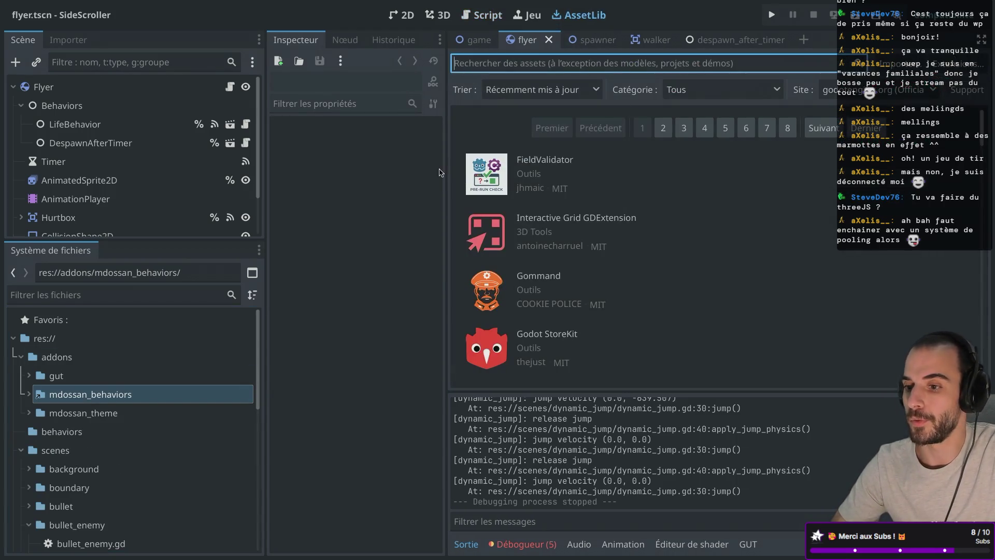
{"action": "type", "text": "dossan"}
{"action": "key", "text": "ctrl+shift+F11"}
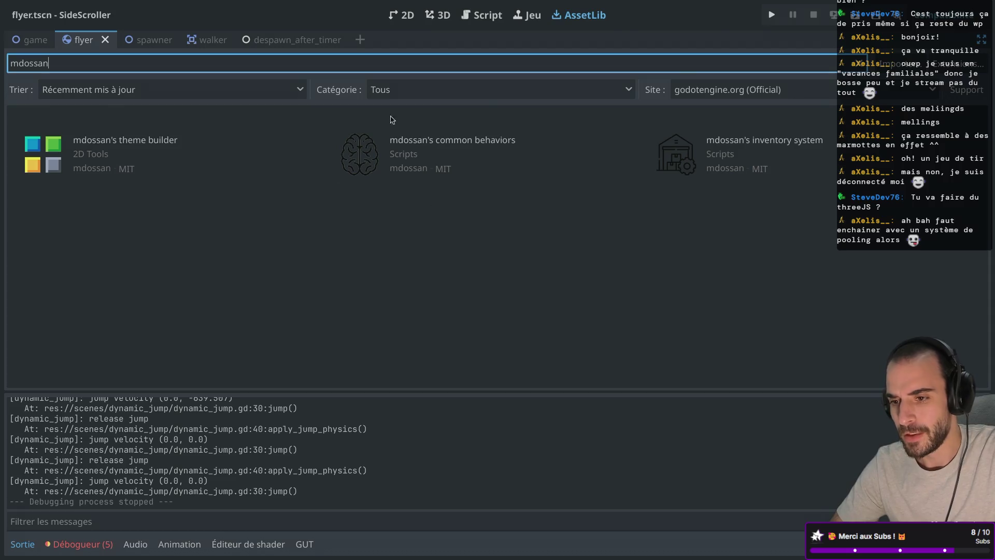
{"action": "left_click", "coordinate": [424, 145]}
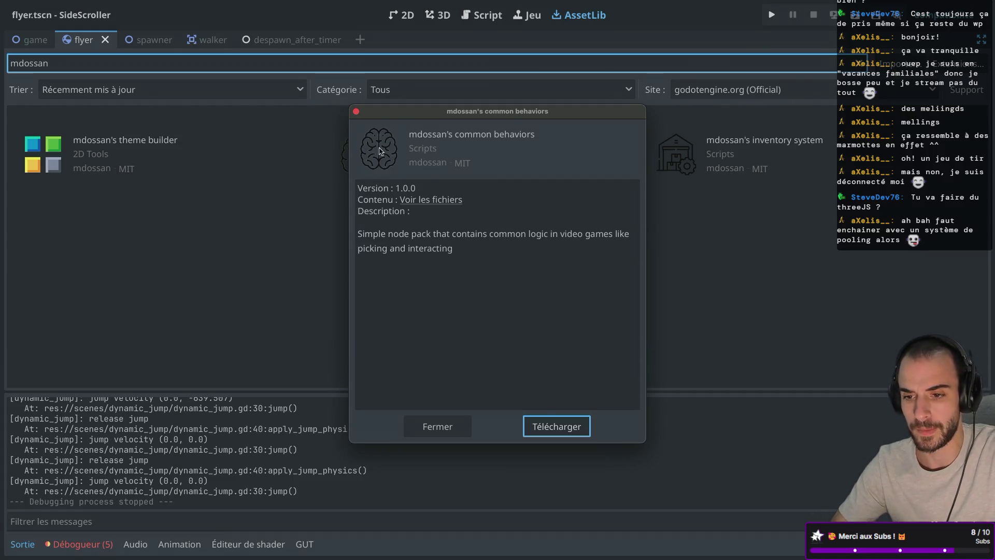
{"action": "left_click", "coordinate": [437, 426]}
{"action": "key", "text": "ctrl+shift+F11"}
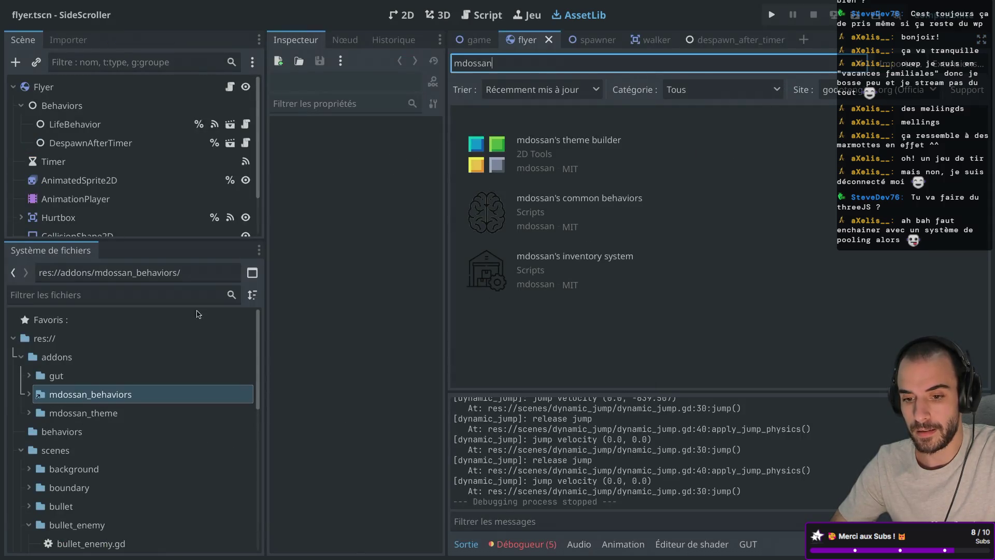
Step: Collapse the mdossan_behaviors and bullet_enemy folders in the FileSystem dock
{"action": "left_click", "coordinate": [29, 394]}
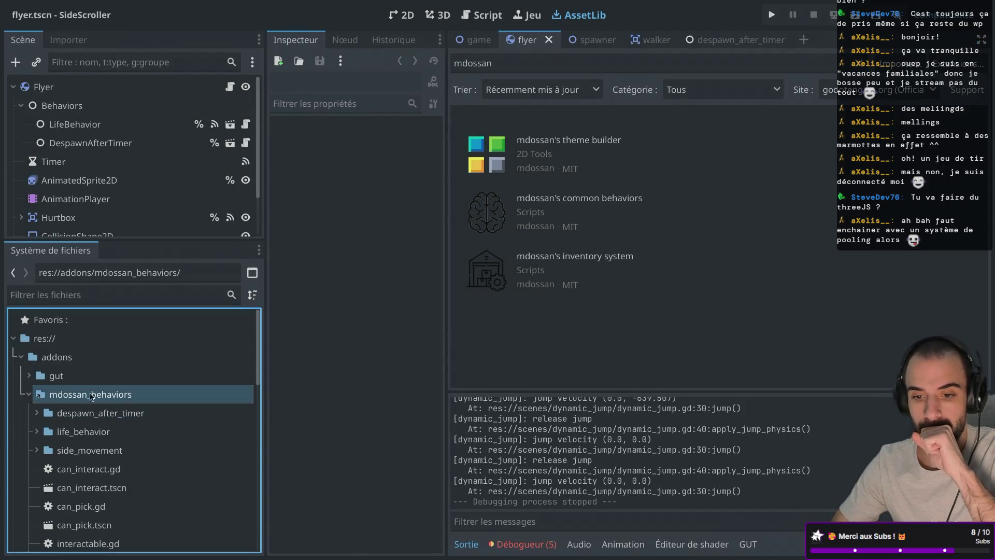
{"action": "scroll", "coordinate": [90, 396], "scroll_direction": "down", "scroll_amount": 5}
{"action": "scroll", "coordinate": [57, 400], "scroll_direction": "up", "scroll_amount": 4}
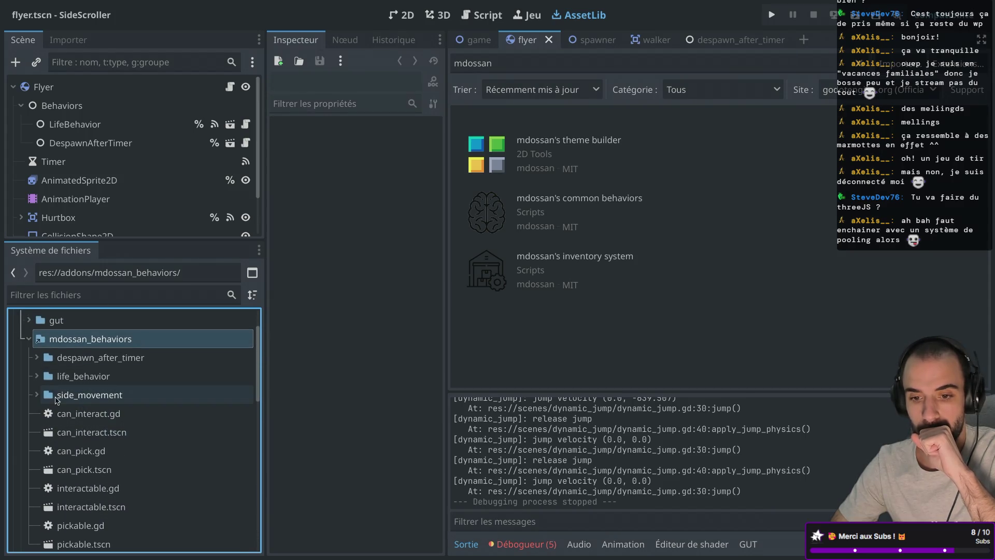
{"action": "left_click", "coordinate": [29, 338]}
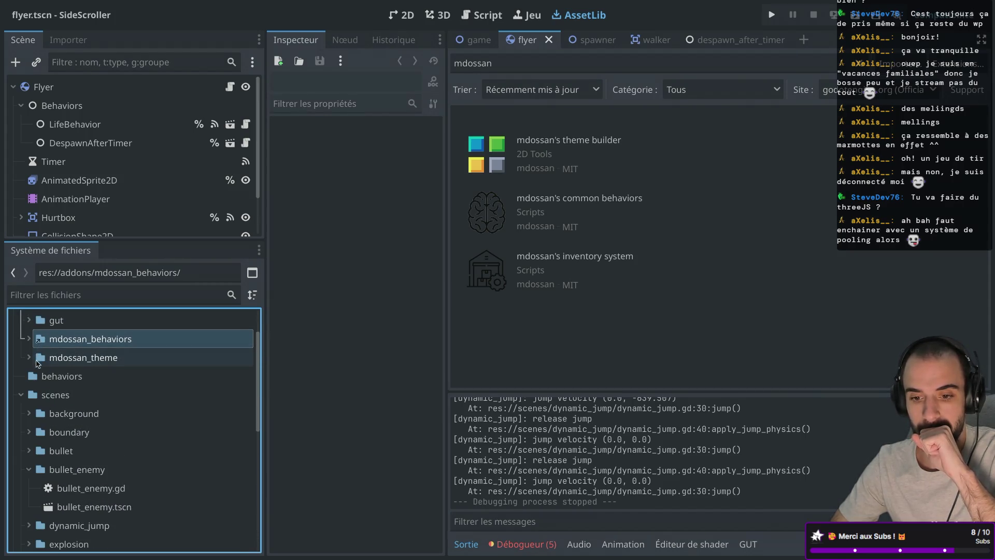
{"action": "scroll", "coordinate": [37, 361], "scroll_direction": "down", "scroll_amount": 3}
{"action": "left_click", "coordinate": [29, 380]}
Step: Expand and re-collapse the test_scenes and sprites folders, then switch to the terminal desktop
{"action": "scroll", "coordinate": [39, 423], "scroll_direction": "down", "scroll_amount": 3}
{"action": "scroll", "coordinate": [39, 423], "scroll_direction": "down", "scroll_amount": 3}
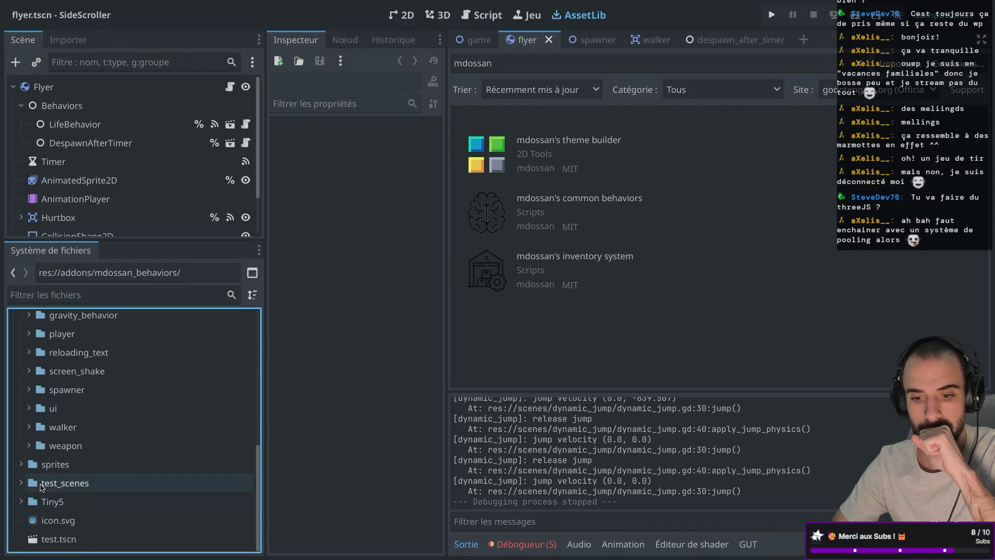
{"action": "left_click", "coordinate": [21, 483]}
{"action": "scroll", "coordinate": [22, 483], "scroll_direction": "down", "scroll_amount": 3}
{"action": "left_click", "coordinate": [22, 434]}
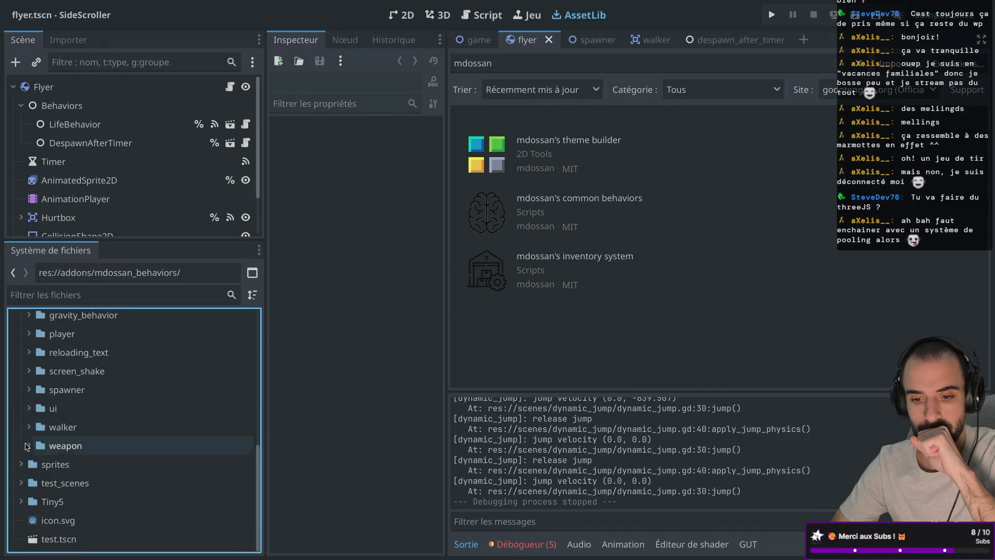
{"action": "left_click", "coordinate": [20, 469]}
{"action": "scroll", "coordinate": [20, 471], "scroll_direction": "down", "scroll_amount": 5}
{"action": "scroll", "coordinate": [24, 479], "scroll_direction": "up", "scroll_amount": 8}
{"action": "scroll", "coordinate": [25, 481], "scroll_direction": "down", "scroll_amount": 3}
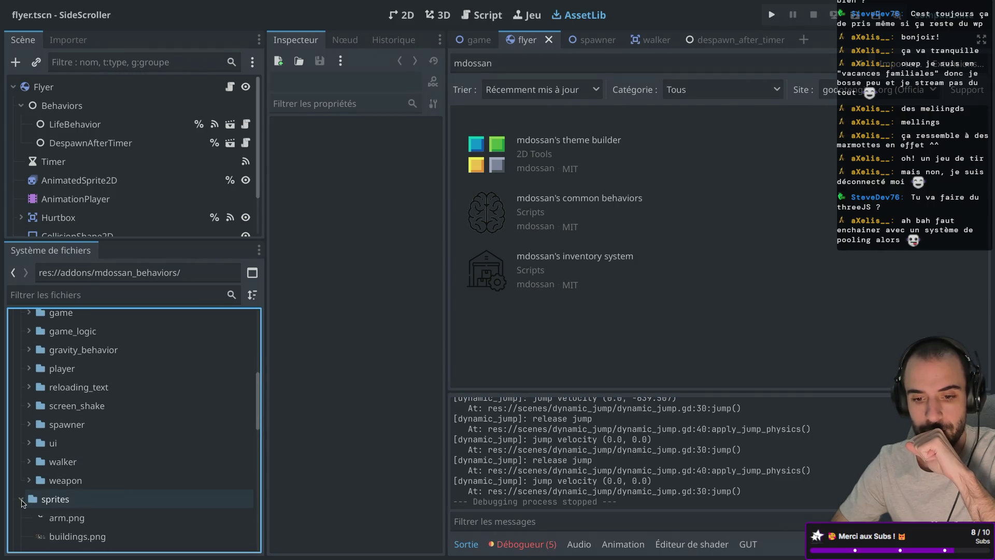
{"action": "left_click", "coordinate": [21, 498]}
{"action": "scroll", "coordinate": [119, 378], "scroll_direction": "up", "scroll_amount": 10}
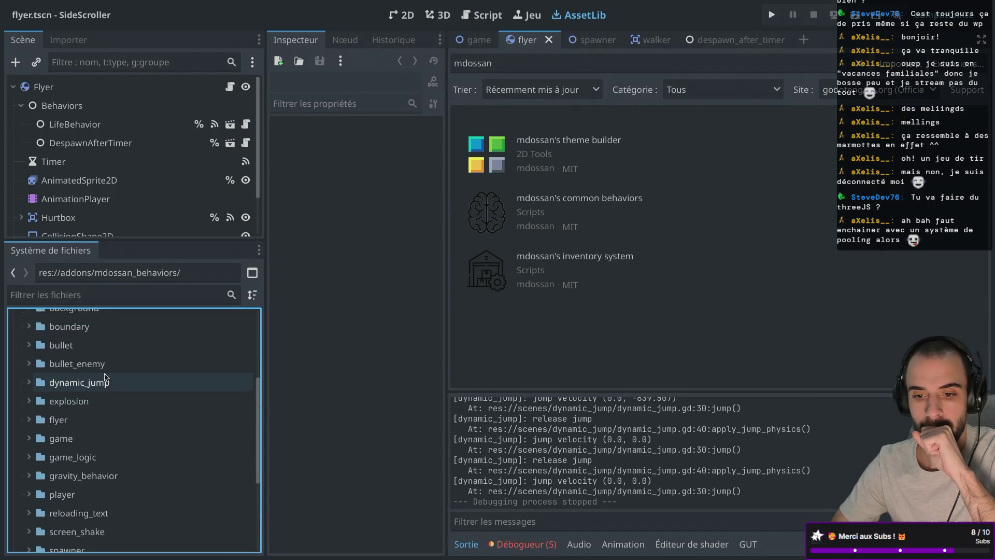
{"action": "key", "text": "ctrl+Left"}
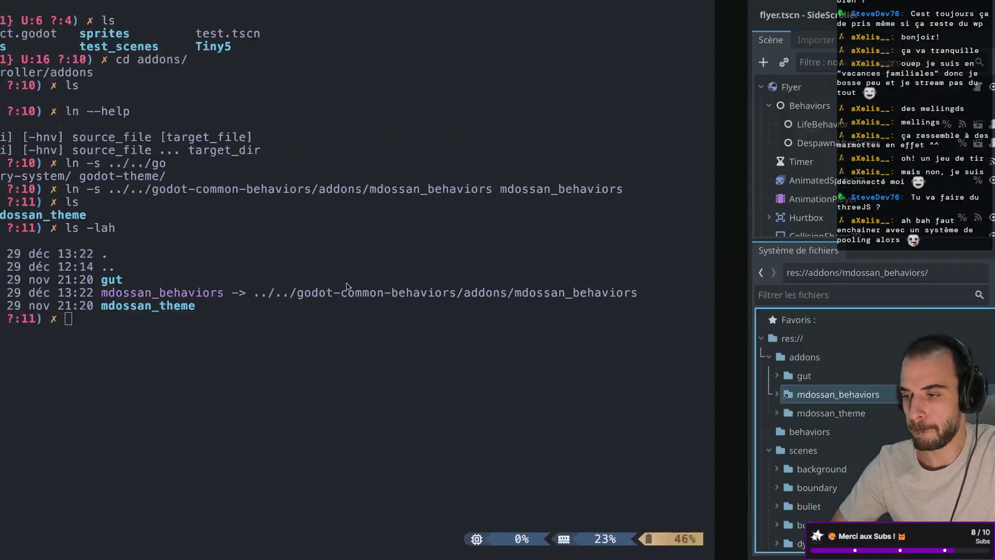
Step: Check the mdossan_behaviors symlink in the terminal, then return to Godot and select LifeBehavior
{"action": "key", "text": "ctrl+Right"}
{"action": "key", "text": "ctrl+Right"}
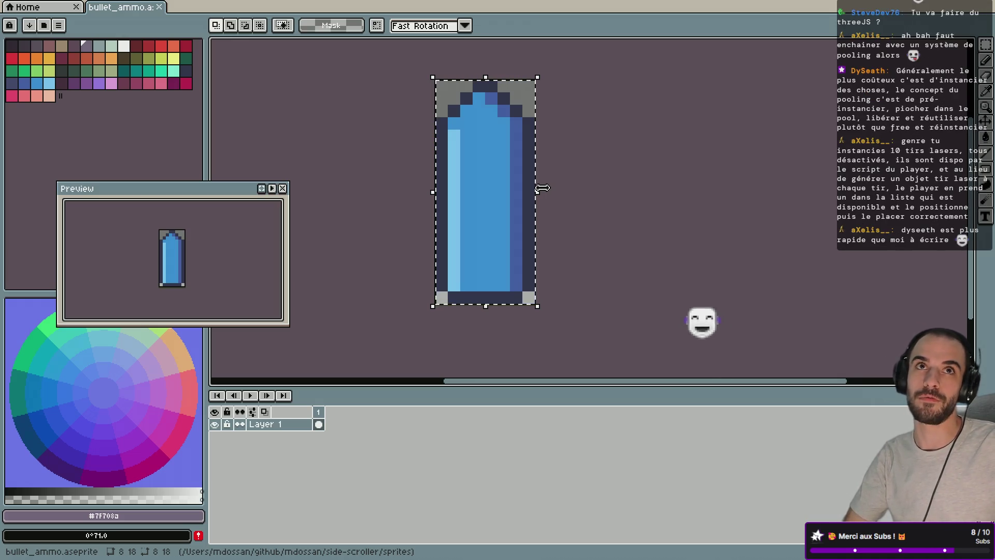
{"action": "key", "text": "super+Tab"}
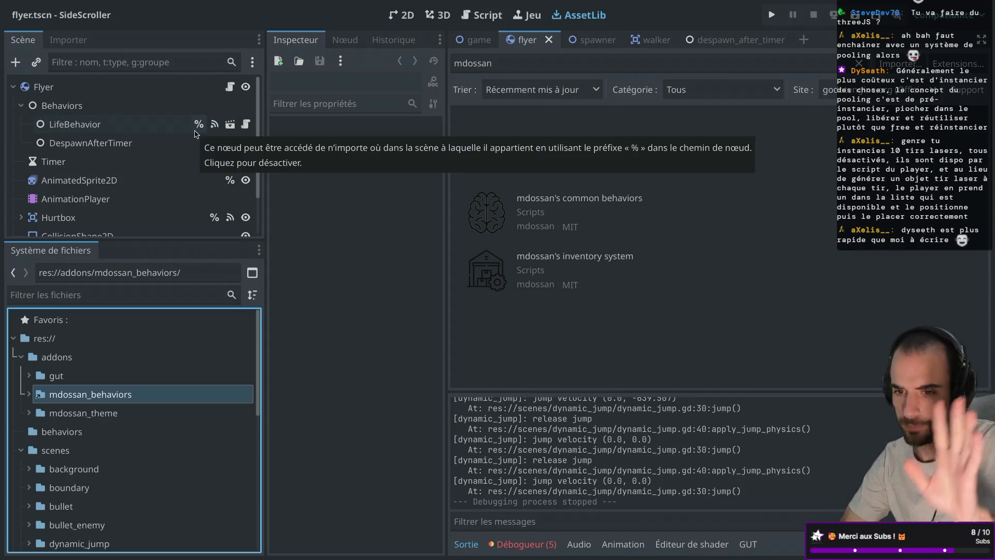
{"action": "left_click", "coordinate": [154, 130]}
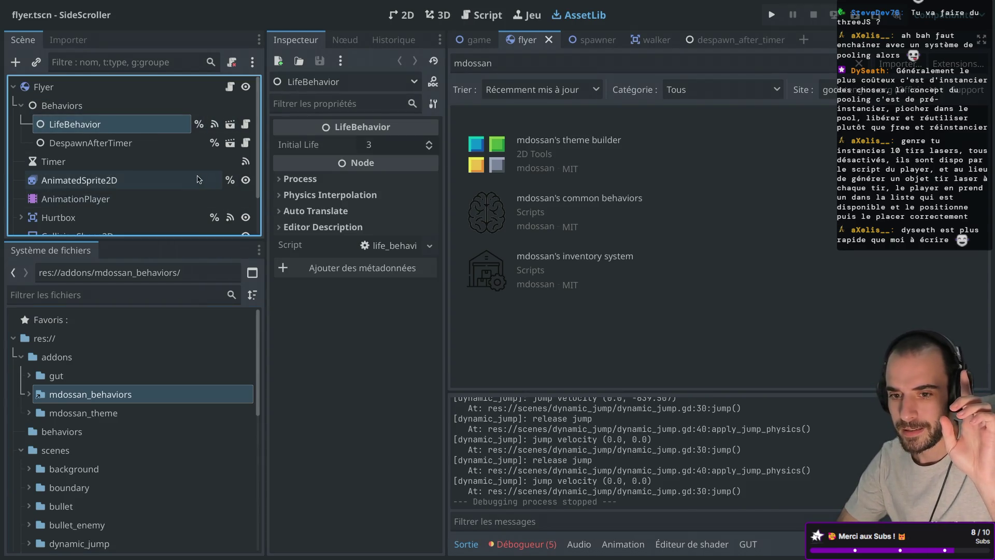
Step: Toggle AnimatedSprite2D's visibility off and on in flyer.tscn, leaving it visible
{"action": "left_click", "coordinate": [245, 179]}
{"action": "left_click", "coordinate": [246, 180]}
{"action": "left_click", "coordinate": [245, 180]}
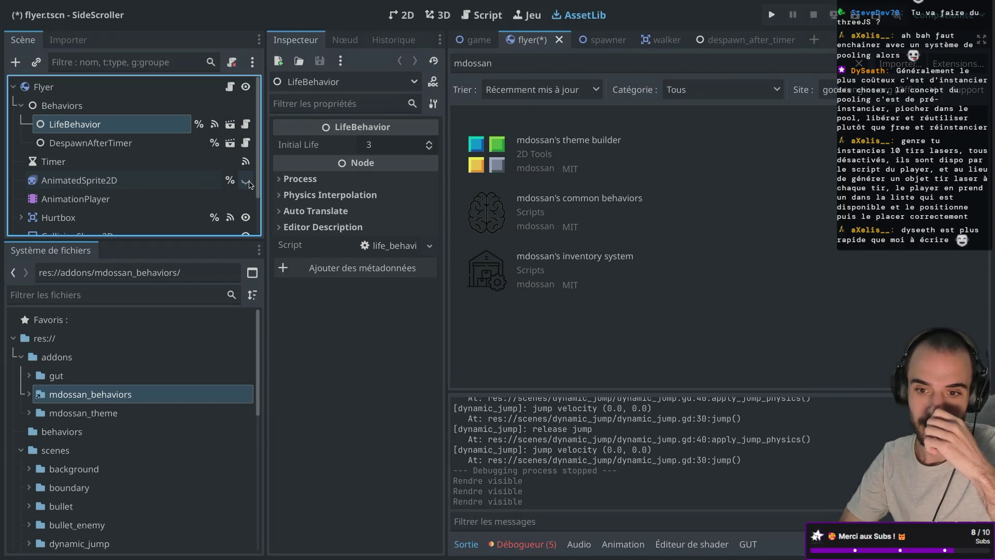
{"action": "left_click", "coordinate": [250, 182]}
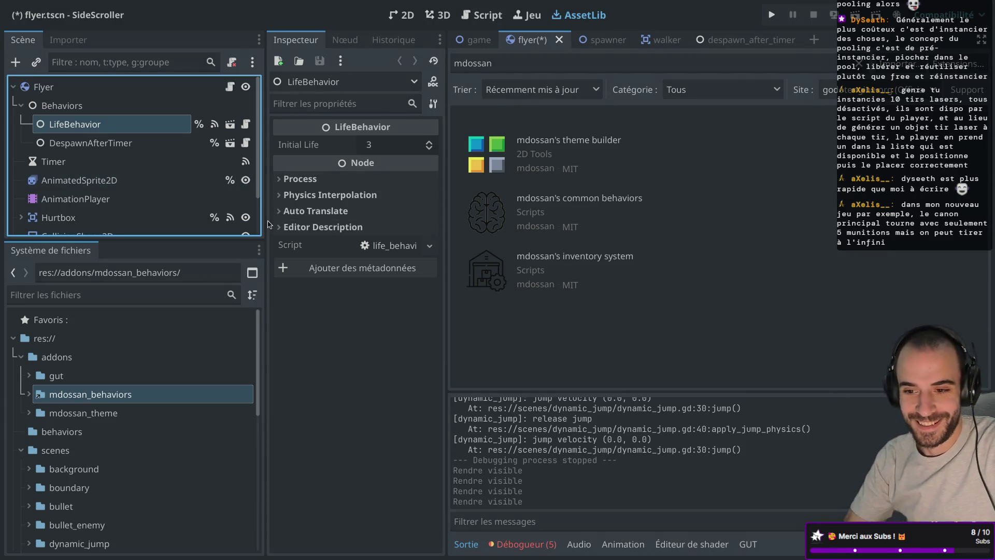
Step: Narrow the side docks, fold the scenes and addons folders, and save flyer.tscn
{"action": "mouse_move", "coordinate": [266, 192]}
{"action": "left_mouse_down"}
{"action": "mouse_move", "coordinate": [292, 192]}
{"action": "mouse_move", "coordinate": [232, 194]}
{"action": "left_mouse_up"}
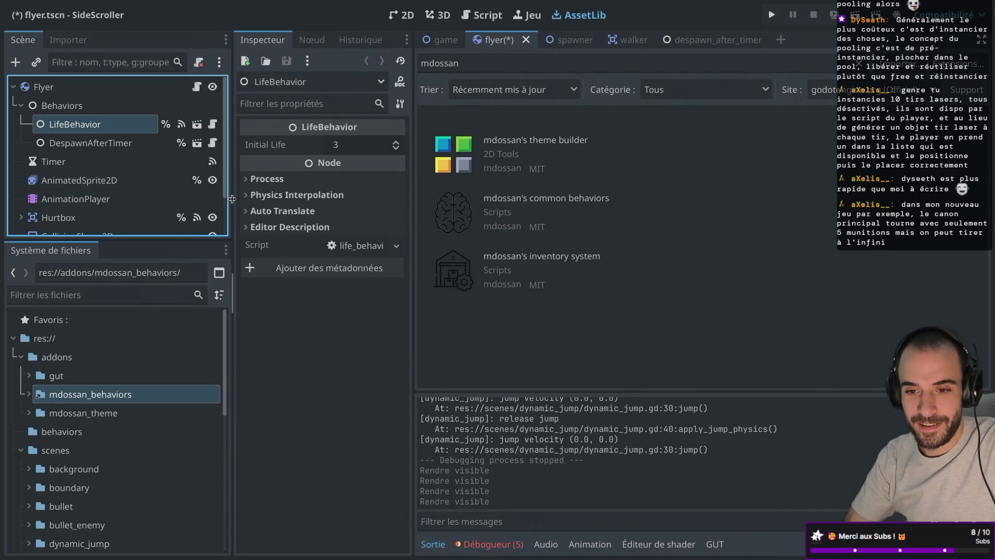
{"action": "scroll", "coordinate": [28, 401], "scroll_direction": "down", "scroll_amount": 5}
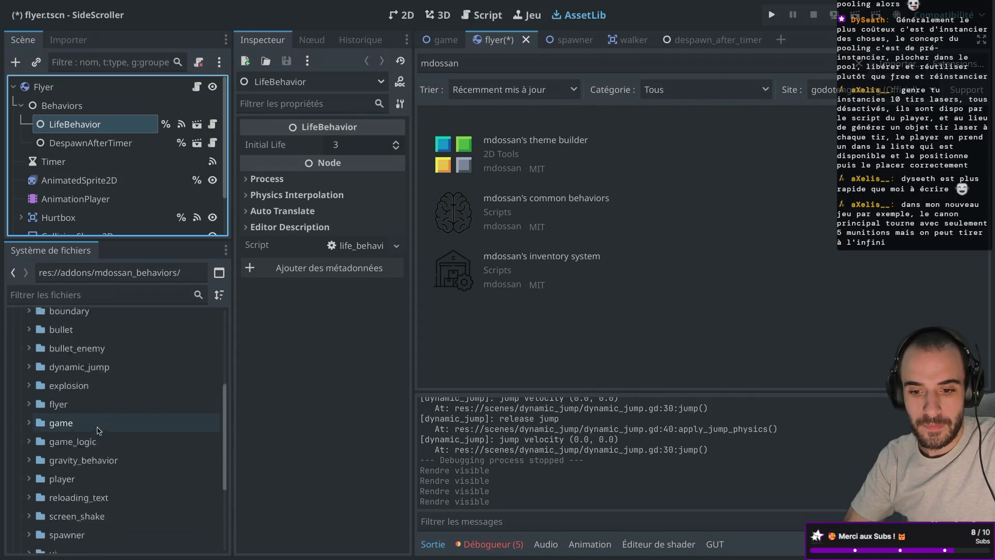
{"action": "scroll", "coordinate": [99, 429], "scroll_direction": "up", "scroll_amount": 4}
{"action": "scroll", "coordinate": [99, 429], "scroll_direction": "up", "scroll_amount": 3}
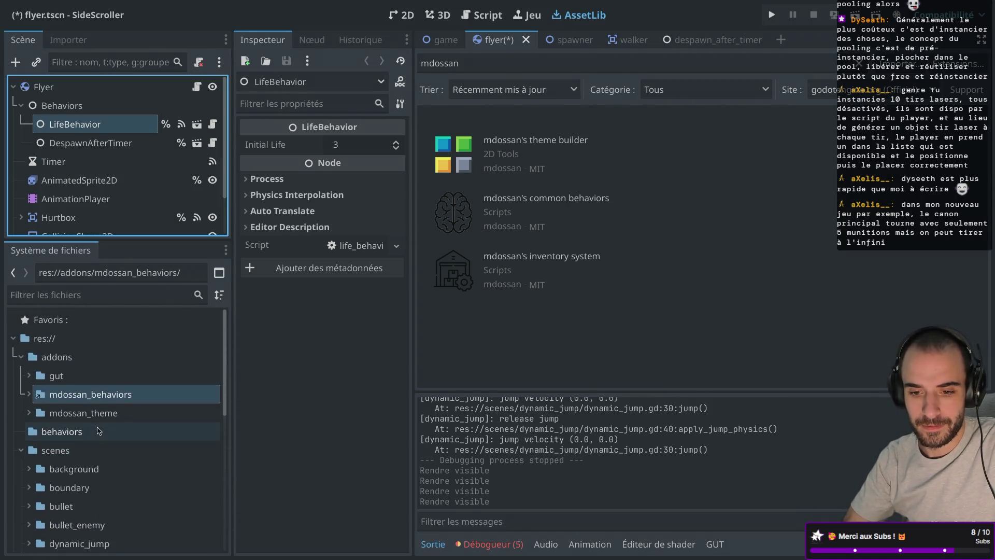
{"action": "left_click", "coordinate": [21, 446]}
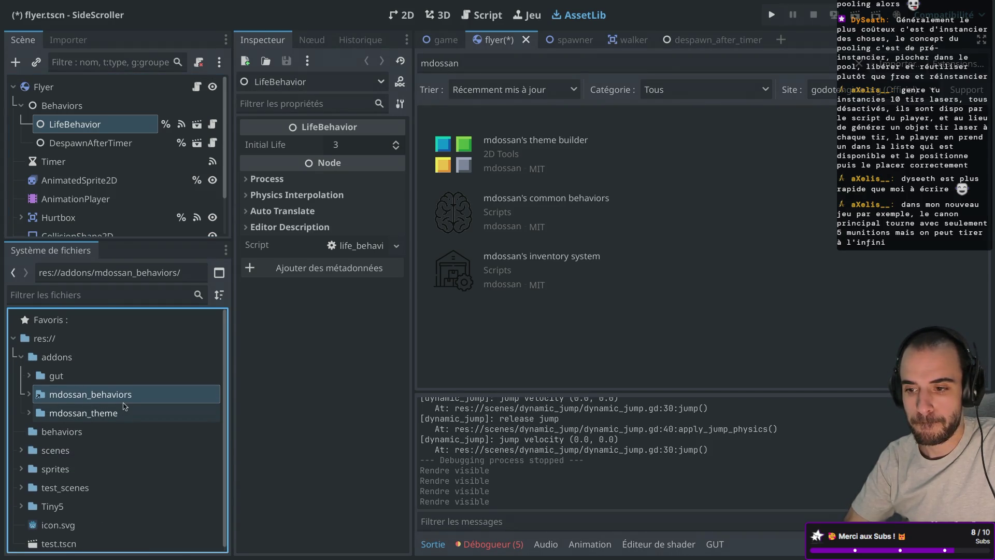
{"action": "left_click", "coordinate": [21, 353]}
{"action": "key", "text": "ctrl+s"}
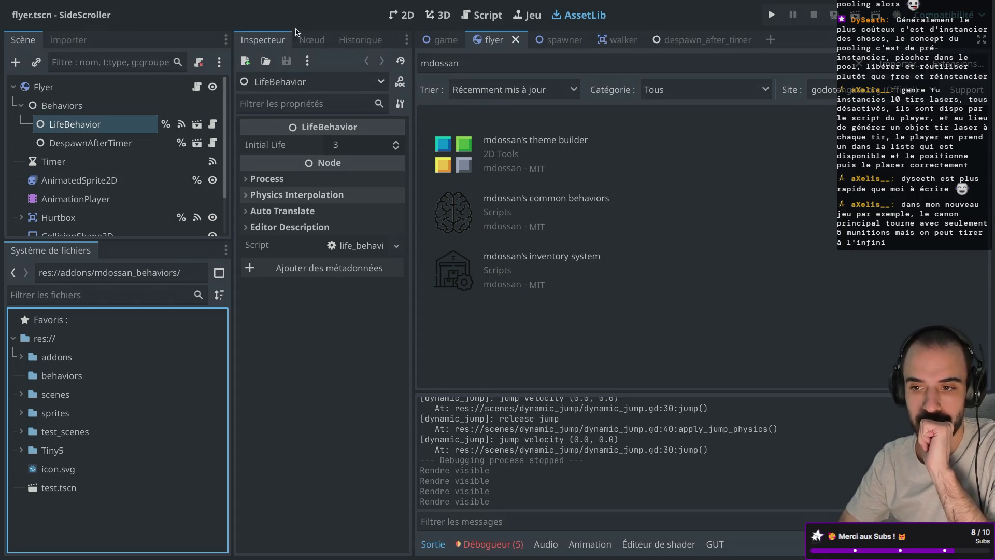
{"action": "left_click", "coordinate": [402, 15]}
Step: Playtest the game until Game Over at score 16, stop it, and expand addons
{"action": "key", "text": "F5"}
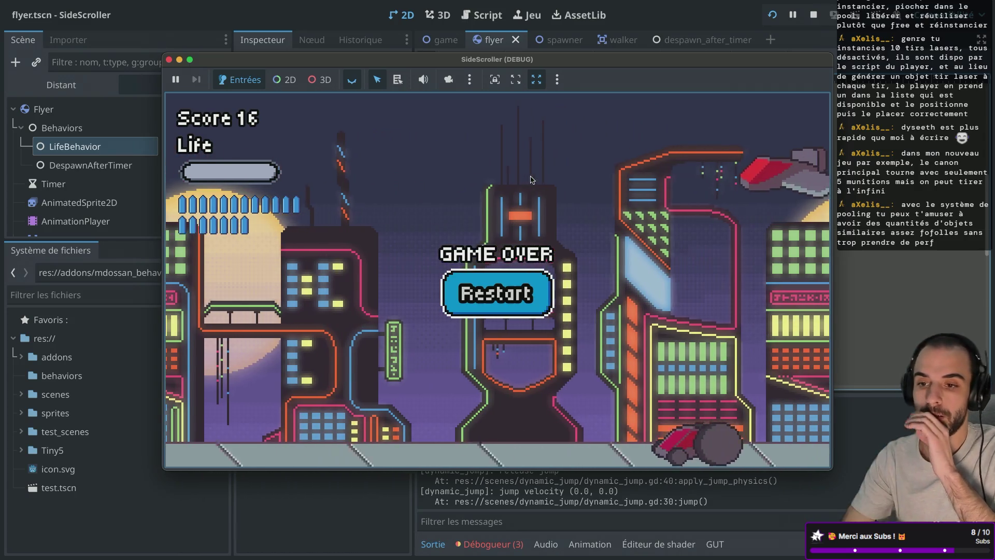
{"action": "key", "text": "F8"}
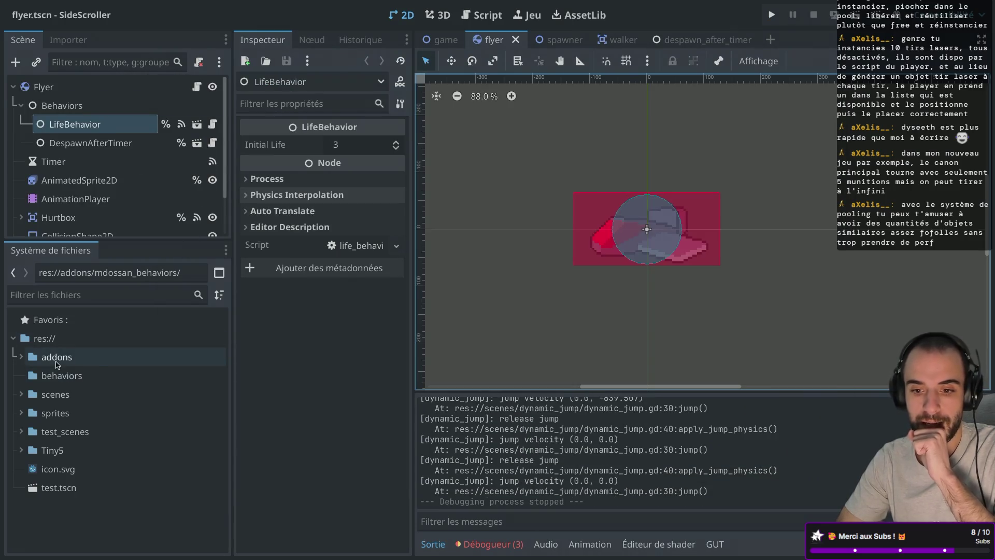
{"action": "left_click", "coordinate": [21, 357]}
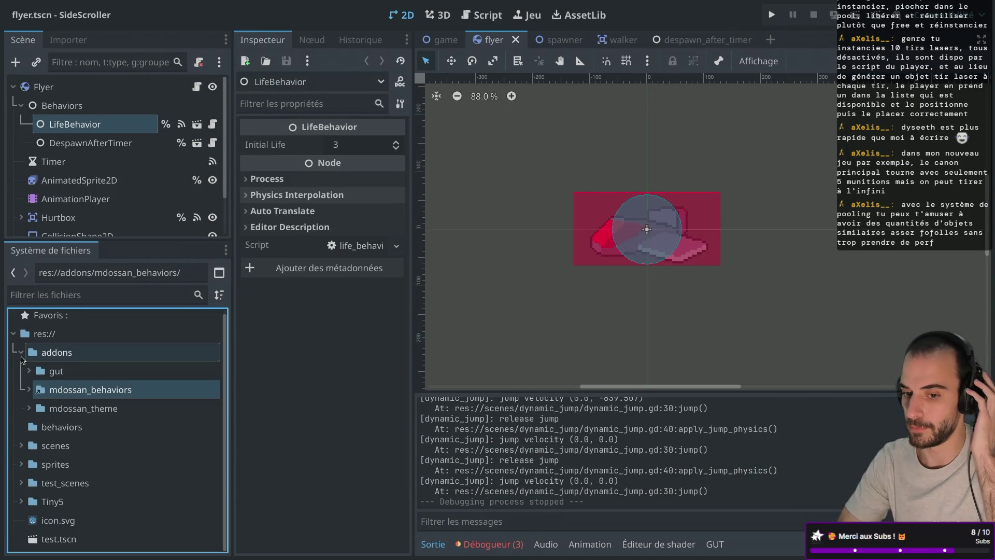
Step: Create a new folder named common inside mdossan_behaviors
{"action": "left_click", "coordinate": [29, 390]}
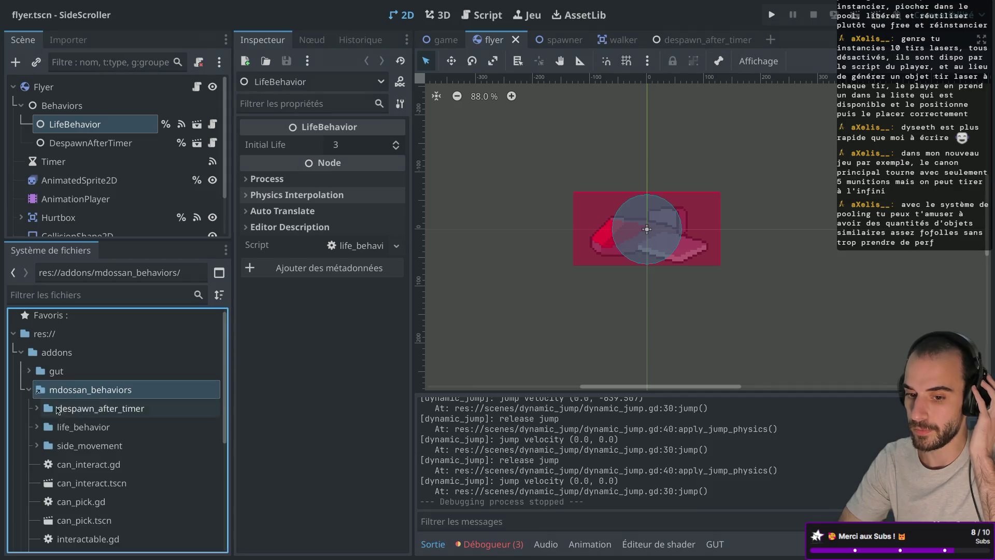
{"action": "left_click", "coordinate": [79, 452]}
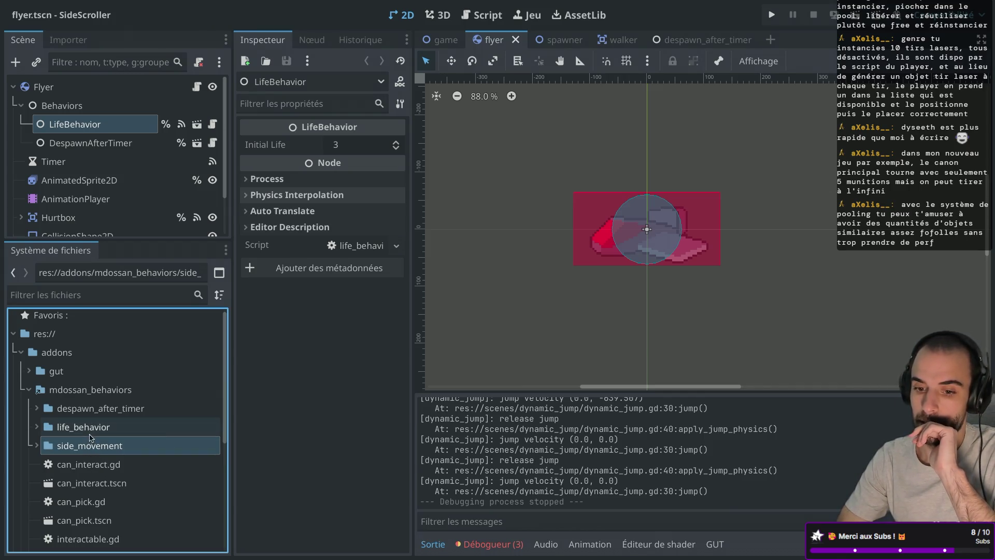
{"action": "left_click", "coordinate": [89, 434]}
{"action": "left_click", "coordinate": [107, 411]}
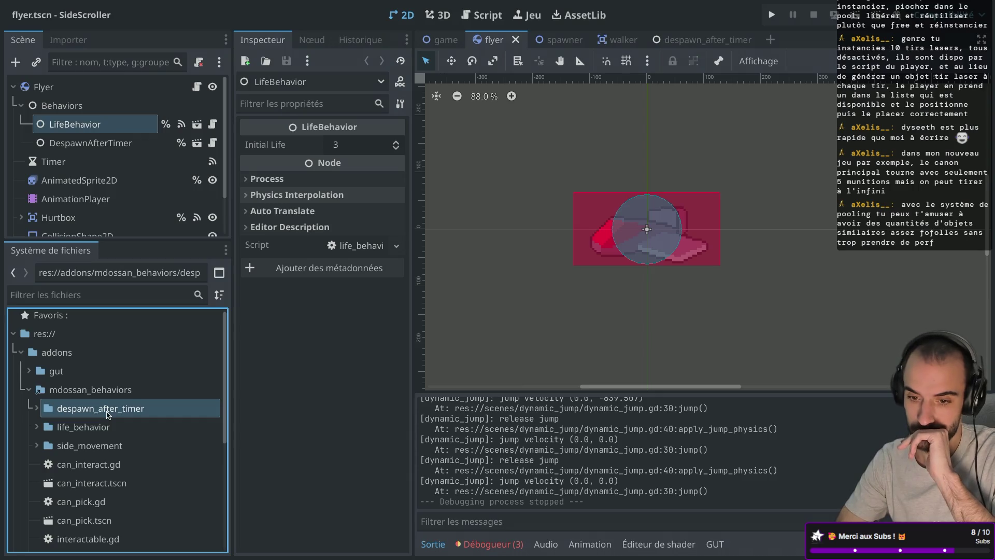
{"action": "left_click", "coordinate": [111, 393]}
{"action": "right_click", "coordinate": [111, 393]}
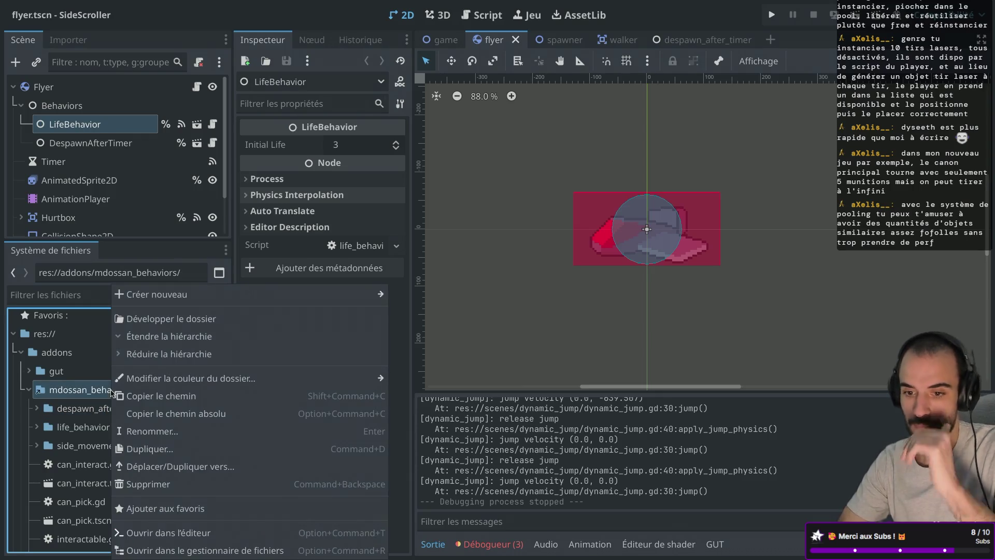
{"action": "left_click", "coordinate": [231, 319]}
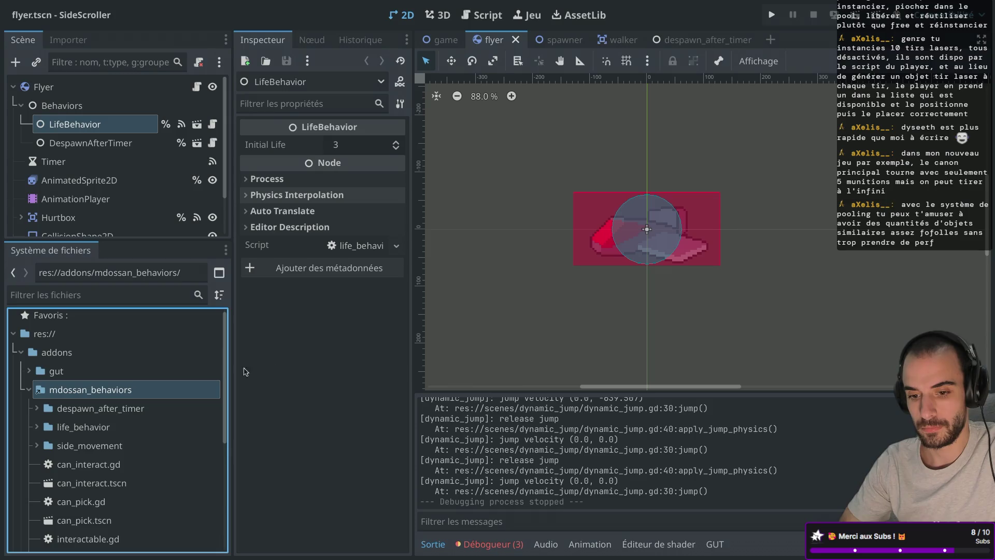
{"action": "scroll", "coordinate": [128, 409], "scroll_direction": "down", "scroll_amount": 2}
{"action": "right_click", "coordinate": [114, 372]}
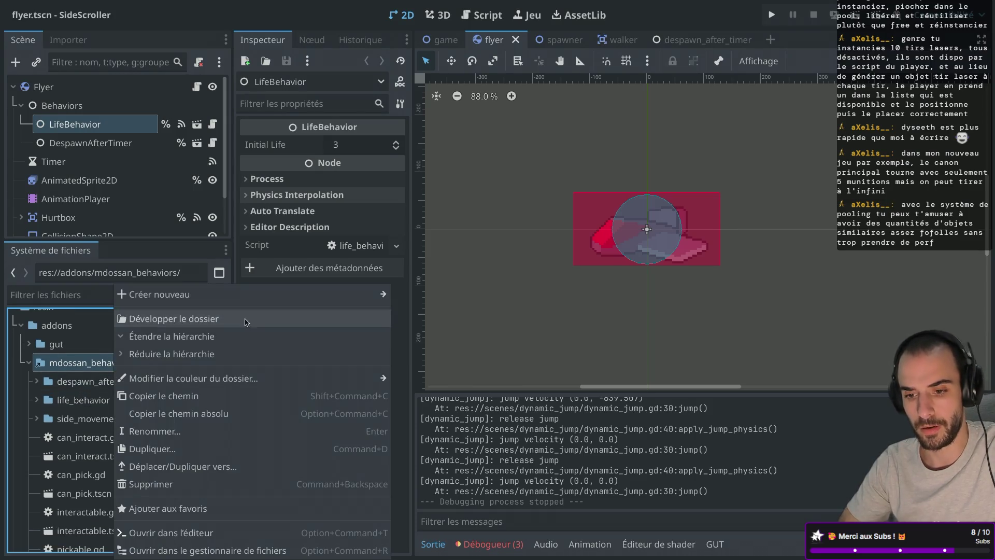
{"action": "mouse_move", "coordinate": [353, 302]}
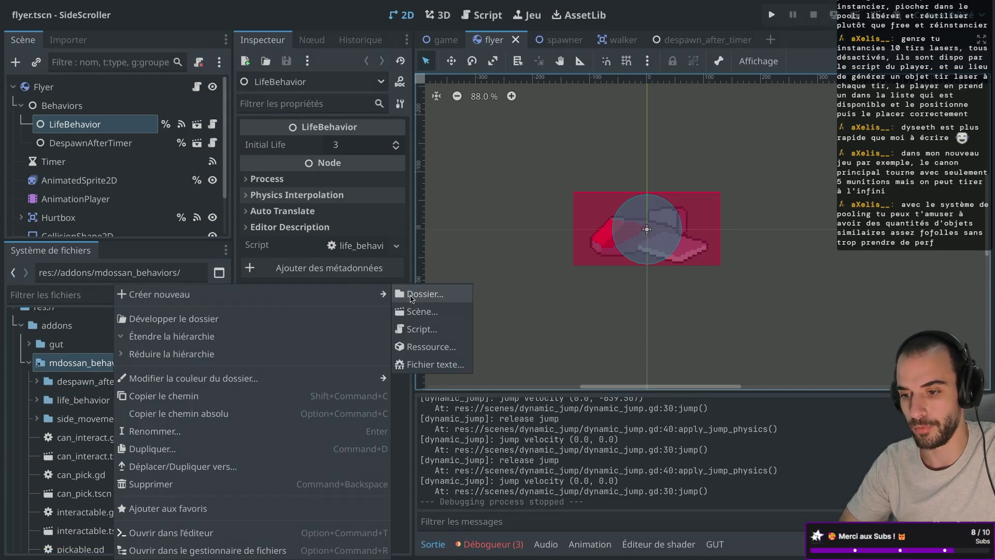
{"action": "left_click", "coordinate": [411, 299]}
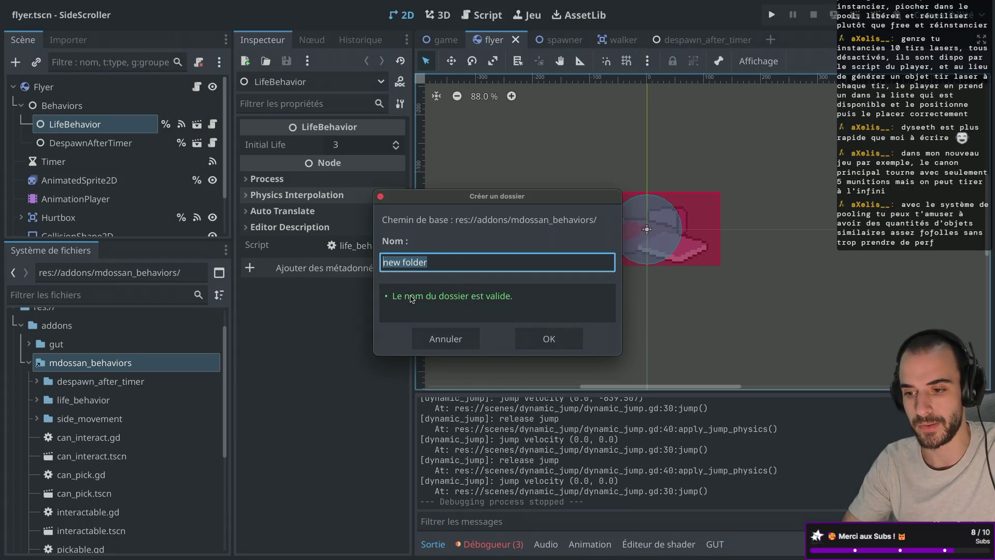
{"action": "type", "text": "mmon"}
{"action": "key", "text": "Return"}
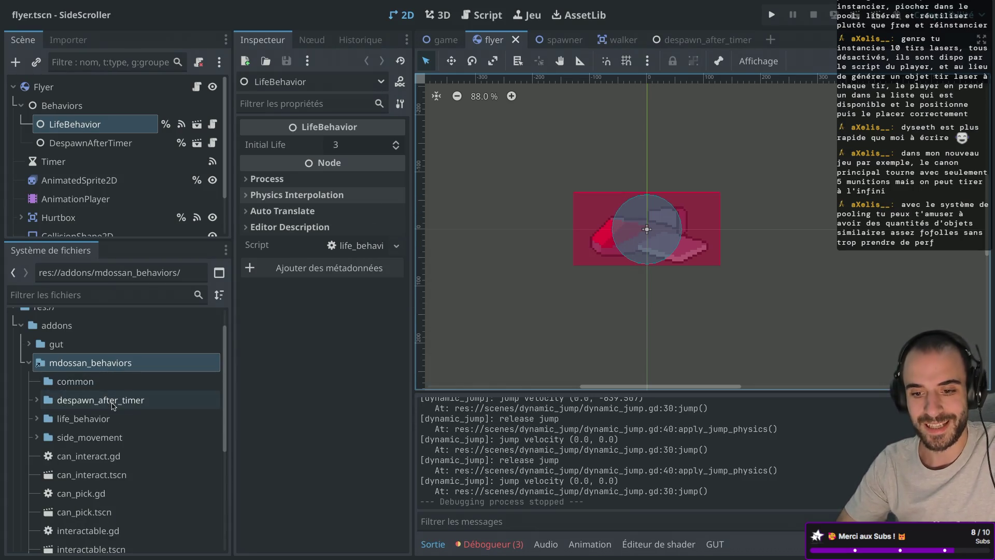
Step: Move despawn_after_timer and life_behavior into the new common folder
{"action": "left_click", "coordinate": [101, 381]}
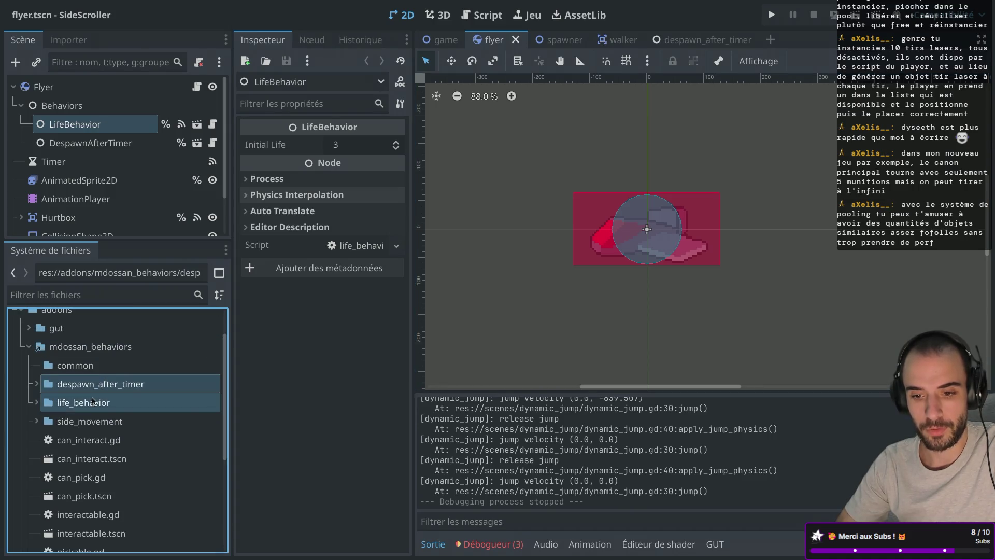
{"action": "right_click", "coordinate": [93, 401]}
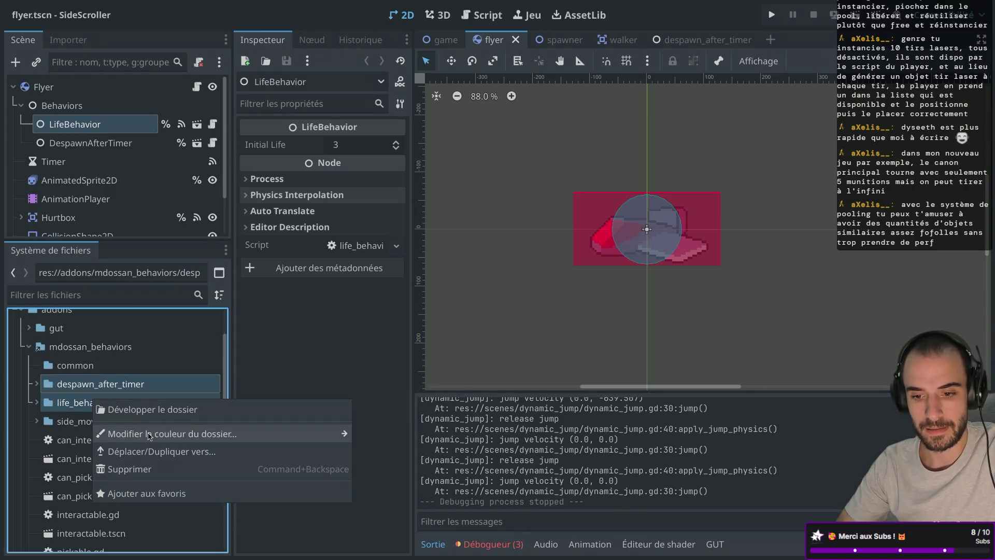
{"action": "left_click", "coordinate": [156, 450]}
{"action": "left_click", "coordinate": [379, 289]}
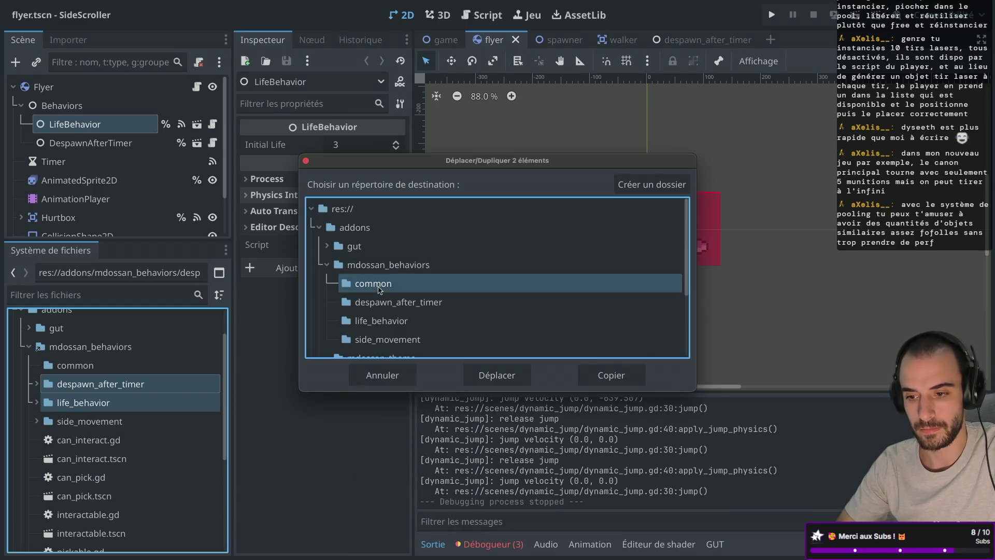
{"action": "left_click", "coordinate": [484, 367]}
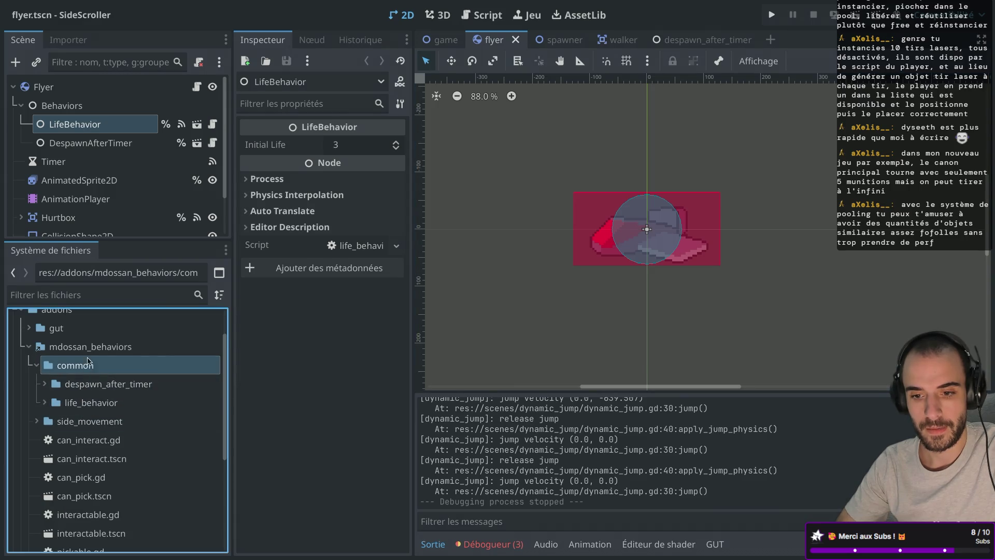
{"action": "left_click", "coordinate": [83, 346]}
{"action": "right_click", "coordinate": [90, 346]}
Step: Create a new folder named 2D inside mdossan_behaviors
{"action": "mouse_move", "coordinate": [272, 297]}
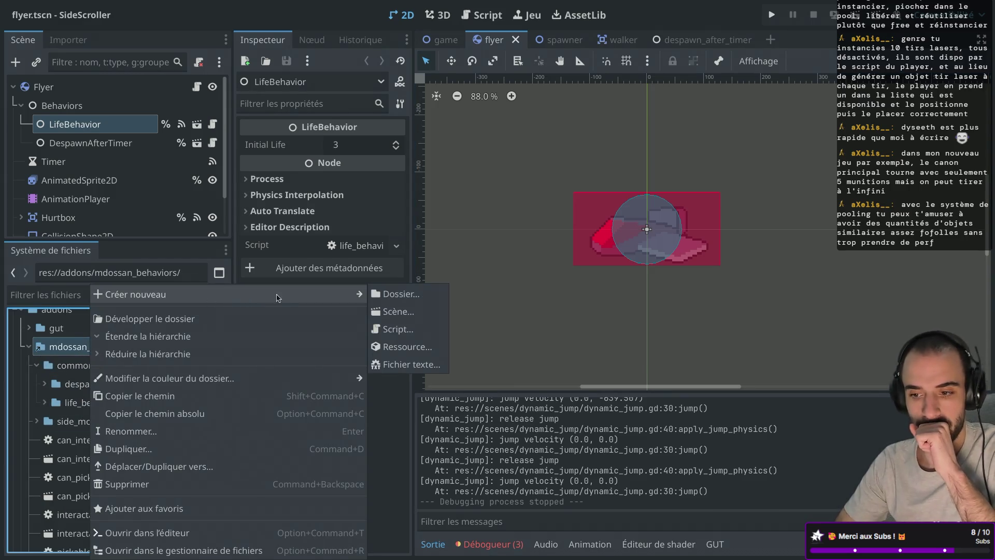
{"action": "left_click", "coordinate": [402, 294]}
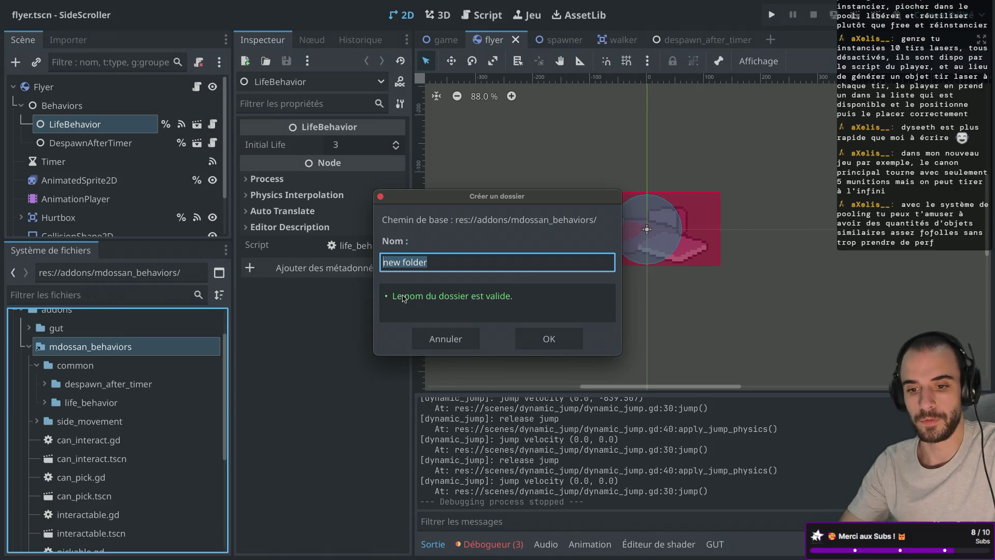
{"action": "type", "text": "D"}
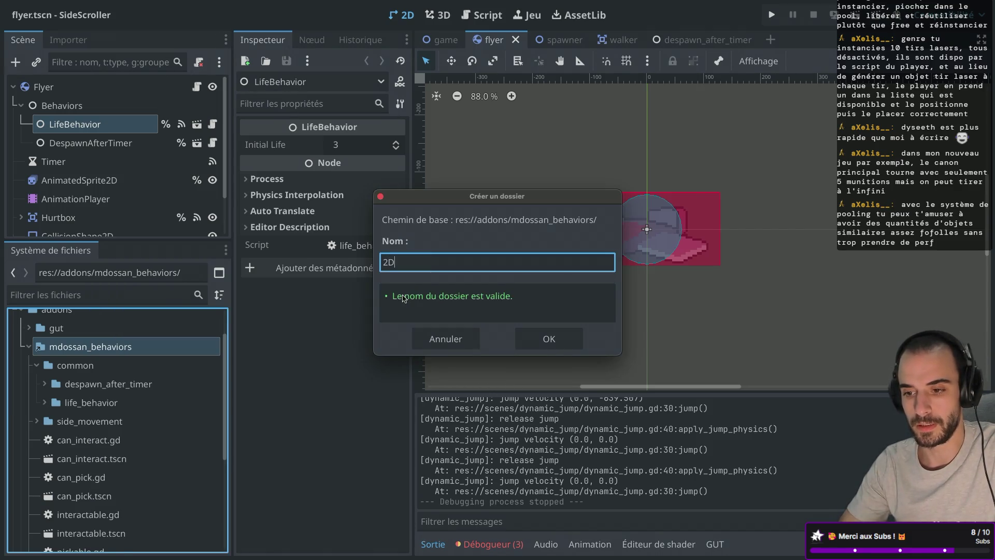
{"action": "key", "text": "Return"}
Step: Move the side_movement folder into the 2D folder
{"action": "left_click", "coordinate": [101, 440]}
{"action": "right_click", "coordinate": [99, 440]}
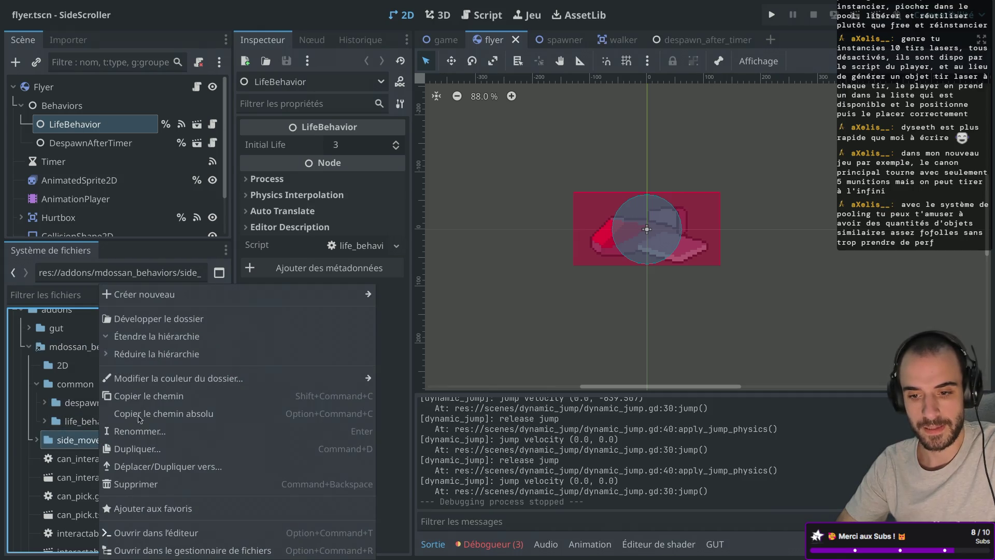
{"action": "left_click", "coordinate": [144, 465]}
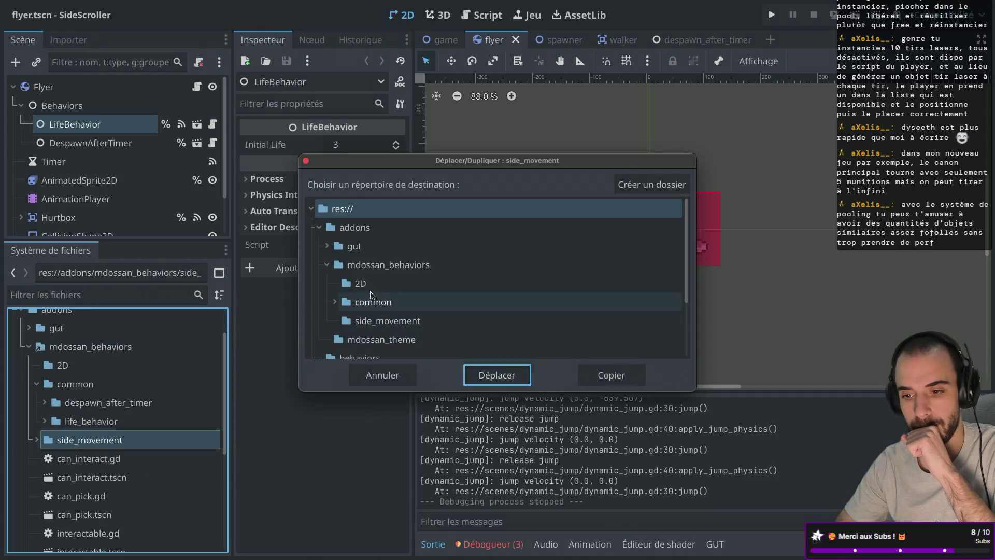
{"action": "left_click", "coordinate": [366, 285]}
{"action": "left_click", "coordinate": [497, 375]}
{"action": "scroll", "coordinate": [113, 456], "scroll_direction": "down", "scroll_amount": 3}
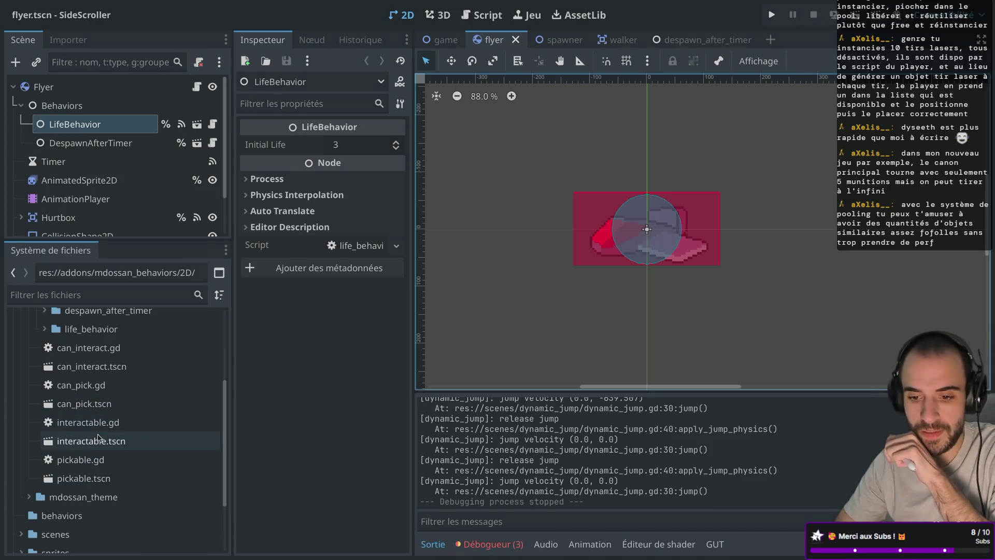
Step: Open interactable.tscn, look over the can_pick files, and collapse common and mdossan_behaviors
{"action": "double_click", "coordinate": [96, 442]}
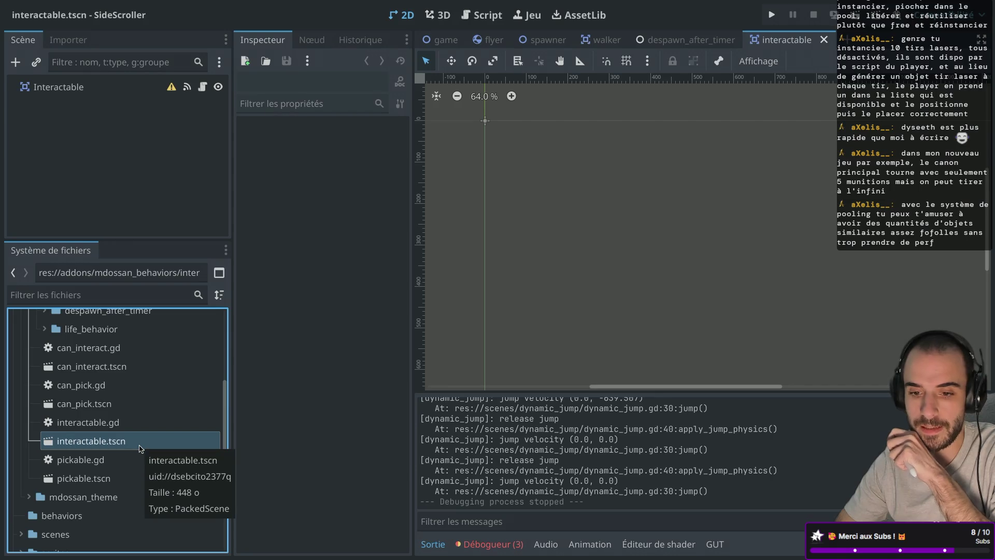
{"action": "left_click", "coordinate": [100, 407]}
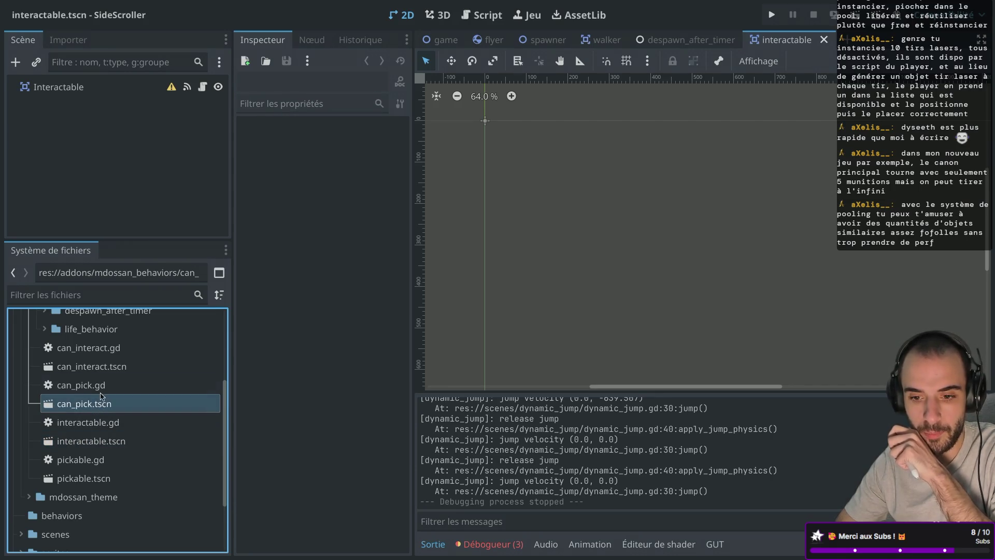
{"action": "left_click", "coordinate": [101, 393]}
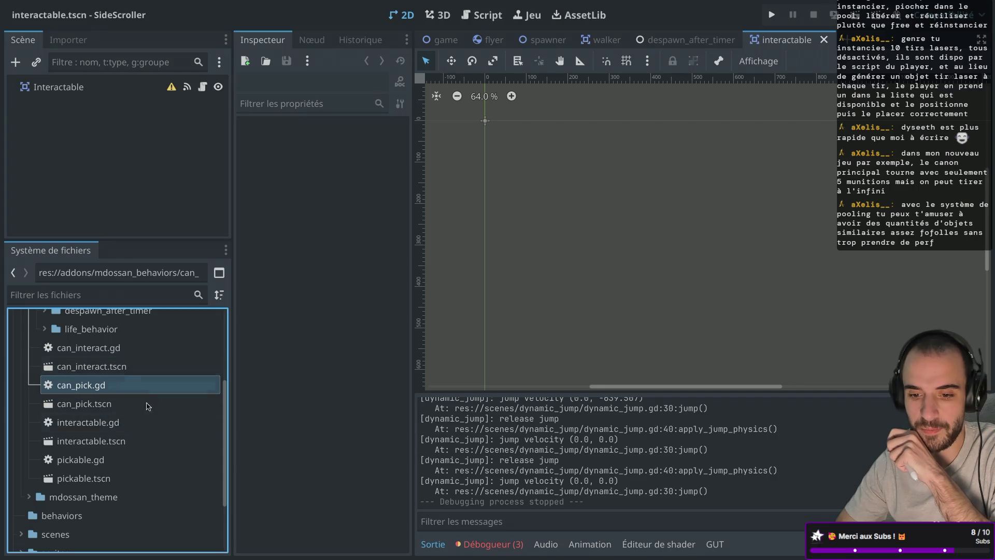
{"action": "scroll", "coordinate": [140, 387], "scroll_direction": "up", "scroll_amount": 5}
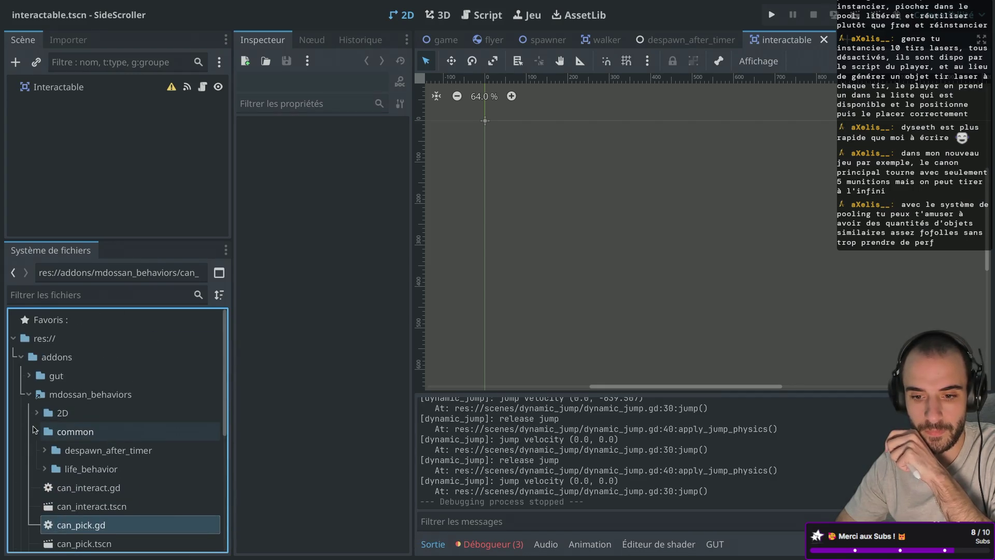
{"action": "left_click", "coordinate": [36, 430]}
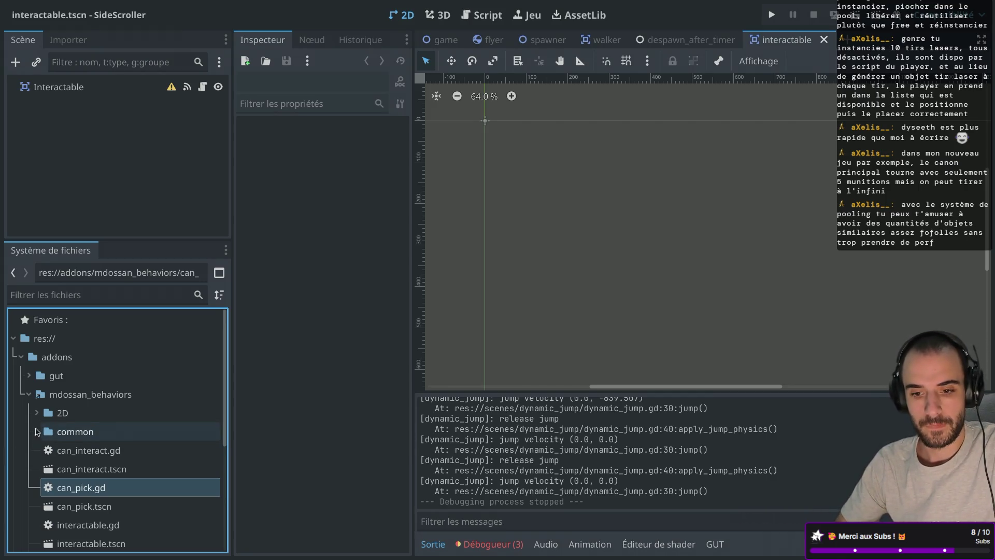
{"action": "left_click", "coordinate": [29, 394]}
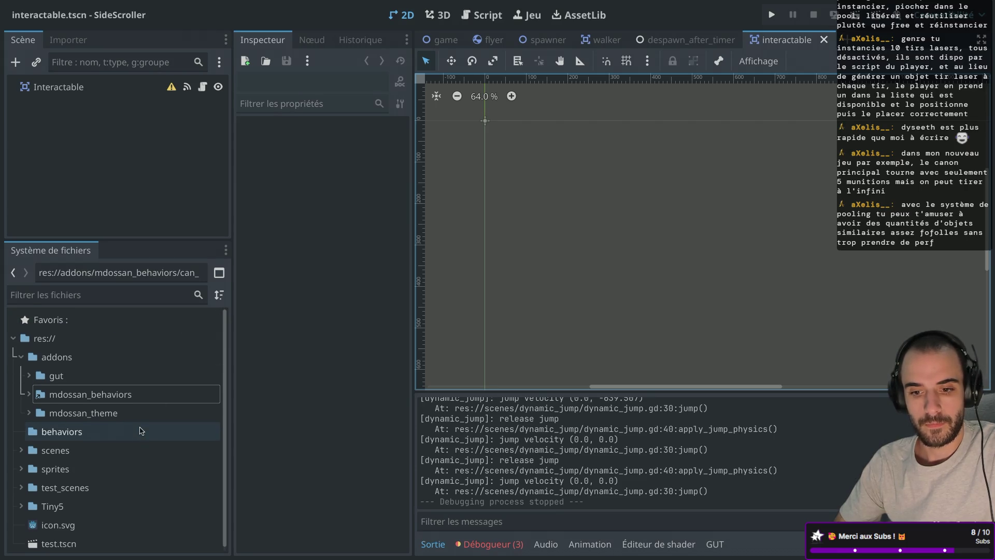
{"action": "left_click", "coordinate": [777, 18]}
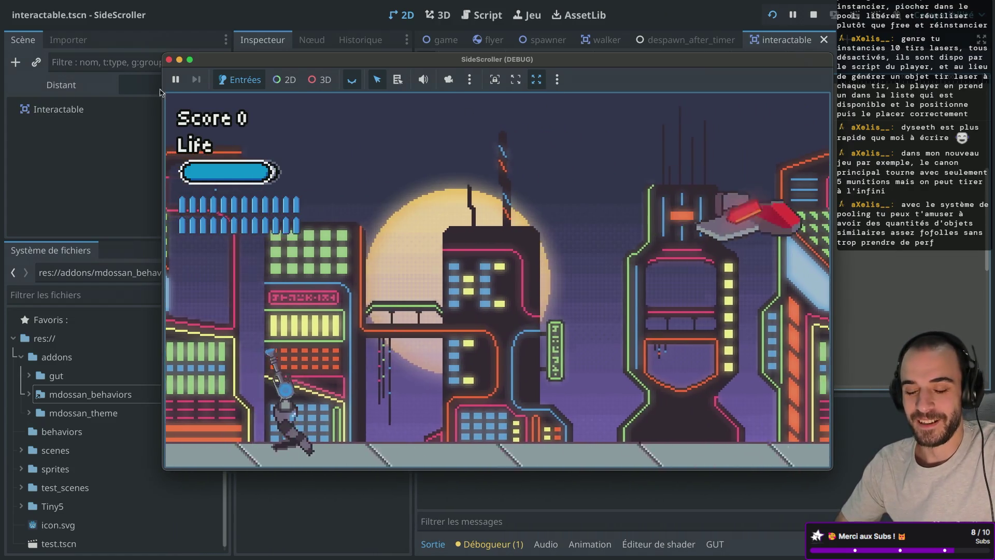
{"action": "left_click", "coordinate": [376, 247]}
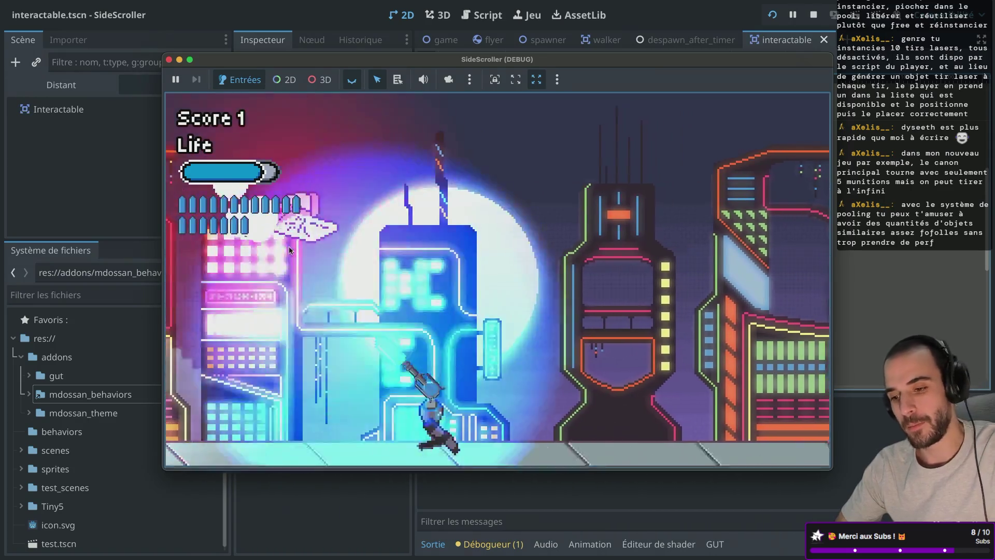
{"action": "left_click", "coordinate": [453, 246]}
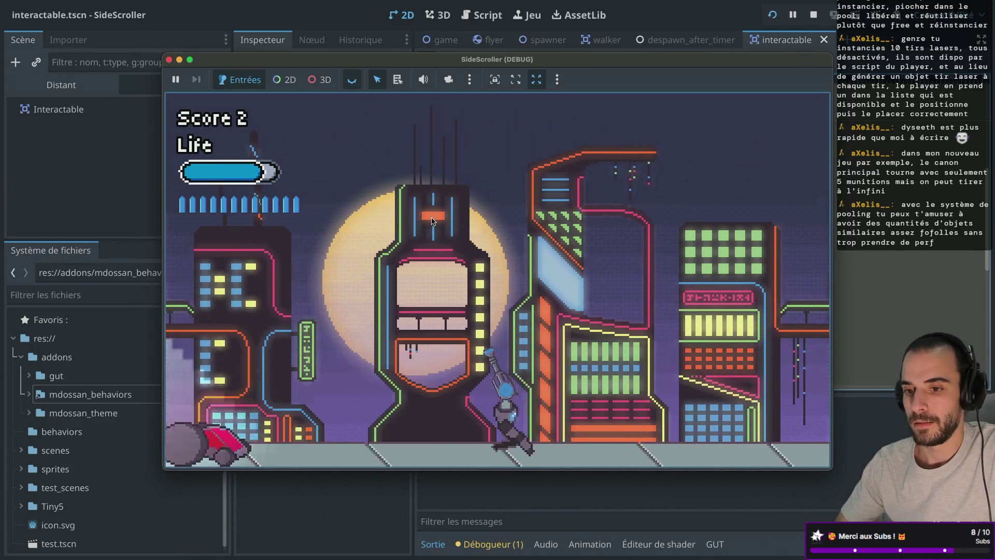
{"action": "key", "text": "space"}
{"action": "left_click", "coordinate": [553, 422]}
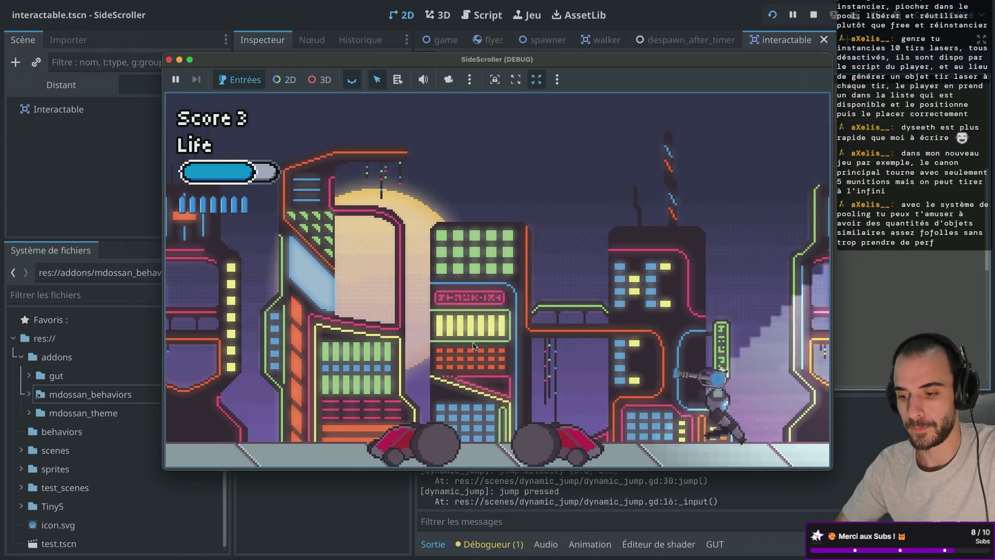
{"action": "left_click", "coordinate": [473, 346]}
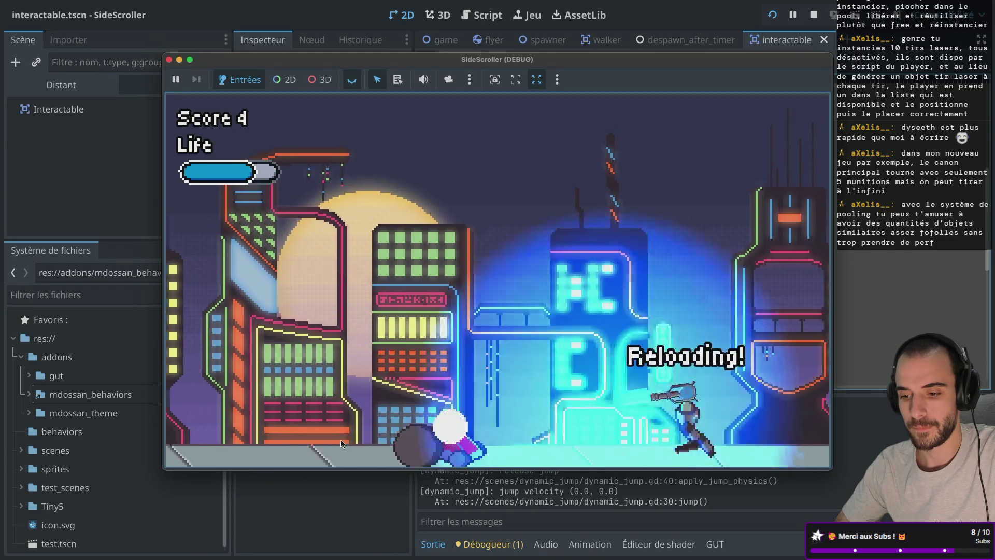
{"action": "key", "text": "space"}
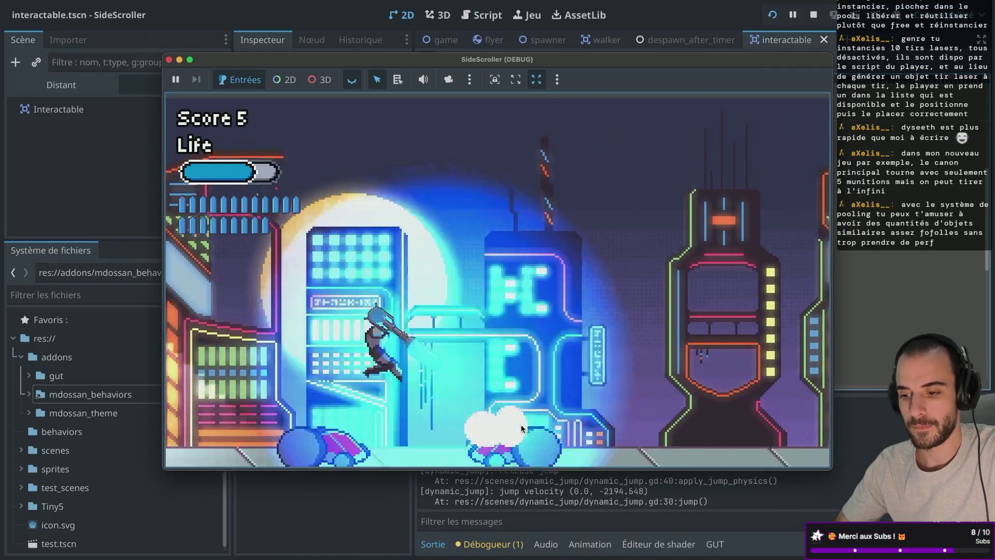
{"action": "left_click", "coordinate": [520, 424]}
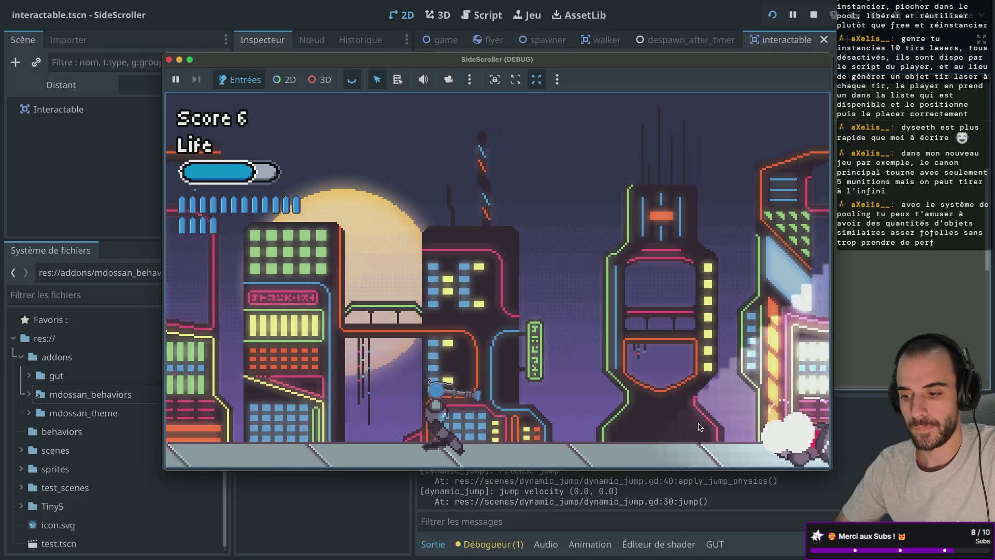
{"action": "left_click", "coordinate": [696, 426]}
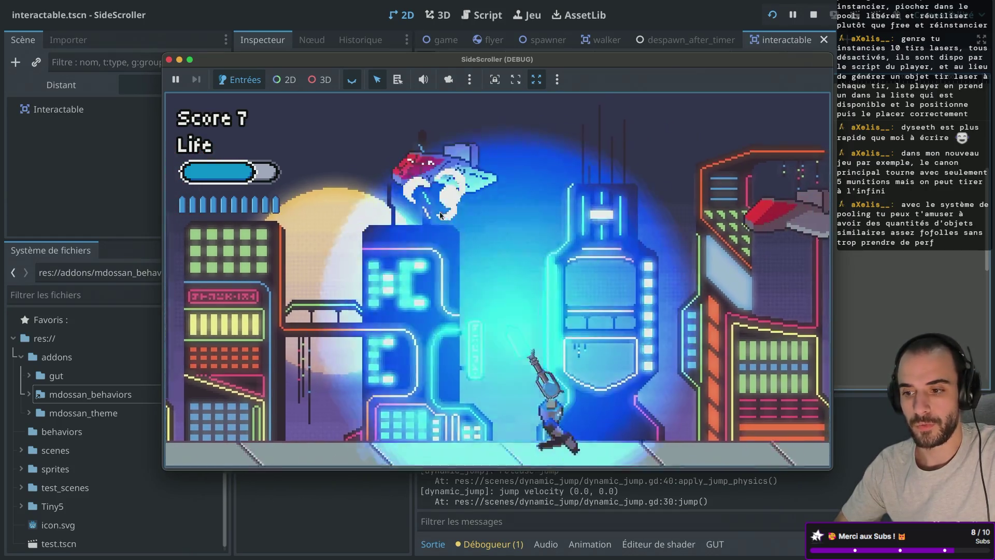
{"action": "left_click", "coordinate": [444, 215]}
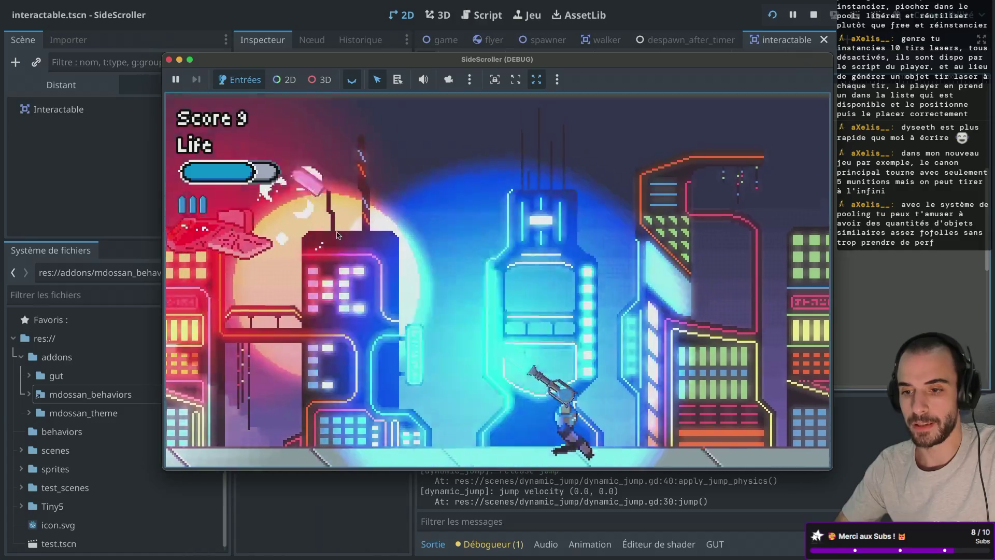
{"action": "left_click", "coordinate": [336, 235]}
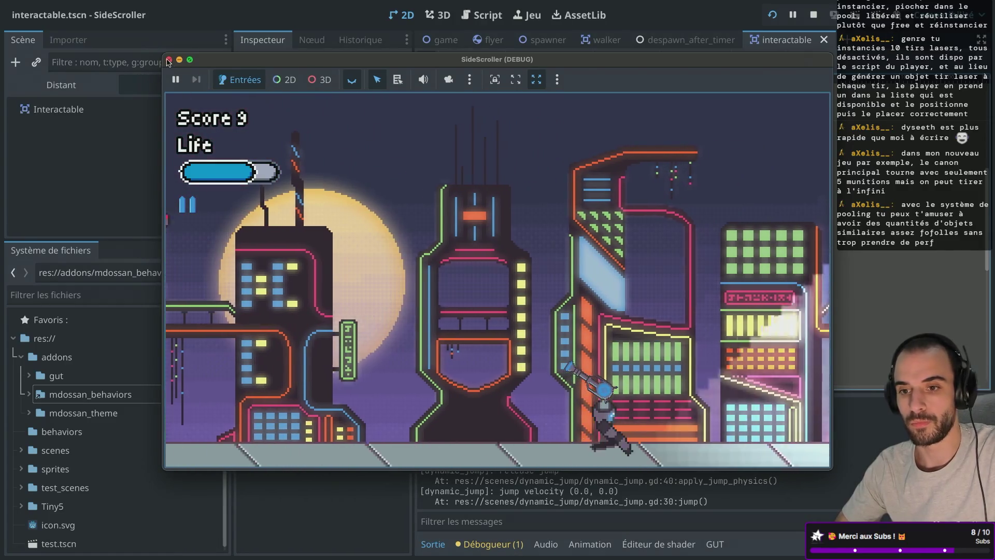
{"action": "left_click", "coordinate": [168, 60]}
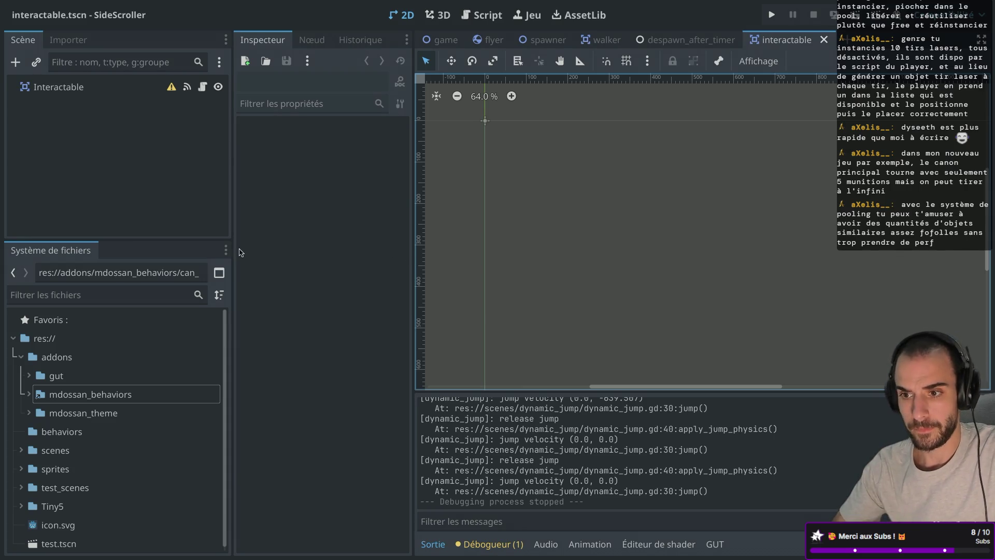
Step: From the Godot Project Manager, open the Common Behaviors project
{"action": "key", "text": "ctrl+Left"}
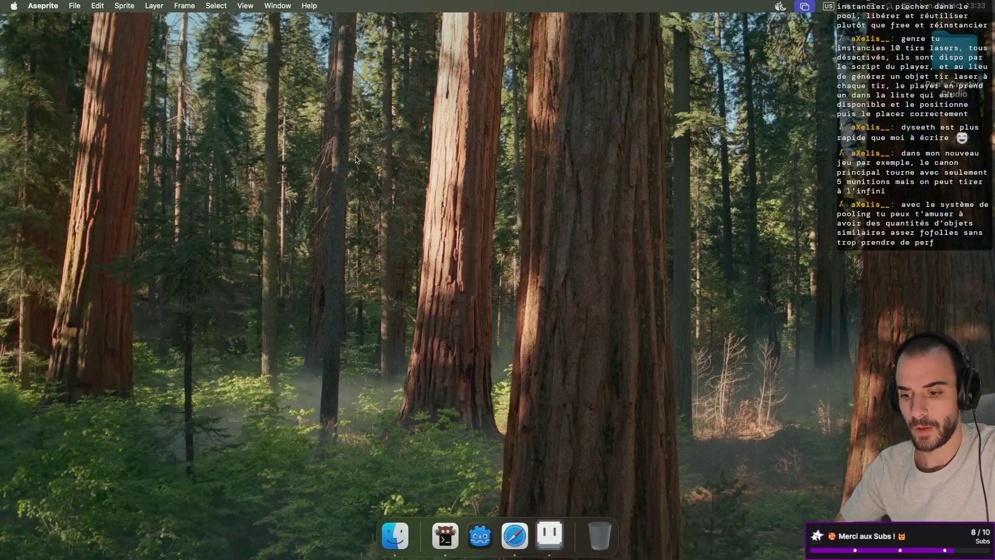
{"action": "left_click", "coordinate": [479, 541]}
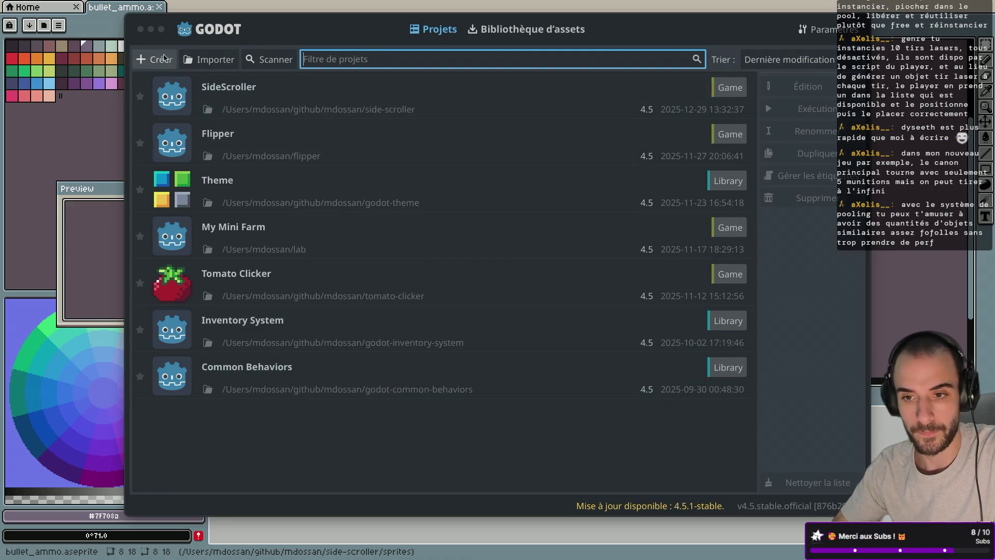
{"action": "left_click", "coordinate": [161, 29]}
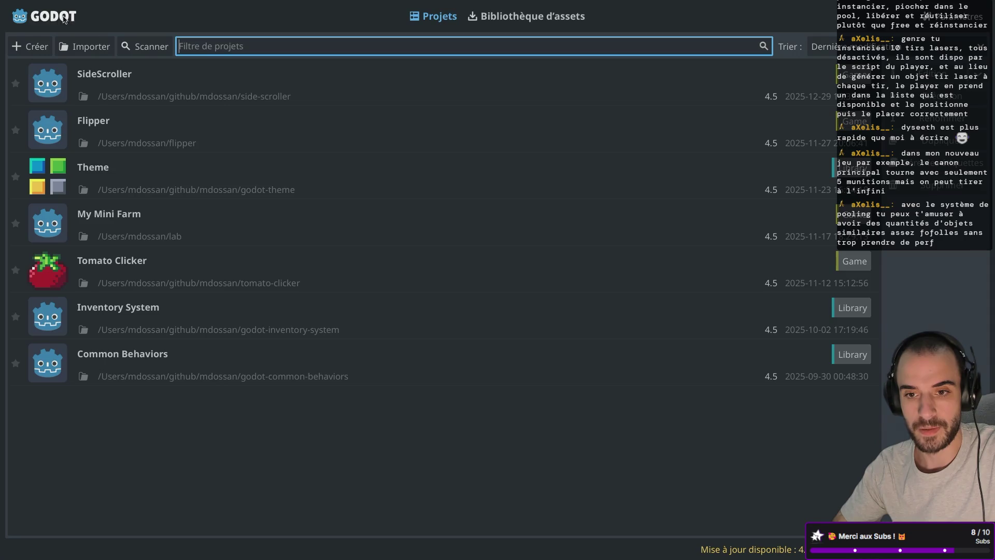
{"action": "left_click", "coordinate": [28, 23]}
{"action": "double_click", "coordinate": [306, 380]}
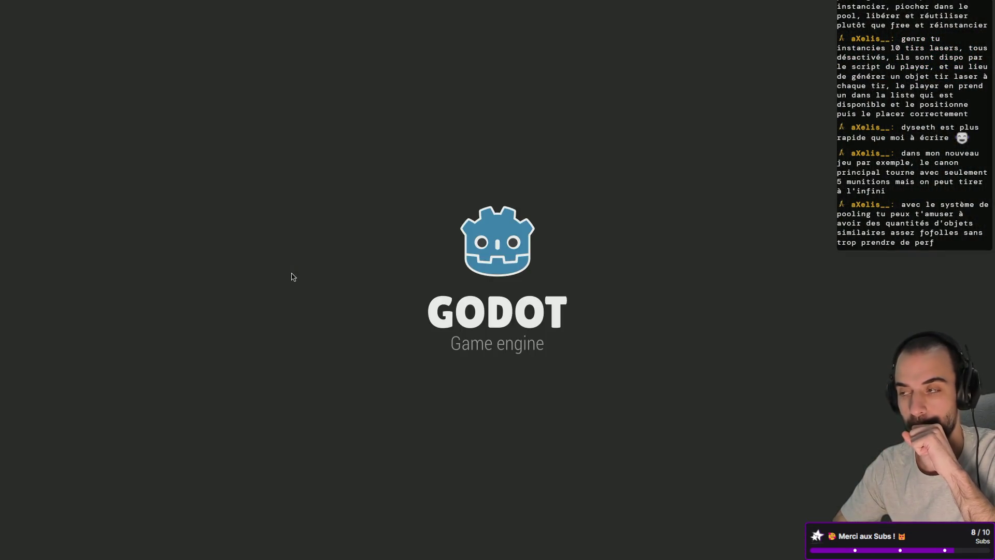
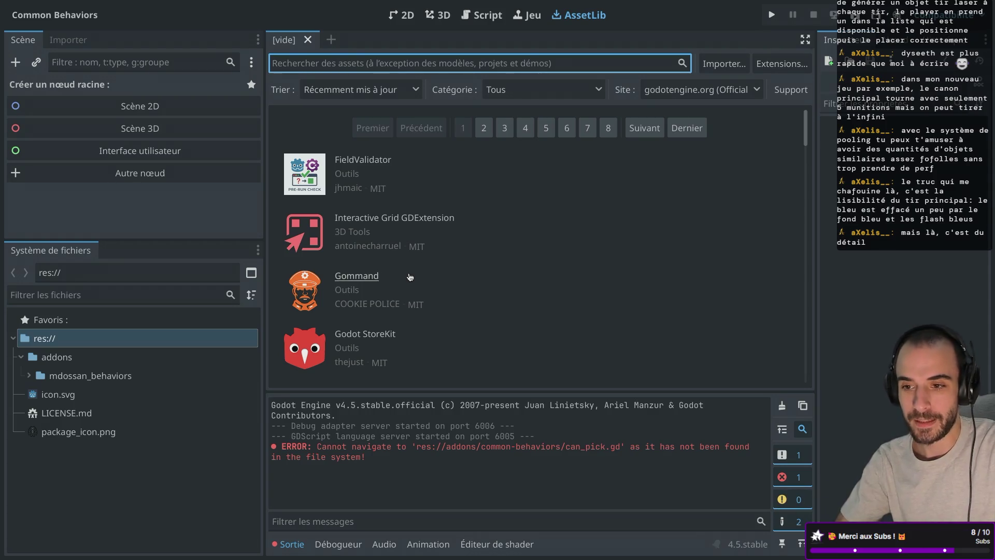
Step: Switch Godot to the 2D editor and expand the mdossan_behaviors folder to browse its scripts and scenes
{"action": "left_click", "coordinate": [407, 15]}
{"action": "left_click", "coordinate": [47, 376]}
{"action": "left_click", "coordinate": [27, 378]}
{"action": "scroll", "coordinate": [62, 420], "scroll_direction": "down", "scroll_amount": 2}
{"action": "scroll", "coordinate": [65, 422], "scroll_direction": "up", "scroll_amount": 2}
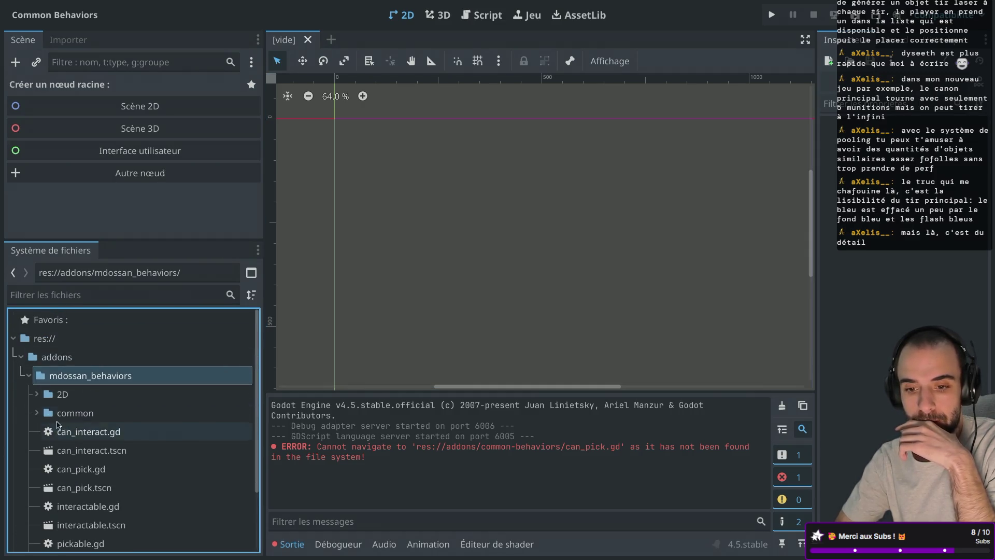
{"action": "scroll", "coordinate": [68, 441], "scroll_direction": "down", "scroll_amount": 3}
{"action": "scroll", "coordinate": [68, 467], "scroll_direction": "up", "scroll_amount": 1}
{"action": "scroll", "coordinate": [69, 487], "scroll_direction": "down", "scroll_amount": 1}
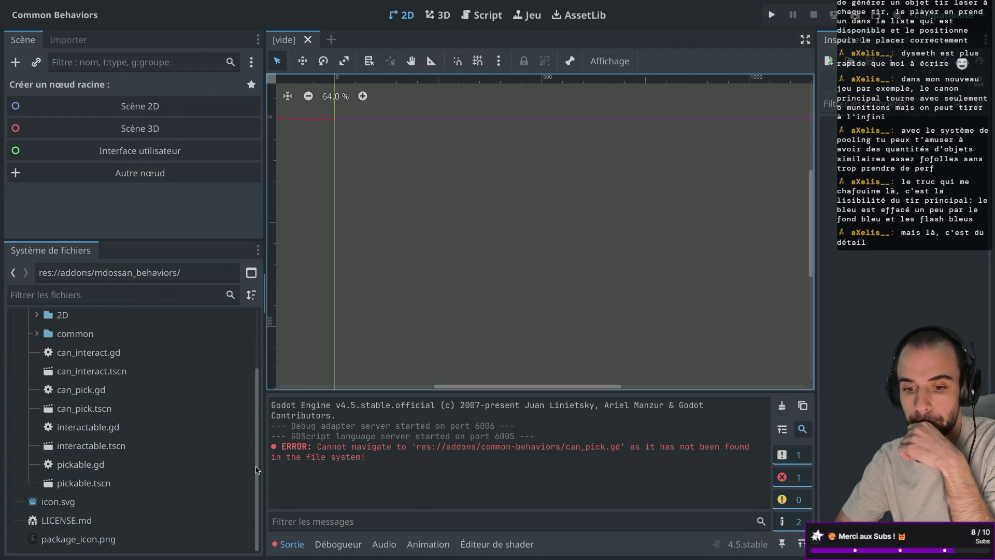
{"action": "scroll", "coordinate": [67, 456], "scroll_direction": "up", "scroll_amount": 3}
{"action": "scroll", "coordinate": [67, 446], "scroll_direction": "down", "scroll_amount": 3}
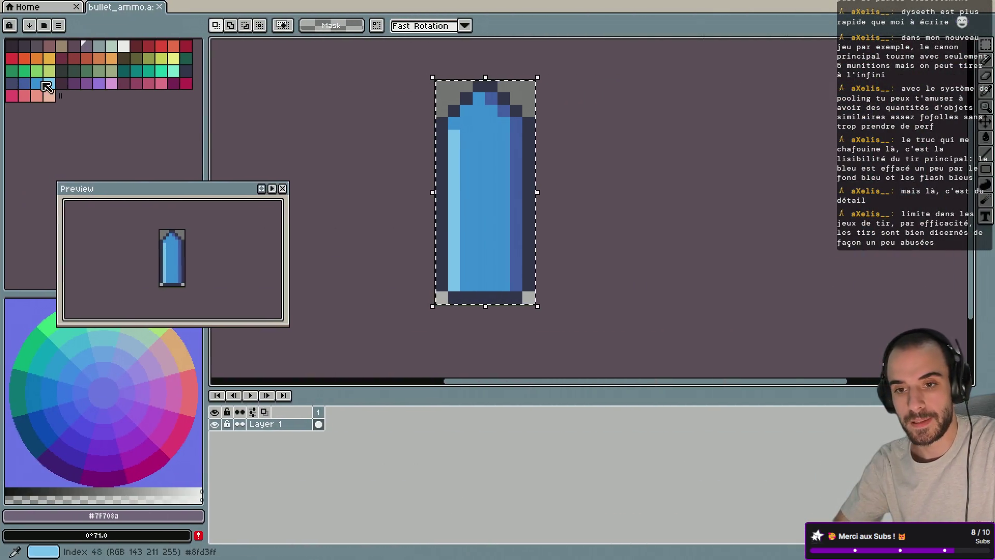
Step: Clear the bullet sprite's selection and create a new 16x16 sprite
{"action": "left_click", "coordinate": [404, 161]}
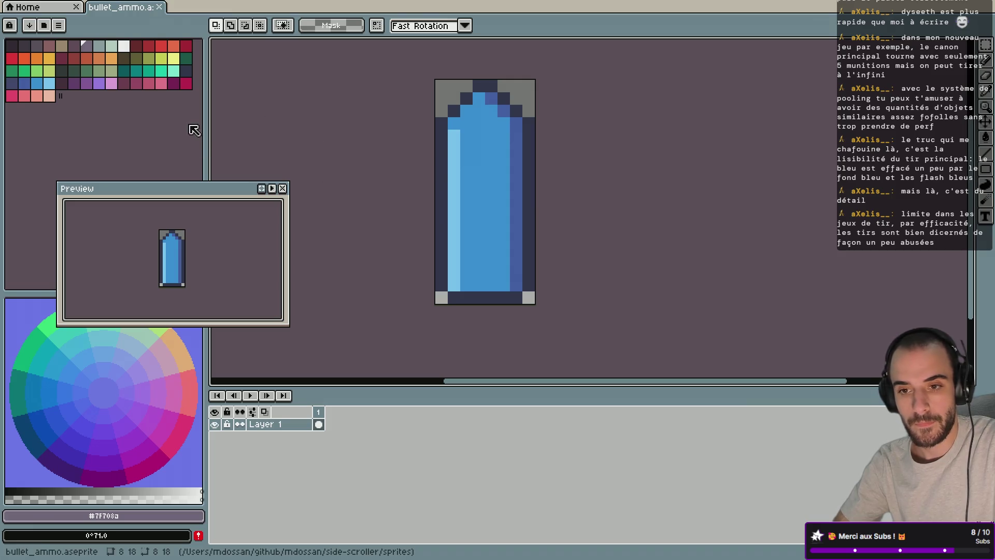
{"action": "left_click", "coordinate": [51, 7]}
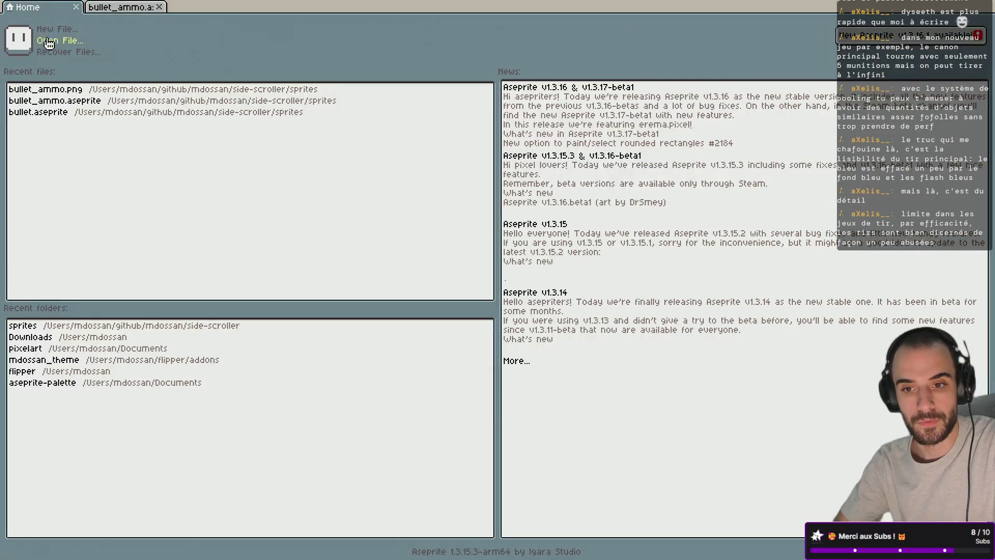
{"action": "left_click", "coordinate": [58, 29]}
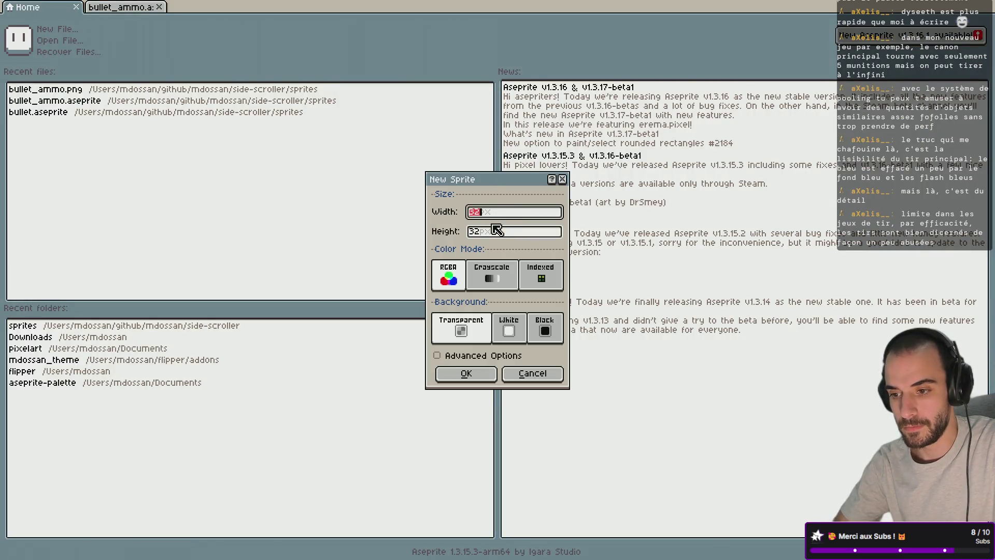
{"action": "type", "text": "16"}
{"action": "key", "text": "Tab"}
{"action": "type", "text": "16"}
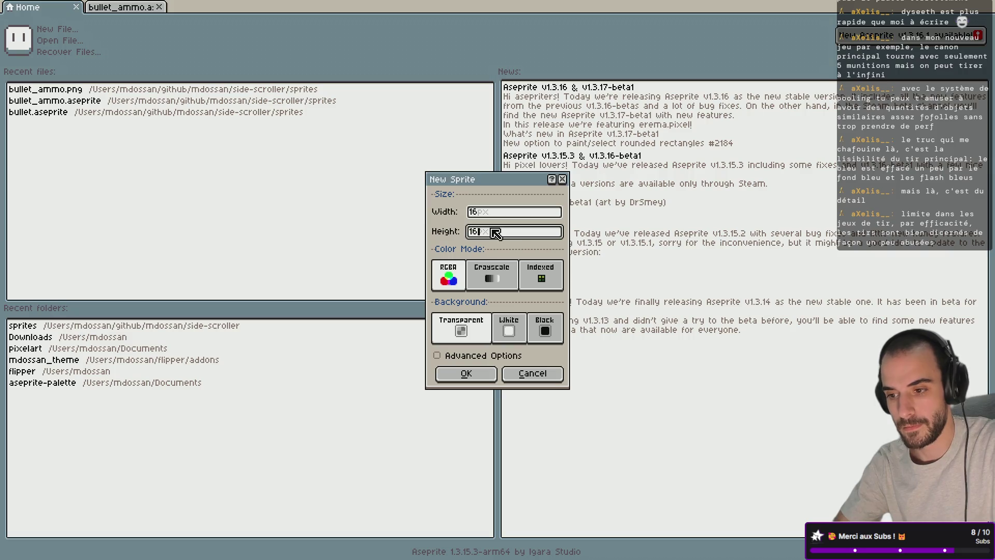
{"action": "left_click", "coordinate": [465, 373]}
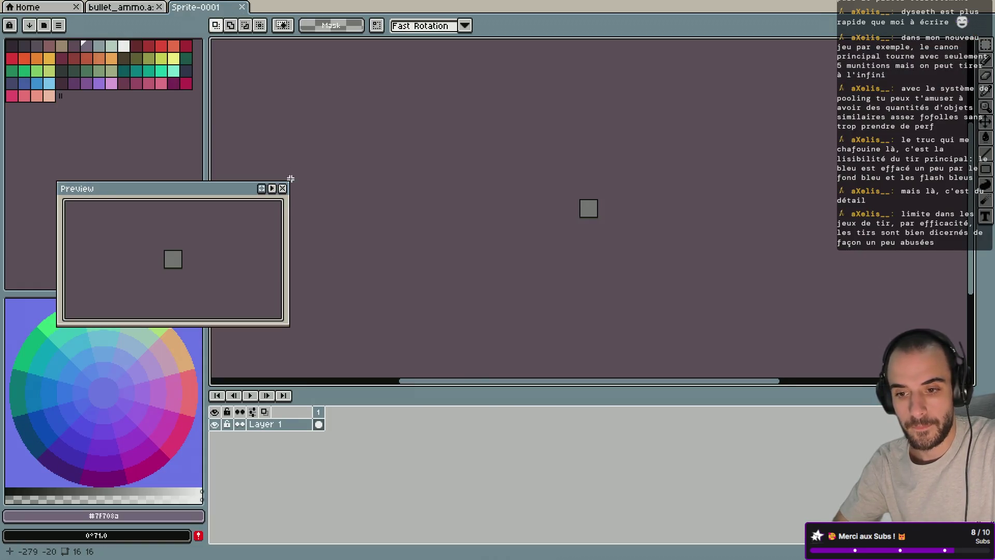
Step: Draw a circle filling the canvas with palette colour 6 and fill it purple
{"action": "scroll", "coordinate": [611, 221], "scroll_direction": "up", "scroll_amount": 6}
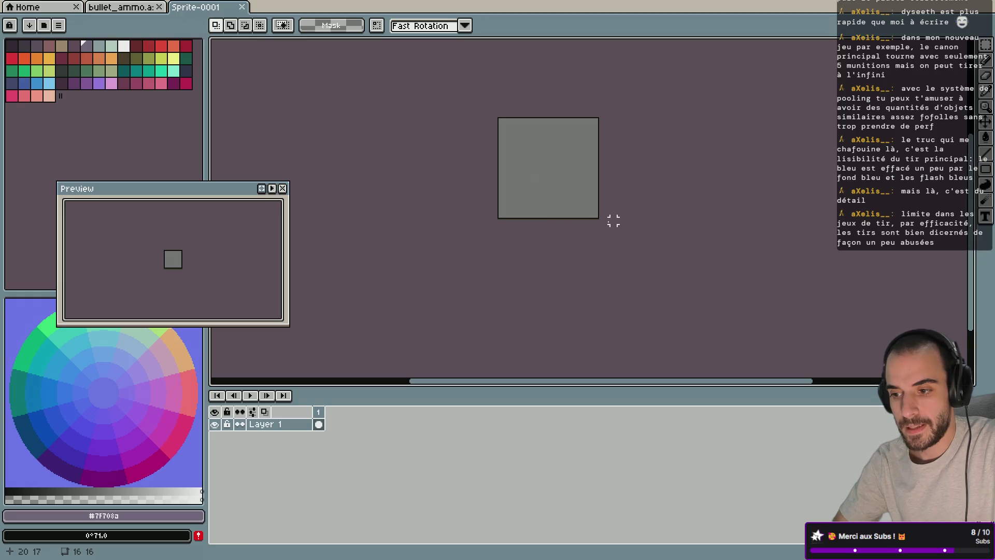
{"action": "left_click", "coordinate": [86, 46]}
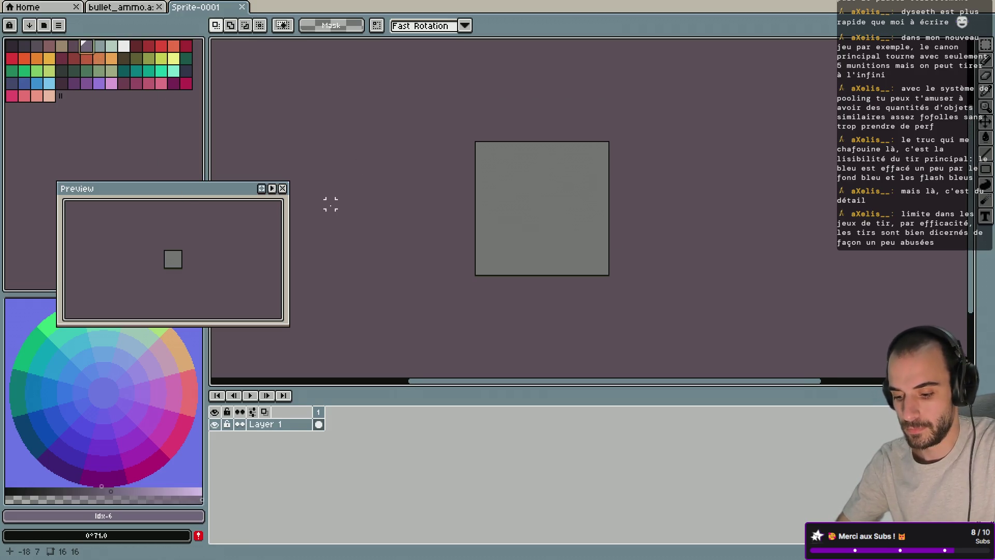
{"action": "key", "text": "shift+u"}
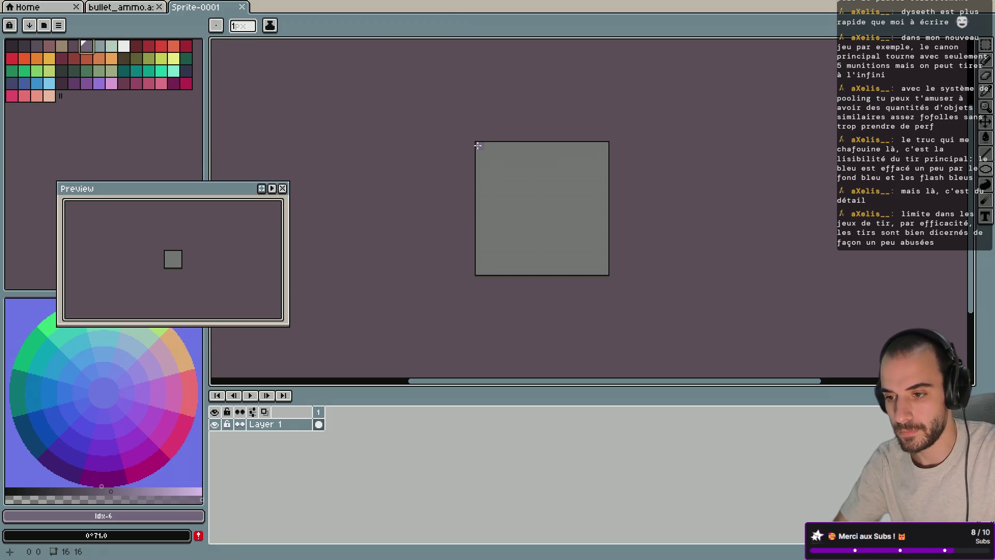
{"action": "left_click_drag", "start_coordinate": [477, 145], "coordinate": [604, 270]}
{"action": "key", "text": "g"}
{"action": "left_click", "coordinate": [570, 231]}
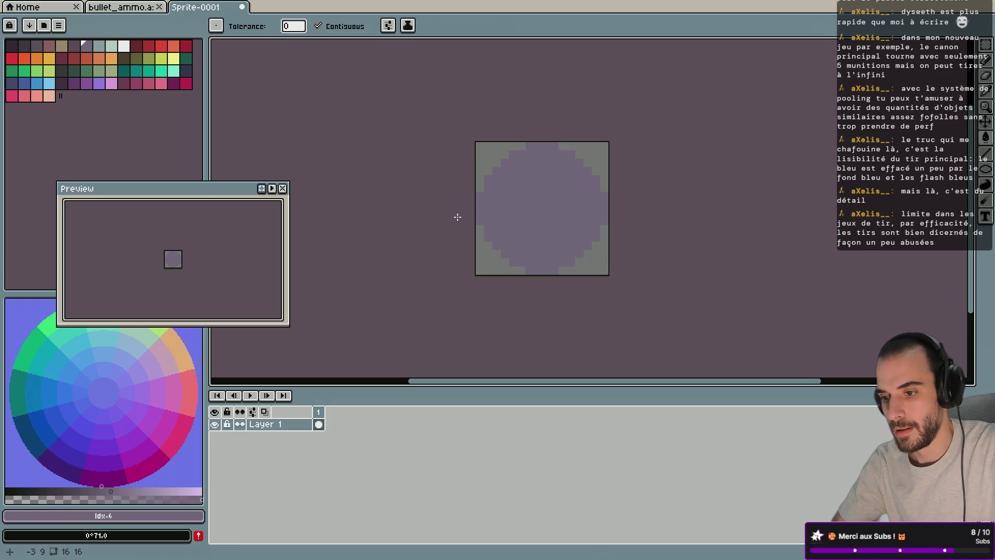
Step: Begin saving the sprite, then move over to the plain macOS desktop
{"action": "key", "text": "super+s"}
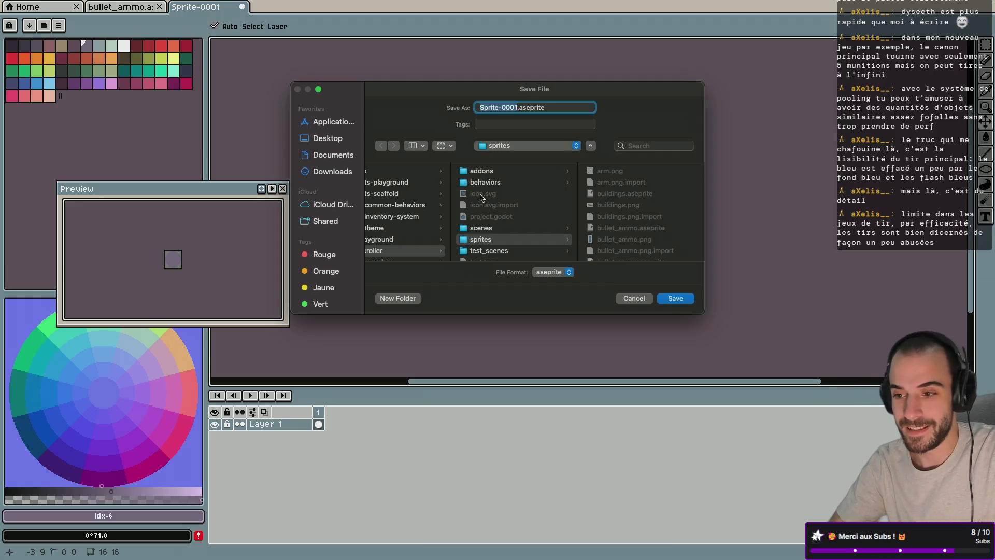
{"action": "key", "text": "ctrl+Left"}
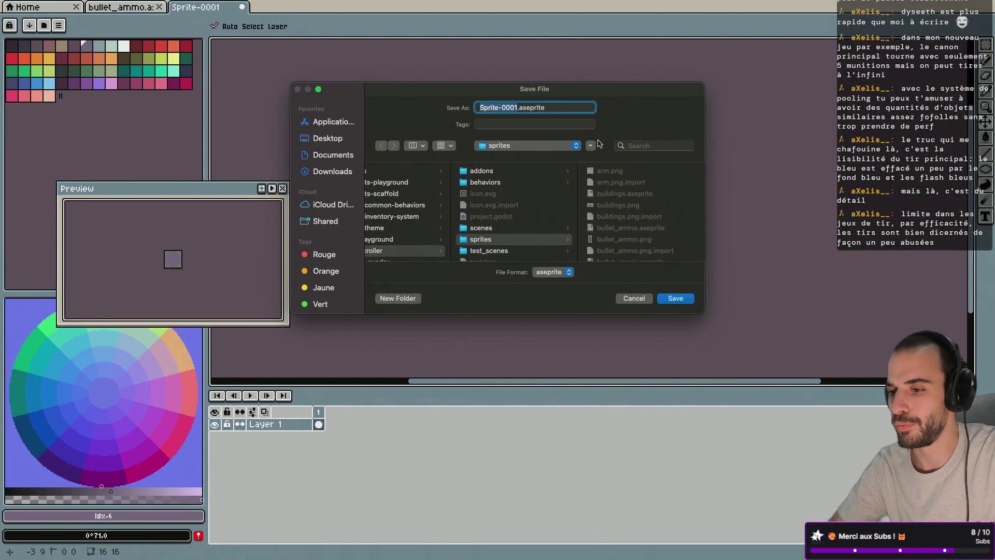
{"action": "key", "text": "ctrl+Left"}
{"action": "key", "text": "ctrl+Left"}
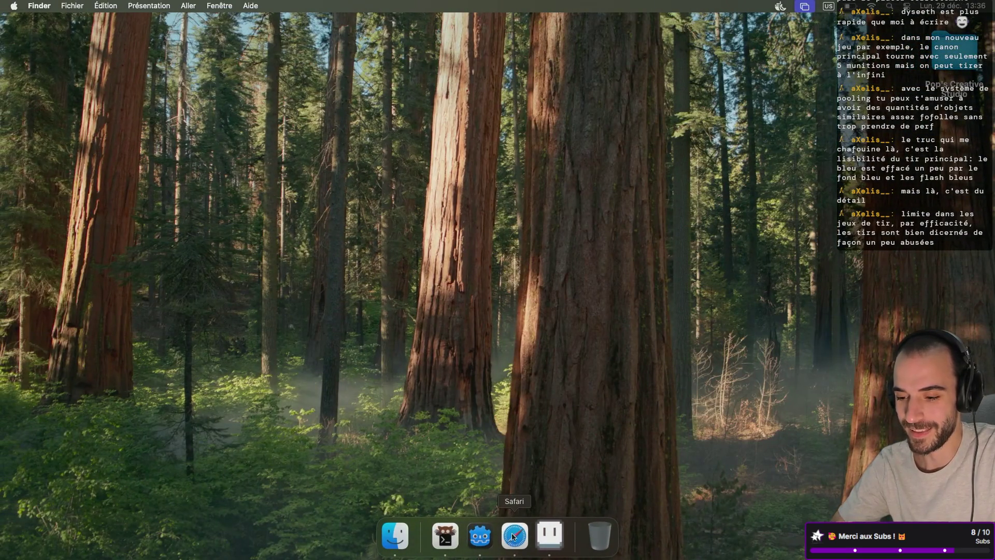
Step: Google 'engrenage en anglais' in a new Safari tab, then return to the Godot editor
{"action": "left_click", "coordinate": [514, 537]}
{"action": "key", "text": "super+t"}
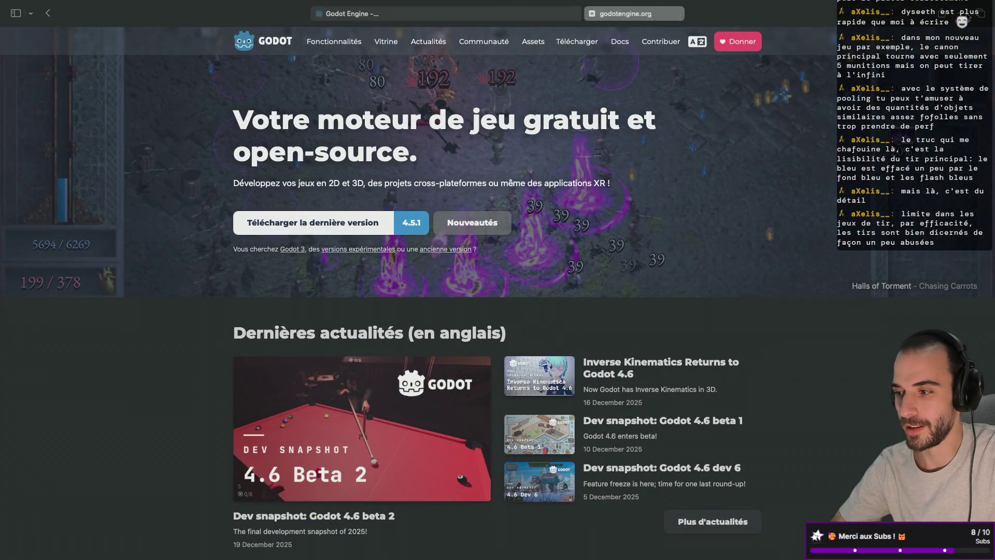
{"action": "type", "text": "engrenage "}
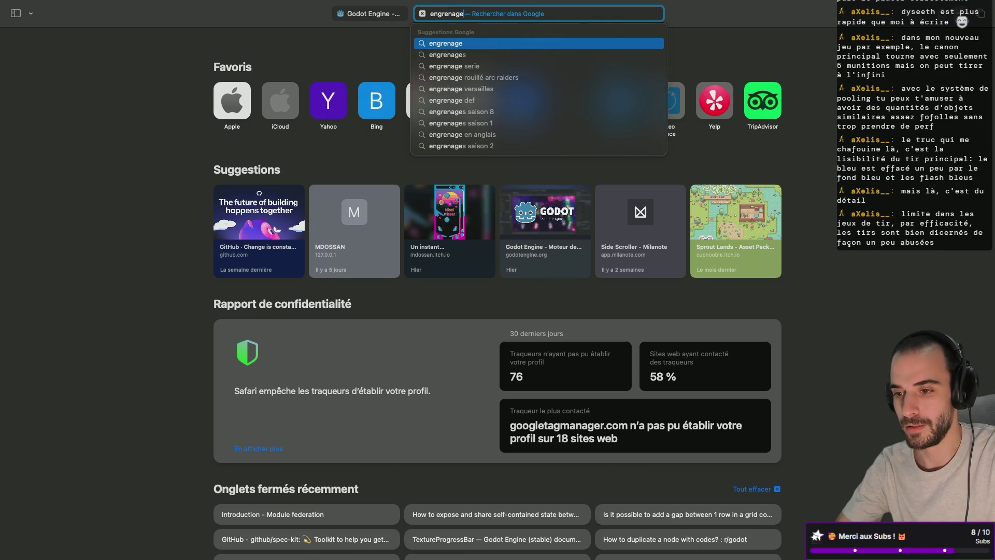
{"action": "type", "text": "en anglais"}
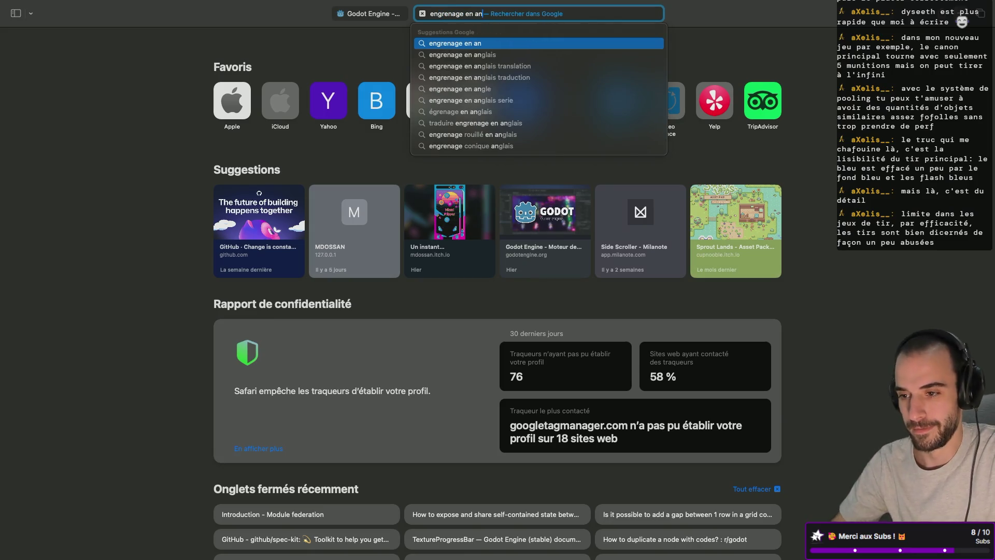
{"action": "key", "text": "Return"}
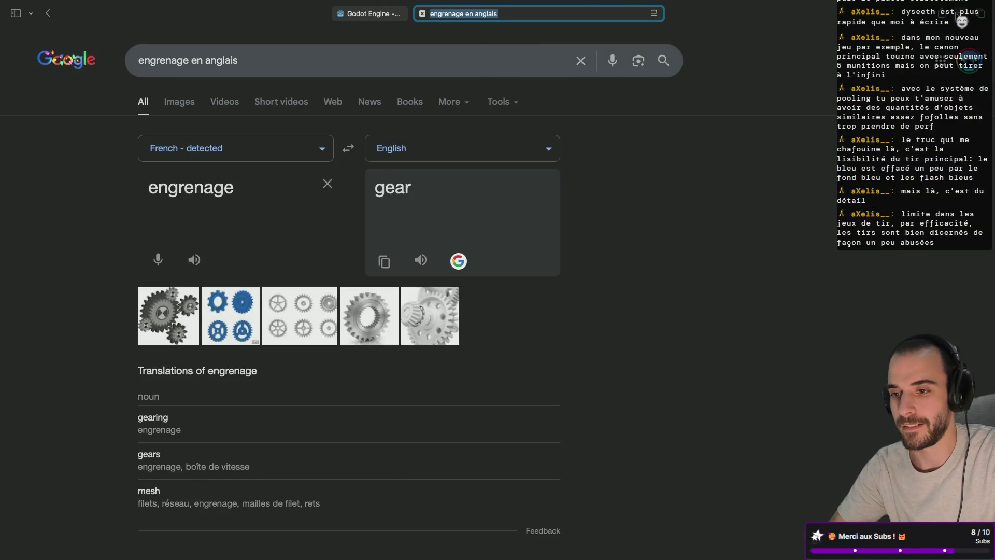
{"action": "left_click", "coordinate": [369, 13]}
{"action": "key", "text": "super+Tab"}
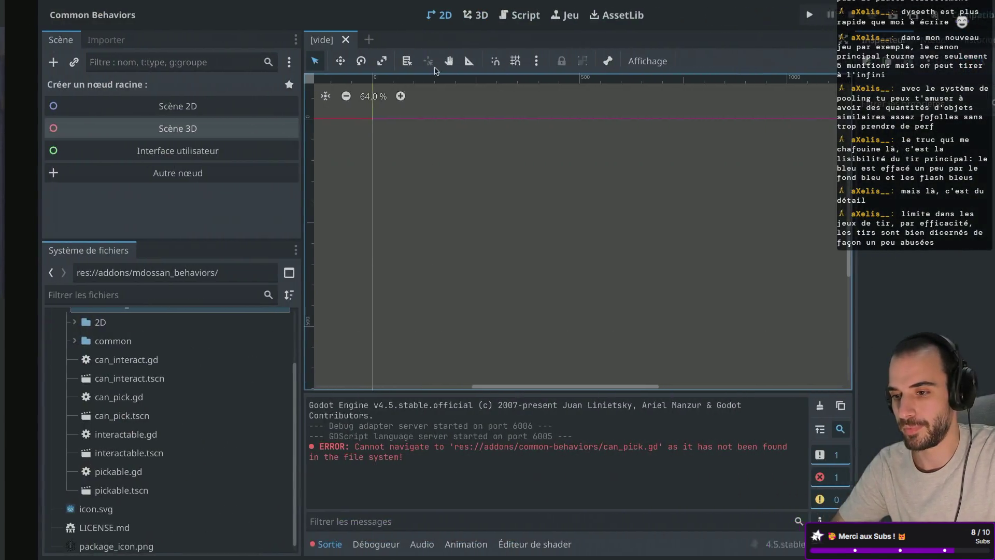
Step: Save the sprite as gear.aseprite
{"action": "key", "text": "super+Tab"}
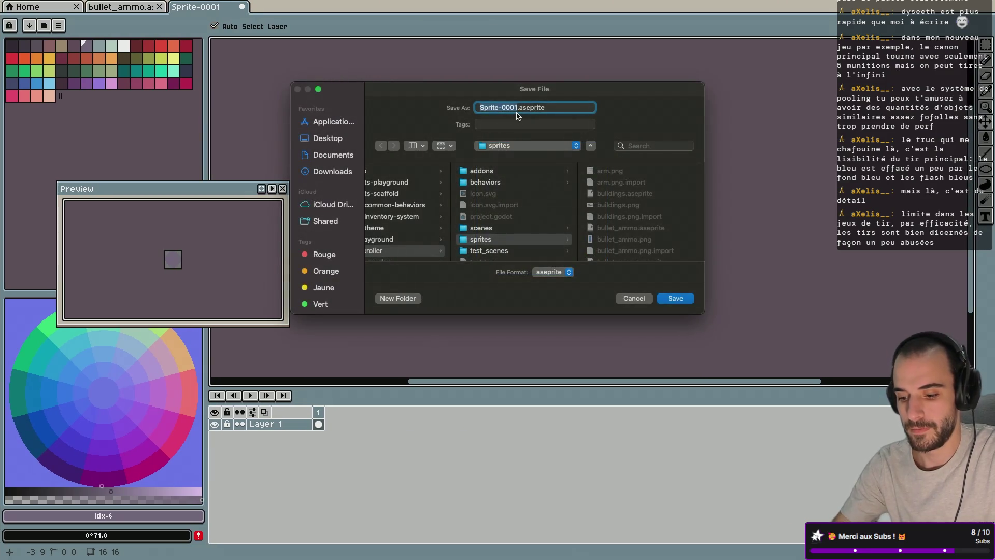
{"action": "type", "text": "gear"}
{"action": "left_click", "coordinate": [677, 299]}
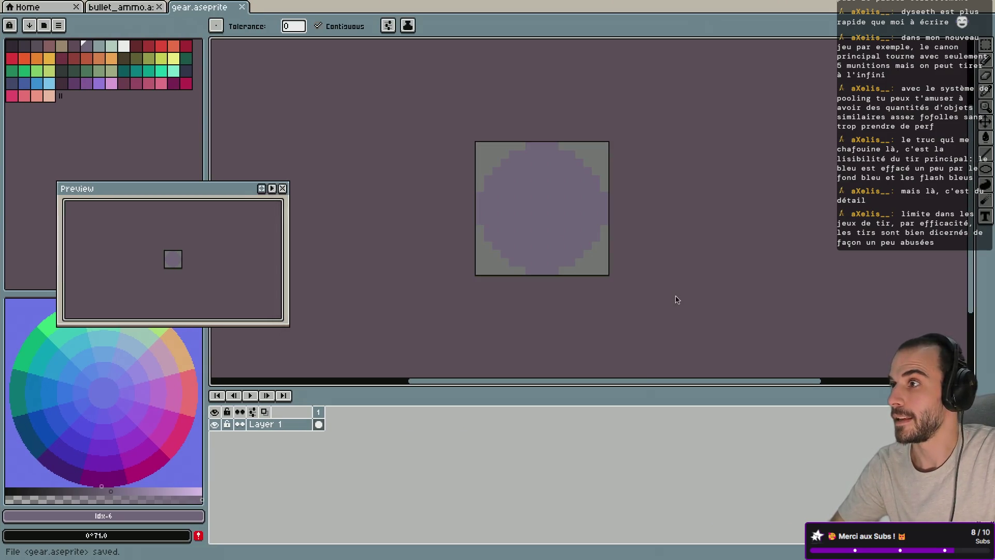
{"action": "scroll", "coordinate": [519, 226], "scroll_direction": "up", "scroll_amount": 1}
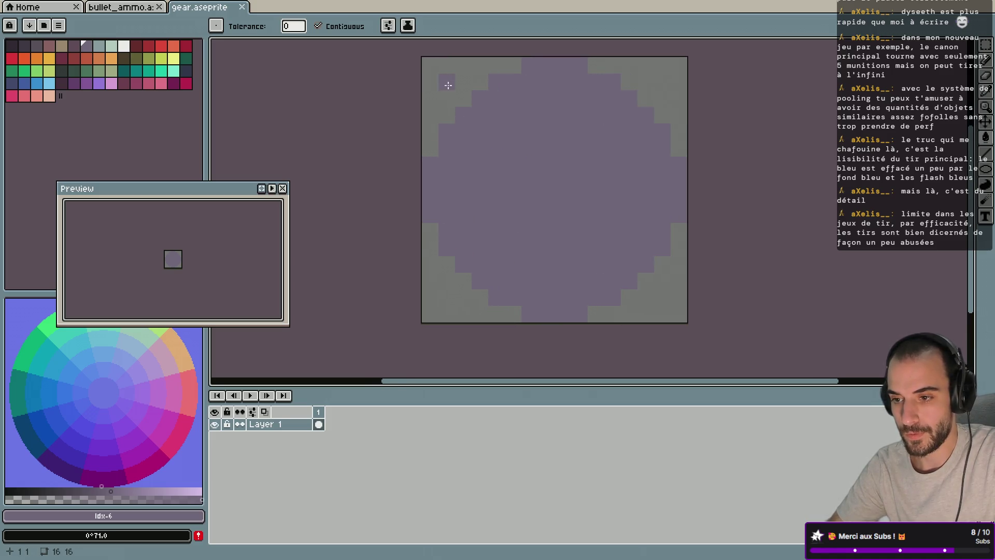
Step: Erase the purple circle and draw a smaller purple-filled circle from the top-left
{"action": "key", "text": "w"}
{"action": "left_click", "coordinate": [500, 156]}
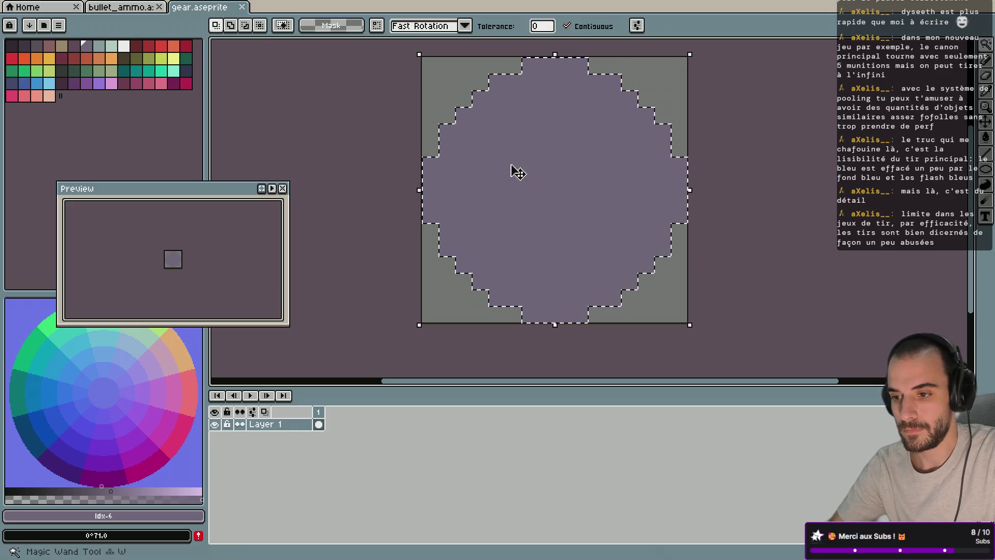
{"action": "key", "text": "Delete"}
{"action": "key", "text": "u"}
{"action": "key", "text": "ctrl+d"}
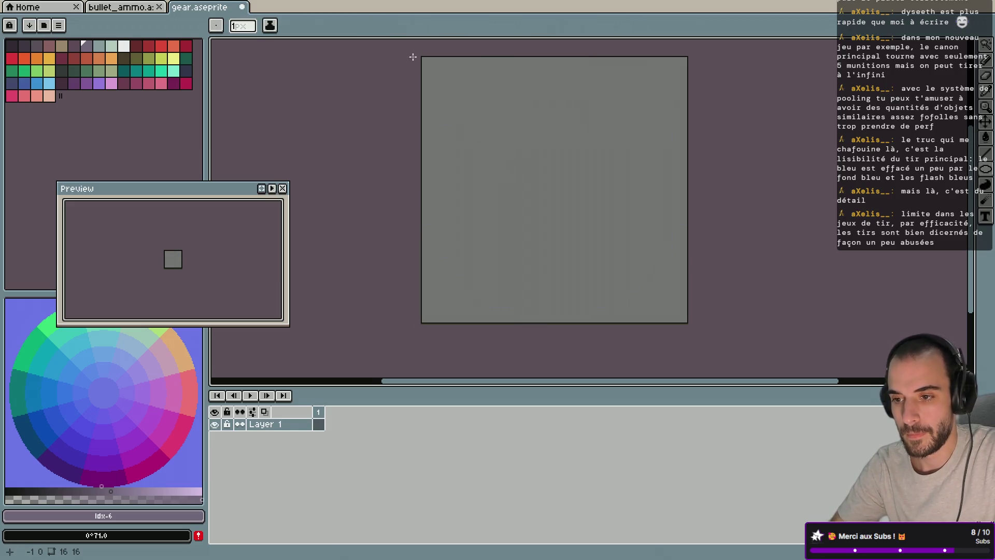
{"action": "mouse_move", "coordinate": [429, 60]}
{"action": "left_mouse_down"}
{"action": "mouse_move", "coordinate": [527, 174]}
{"action": "mouse_move", "coordinate": [607, 226]}
{"action": "left_mouse_up"}
{"action": "key", "text": "g"}
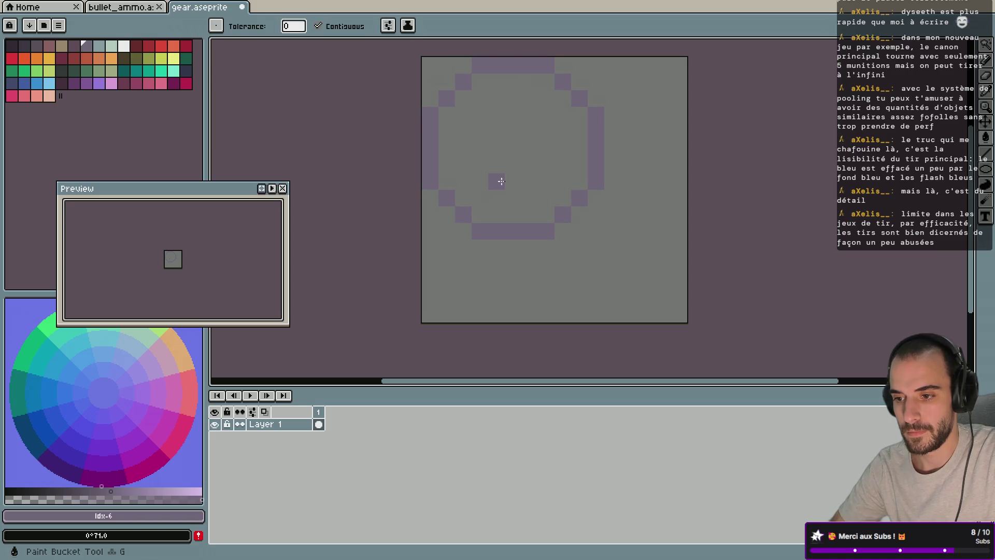
{"action": "left_click", "coordinate": [509, 158]}
Step: Select the purple octagon, shift it down and right, and drop it in place
{"action": "key", "text": "w"}
{"action": "left_click", "coordinate": [510, 161]}
{"action": "key", "text": "g"}
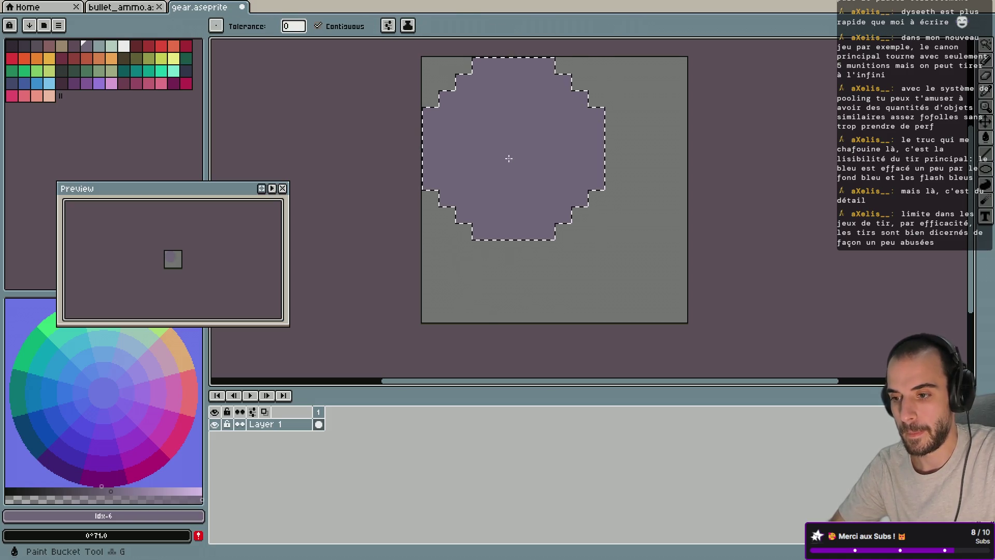
{"action": "key", "text": "v"}
{"action": "mouse_move", "coordinate": [512, 162]}
{"action": "left_mouse_down"}
{"action": "mouse_move", "coordinate": [564, 207]}
{"action": "mouse_move", "coordinate": [523, 174]}
{"action": "left_mouse_up"}
{"action": "key", "text": "ctrl+d"}
{"action": "key", "text": "b"}
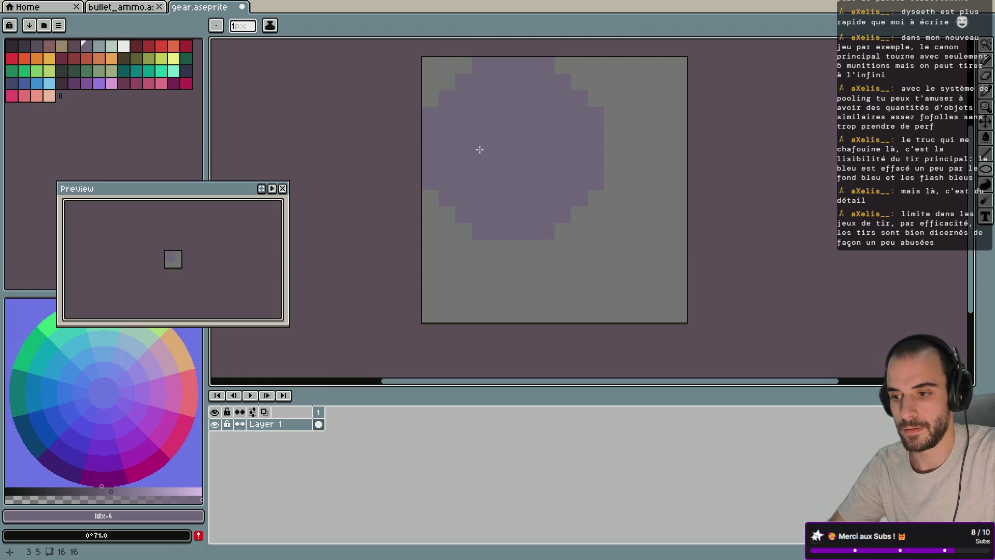
Step: Replace the octagon with an 11x11 ring outline and fill its interior purple
{"action": "key", "text": "w"}
{"action": "left_click", "coordinate": [480, 115]}
{"action": "key", "text": "Delete"}
{"action": "key", "text": "shift+u"}
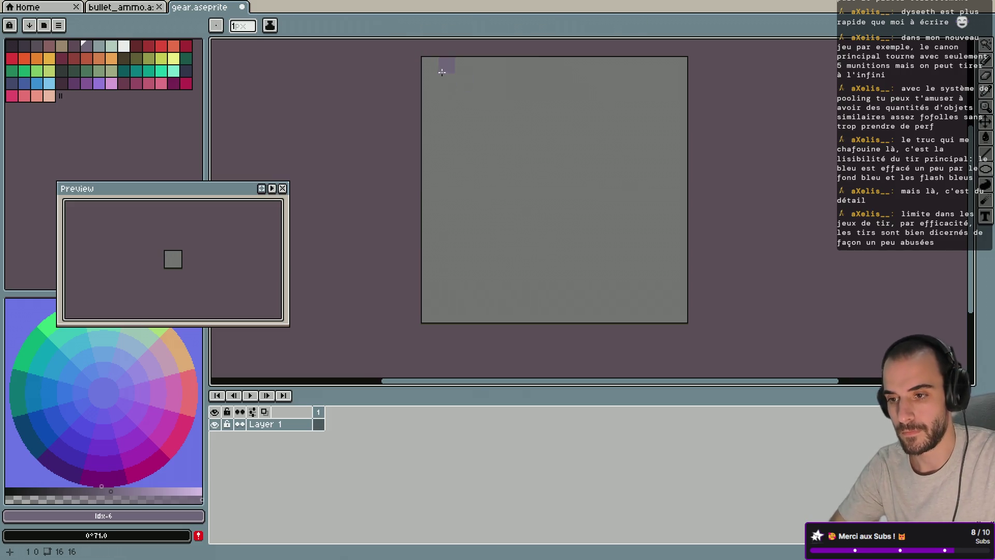
{"action": "left_click_drag", "start_coordinate": [427, 62], "coordinate": [601, 241]}
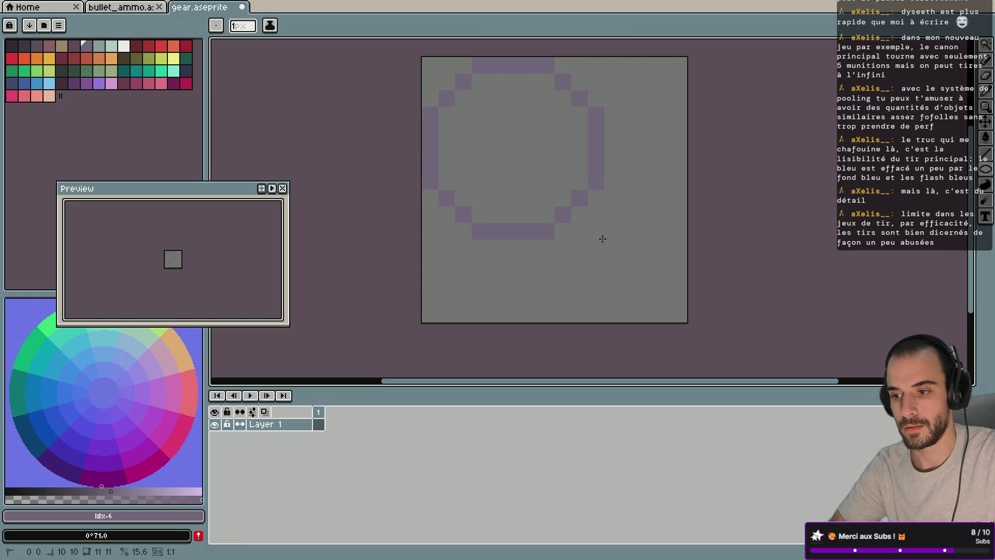
{"action": "left_click_drag", "start_coordinate": [604, 241], "coordinate": [608, 244]}
{"action": "key", "text": "w"}
{"action": "left_click", "coordinate": [542, 196]}
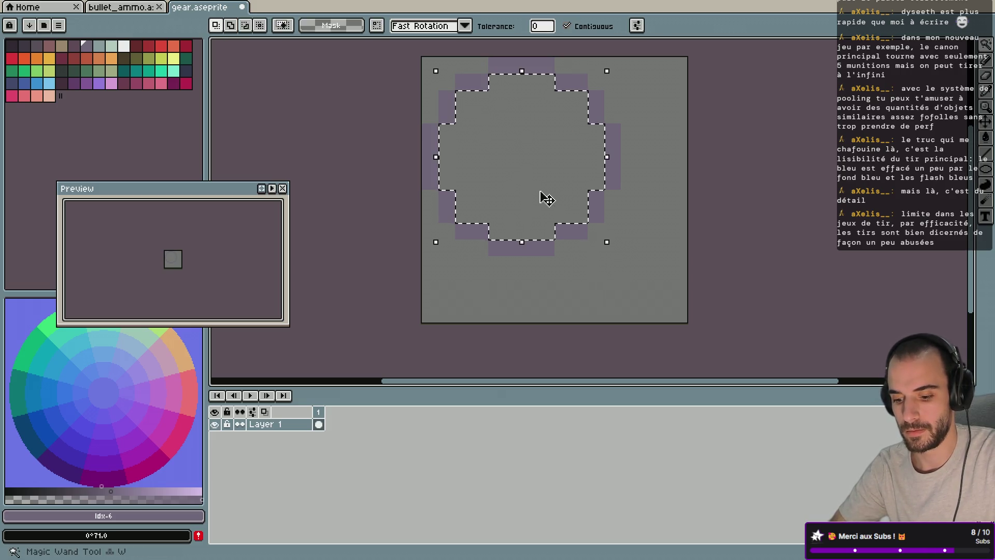
{"action": "key", "text": "g"}
{"action": "left_click", "coordinate": [529, 171]}
Step: Move the purple disk toward the canvas centre and deselect it
{"action": "key", "text": "w"}
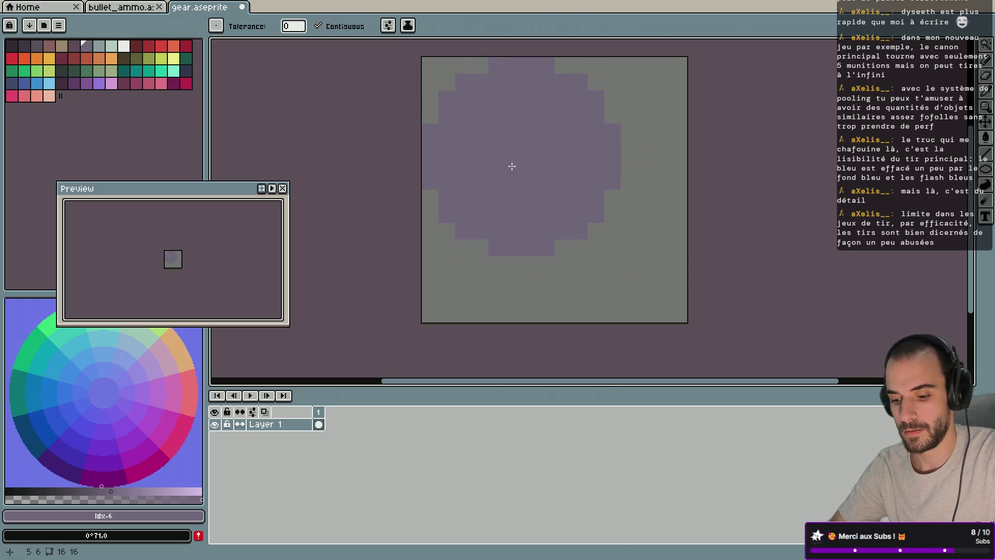
{"action": "left_click", "coordinate": [514, 167]}
{"action": "key", "text": "v"}
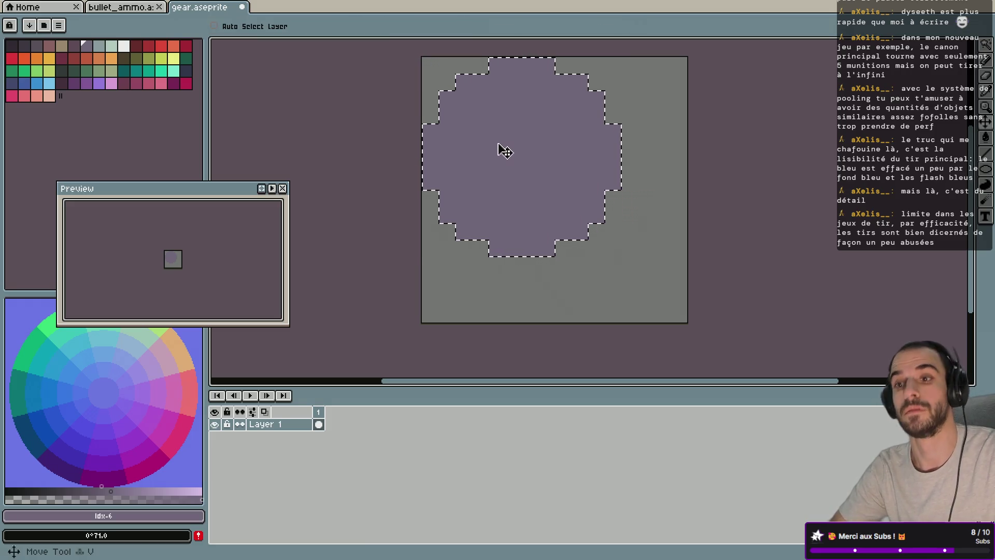
{"action": "left_click_drag", "start_coordinate": [495, 136], "coordinate": [537, 175]}
{"action": "scroll", "coordinate": [540, 165], "scroll_direction": "up", "scroll_amount": 1}
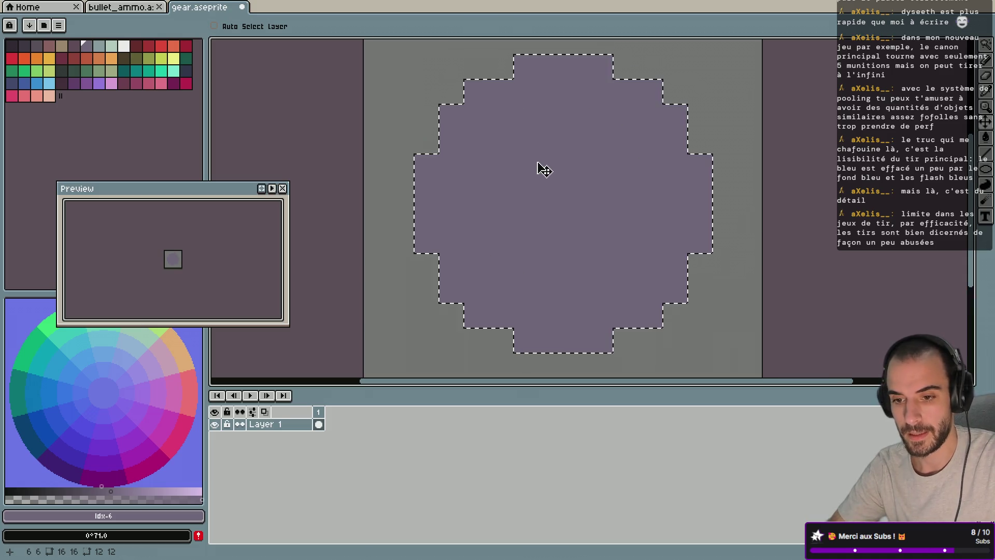
{"action": "key", "text": "ctrl+d"}
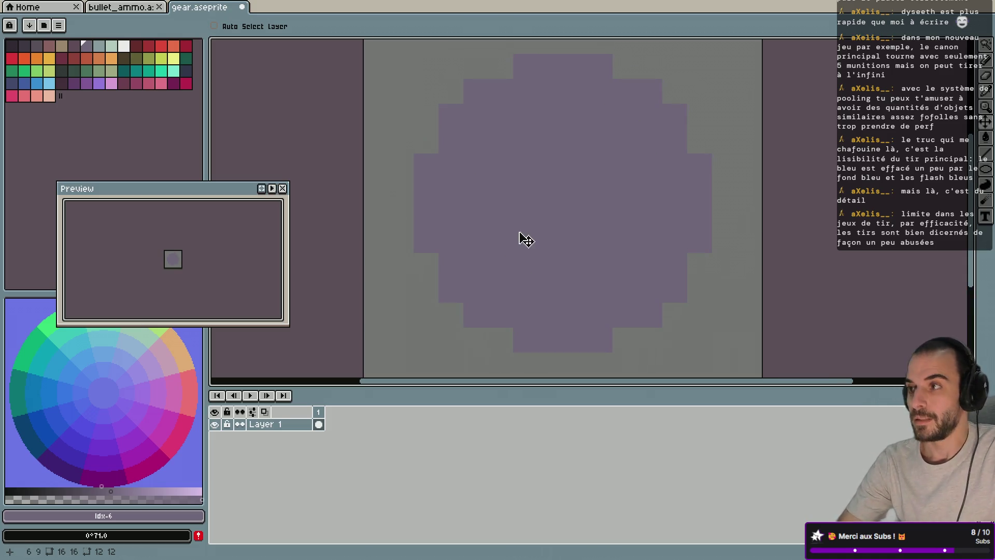
Step: Sample the disk's purple #7F708a as the drawing colour and switch to the Pencil
{"action": "key", "text": "i"}
{"action": "left_click", "coordinate": [567, 244]}
{"action": "key", "text": "b"}
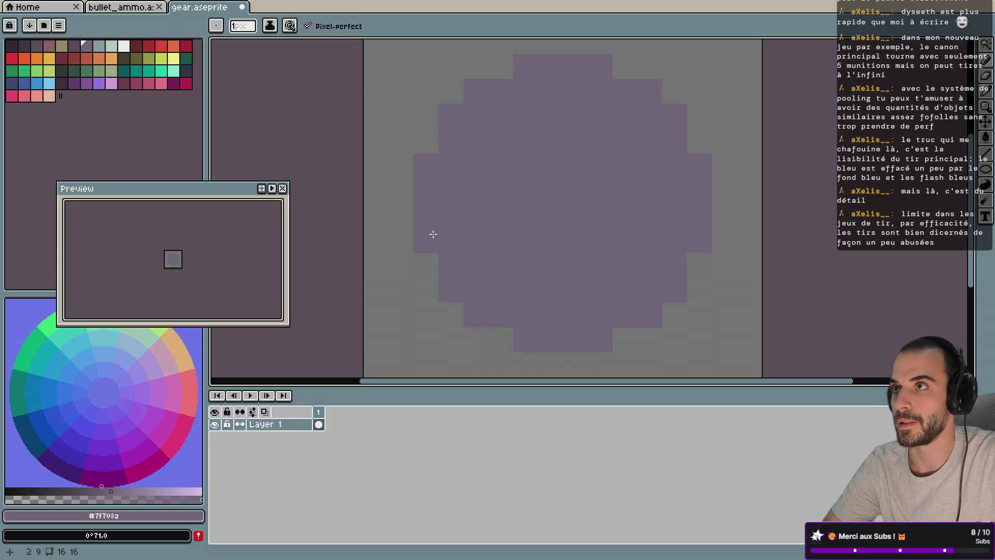
Step: Pencil purple teeth on the disk's left, right and bottom sides
{"action": "mouse_move", "coordinate": [401, 222]}
{"action": "left_mouse_down"}
{"action": "mouse_move", "coordinate": [402, 195]}
{"action": "mouse_move", "coordinate": [380, 186]}
{"action": "mouse_move", "coordinate": [375, 209]}
{"action": "left_mouse_up"}
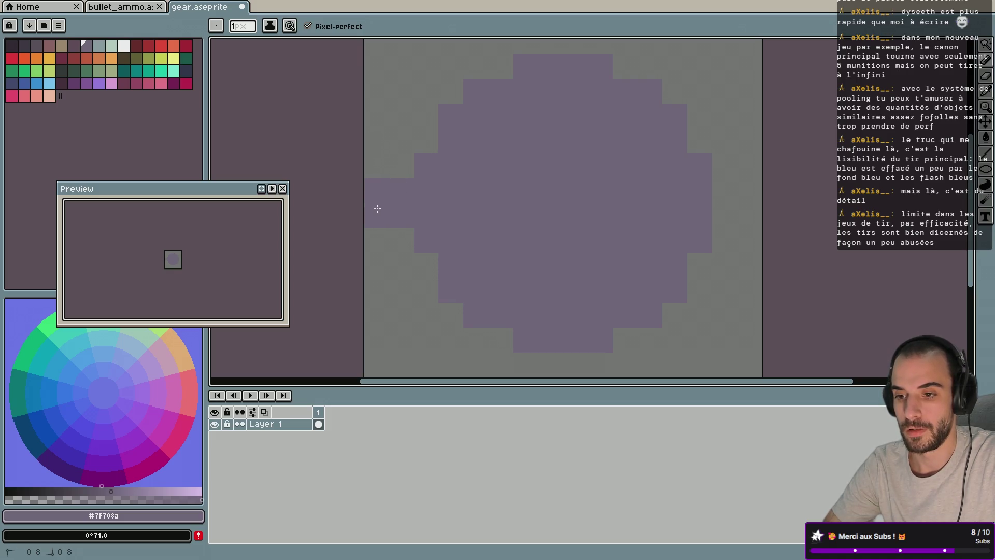
{"action": "mouse_move", "coordinate": [743, 216]}
{"action": "left_mouse_down"}
{"action": "mouse_move", "coordinate": [733, 211]}
{"action": "mouse_move", "coordinate": [751, 211]}
{"action": "mouse_move", "coordinate": [758, 195]}
{"action": "left_mouse_up"}
{"action": "scroll", "coordinate": [496, 310], "scroll_direction": "down", "scroll_amount": 3}
{"action": "mouse_move", "coordinate": [547, 288]}
{"action": "left_mouse_down"}
{"action": "mouse_move", "coordinate": [549, 311]}
{"action": "mouse_move", "coordinate": [567, 299]}
{"action": "left_mouse_up"}
{"action": "left_click", "coordinate": [578, 317]}
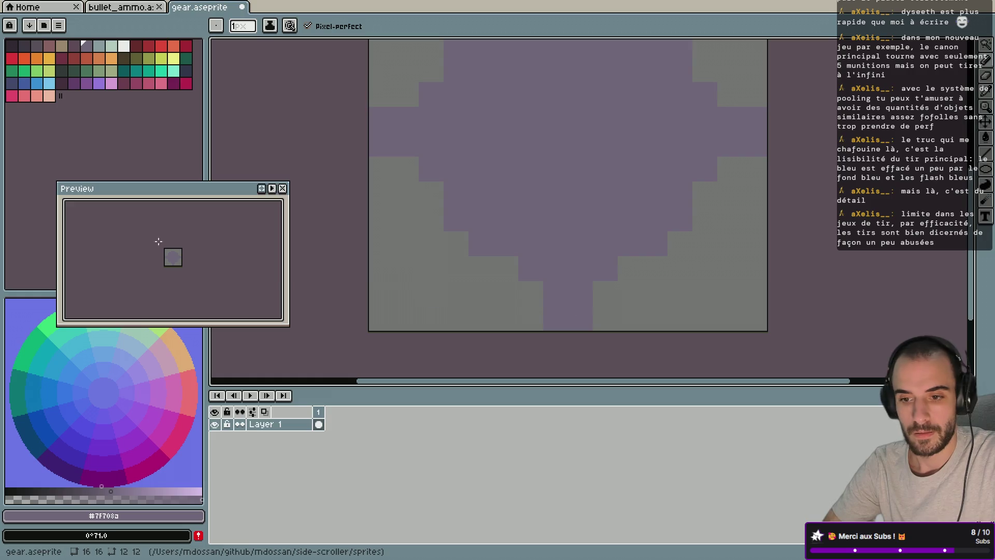
{"action": "scroll", "coordinate": [153, 261], "scroll_direction": "up", "scroll_amount": 1}
{"action": "scroll", "coordinate": [154, 261], "scroll_direction": "up", "scroll_amount": 1}
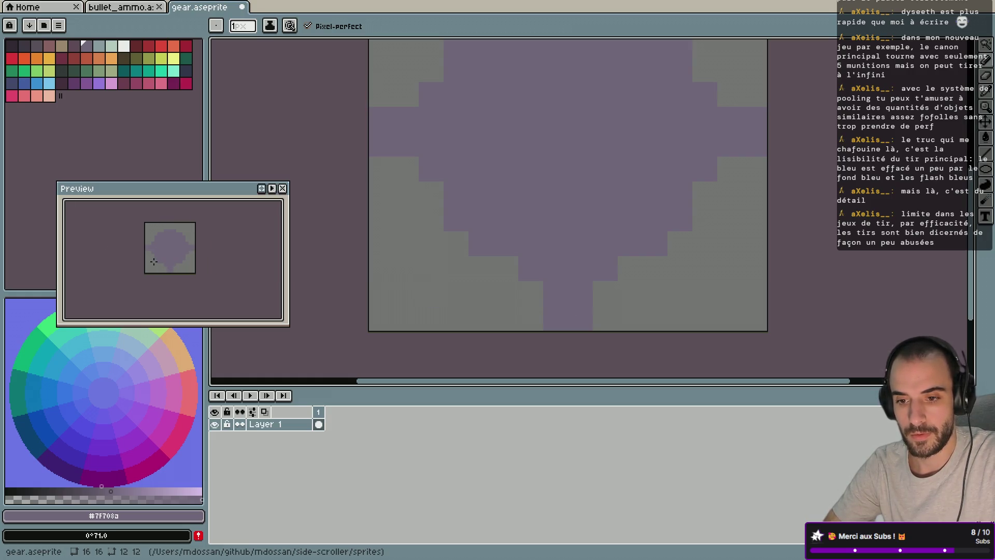
Step: Step the lower-left edge pixels, erasing misplaced pixels and undoing stray ones
{"action": "left_click", "coordinate": [474, 273]}
{"action": "left_click", "coordinate": [458, 253]}
{"action": "left_click", "coordinate": [458, 268]}
{"action": "right_click", "coordinate": [458, 268]}
{"action": "right_click", "coordinate": [482, 268]}
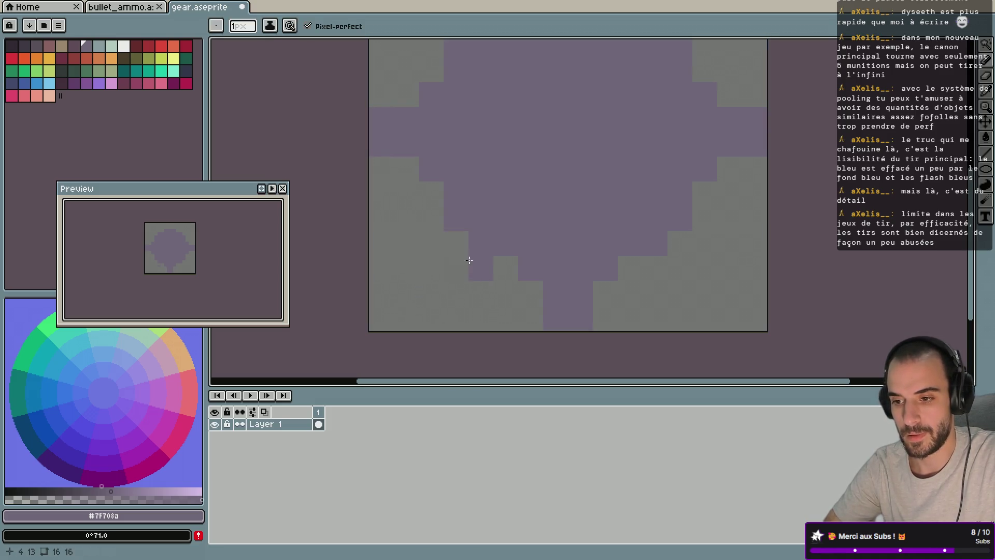
{"action": "left_click", "coordinate": [432, 250]}
{"action": "left_click_drag", "start_coordinate": [446, 259], "coordinate": [407, 260]}
{"action": "left_click", "coordinate": [428, 288]}
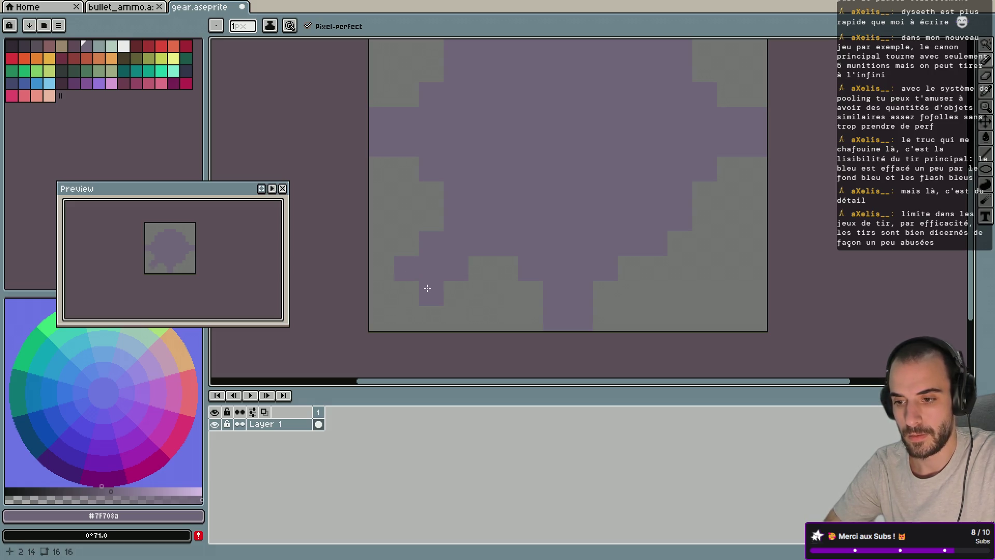
{"action": "left_click", "coordinate": [655, 269]}
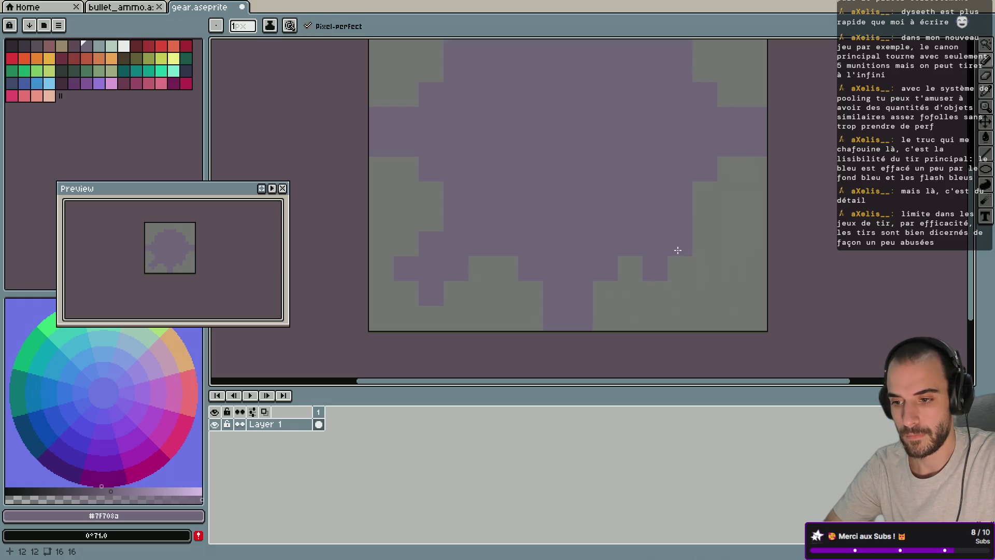
{"action": "key", "text": "ctrl+z"}
{"action": "scroll", "coordinate": [542, 223], "scroll_direction": "up", "scroll_amount": 2}
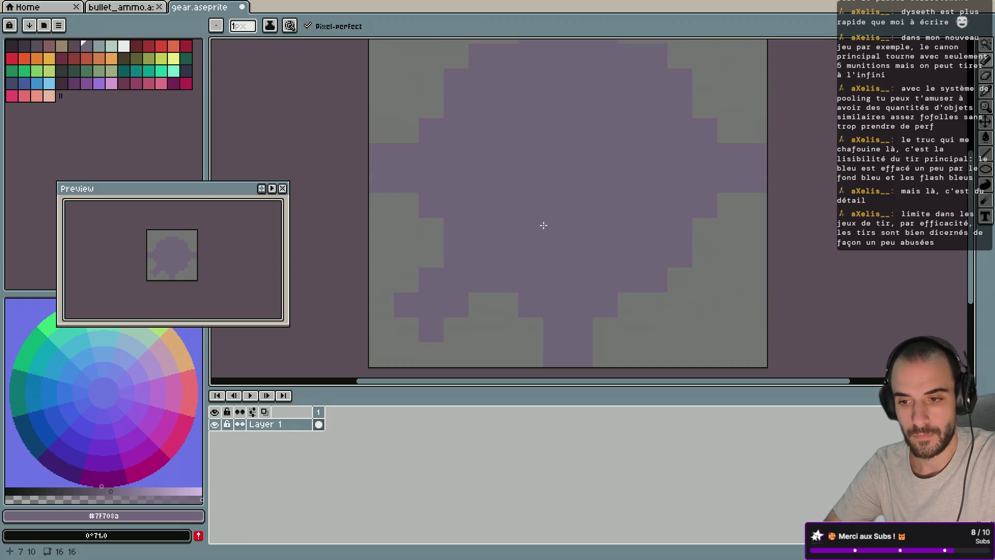
{"action": "scroll", "coordinate": [544, 228], "scroll_direction": "down", "scroll_amount": 3}
{"action": "key", "text": "ctrl+z"}
{"action": "key", "text": "ctrl+z"}
{"action": "key", "text": "ctrl+z"}
{"action": "key", "text": "ctrl+z"}
{"action": "key", "text": "ctrl+z"}
Step: Build the lower-left and lower-right teeth pixel by pixel
{"action": "left_click", "coordinate": [469, 227]}
{"action": "left_click", "coordinate": [442, 226]}
{"action": "left_click", "coordinate": [468, 248]}
{"action": "left_click", "coordinate": [441, 247]}
{"action": "left_click", "coordinate": [423, 245]}
{"action": "left_click", "coordinate": [442, 275]}
{"action": "left_click", "coordinate": [692, 227]}
{"action": "left_click", "coordinate": [711, 227]}
{"action": "left_click", "coordinate": [717, 250]}
{"action": "left_click", "coordinate": [716, 273]}
{"action": "left_click", "coordinate": [736, 251]}
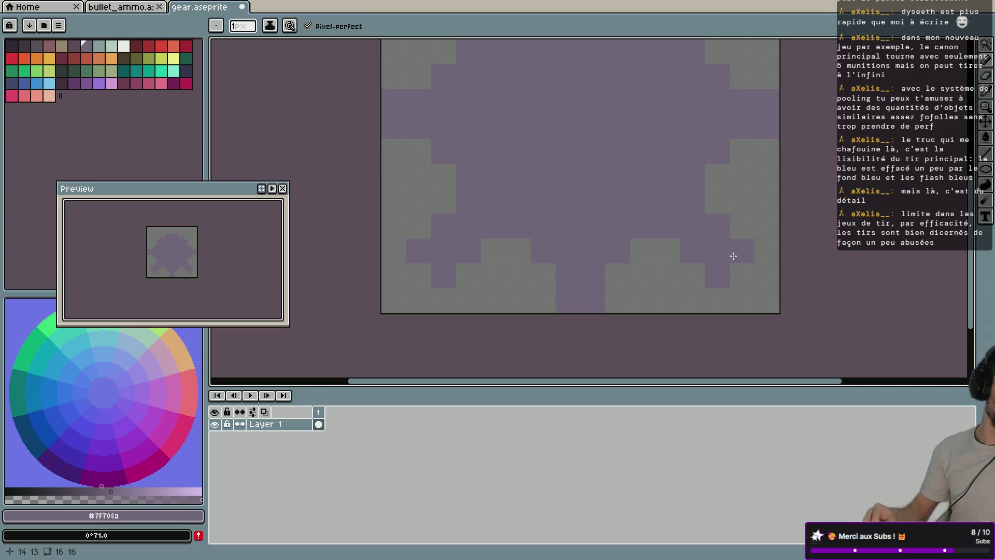
Step: Remove a stray right-side pixel and shape the top-left tooth
{"action": "scroll", "coordinate": [697, 206], "scroll_direction": "up", "scroll_amount": 5}
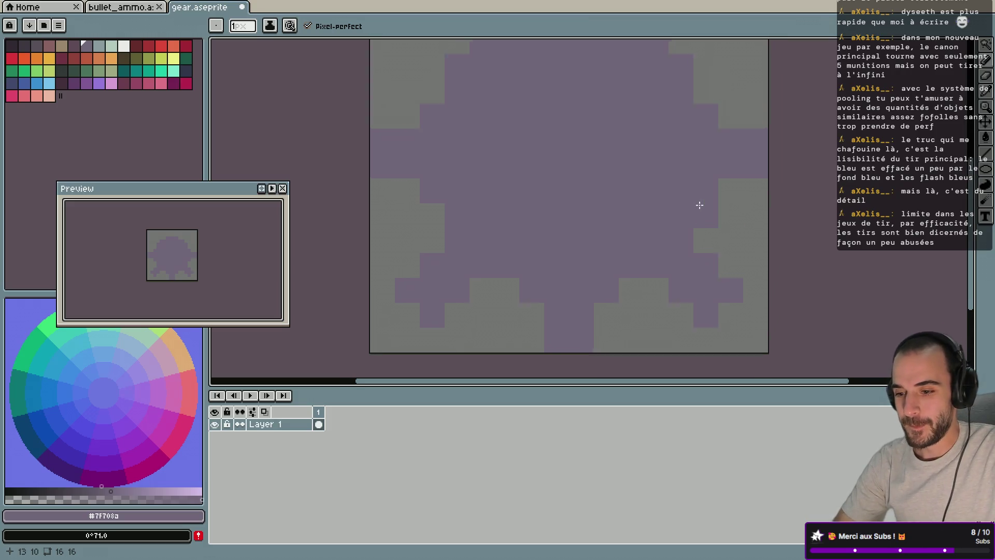
{"action": "left_click", "coordinate": [699, 205]}
{"action": "scroll", "coordinate": [698, 206], "scroll_direction": "up", "scroll_amount": 2}
{"action": "key", "text": "ctrl+z"}
{"action": "left_click", "coordinate": [432, 179]}
{"action": "left_click", "coordinate": [401, 177]}
{"action": "left_click", "coordinate": [423, 158]}
{"action": "left_click", "coordinate": [404, 152]}
{"action": "left_click", "coordinate": [387, 151]}
{"action": "left_click", "coordinate": [403, 133]}
Step: Add pixels along the upper-right edge for the top-right tooth
{"action": "left_click", "coordinate": [648, 179]}
{"action": "left_click", "coordinate": [649, 151]}
{"action": "left_click", "coordinate": [671, 155]}
{"action": "key", "text": "ctrl+z"}
{"action": "left_click", "coordinate": [675, 165]}
{"action": "left_click", "coordinate": [679, 152]}
{"action": "left_click", "coordinate": [659, 128]}
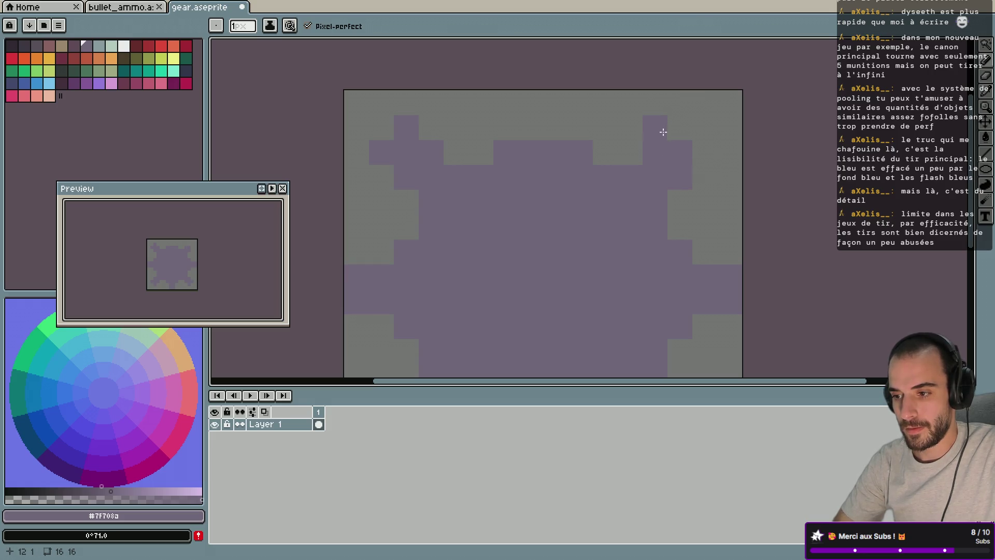
Step: Undo the misplaced upper-right pixels and redraw the top-right tooth
{"action": "key", "text": "v"}
{"action": "key", "text": "ctrl+z"}
{"action": "key", "text": "ctrl+z"}
{"action": "key", "text": "b"}
{"action": "key", "text": "ctrl+z"}
{"action": "key", "text": "ctrl+z"}
{"action": "left_click", "coordinate": [663, 157]}
{"action": "left_click_drag", "start_coordinate": [663, 156], "coordinate": [675, 175]}
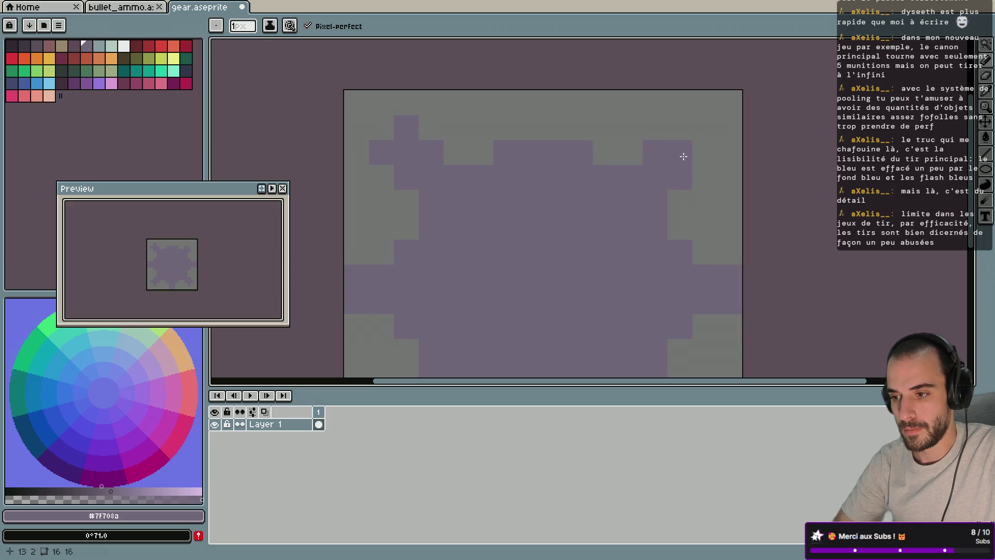
{"action": "left_click", "coordinate": [682, 129]}
{"action": "left_click", "coordinate": [694, 144]}
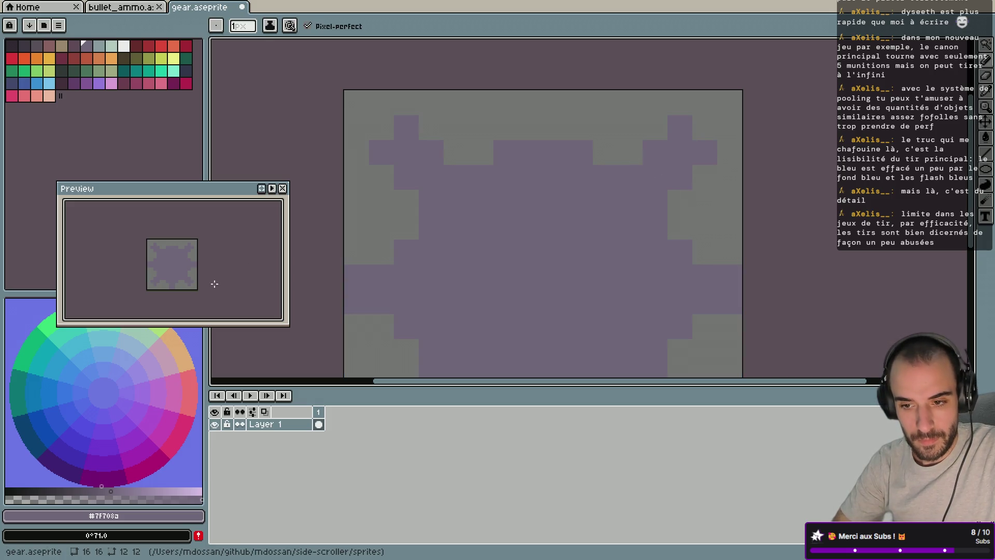
Step: Widen the top tooth up to the canvas edge and select the whole purple gear
{"action": "scroll", "coordinate": [168, 263], "scroll_direction": "up", "scroll_amount": 1}
{"action": "scroll", "coordinate": [169, 263], "scroll_direction": "up", "scroll_amount": 1}
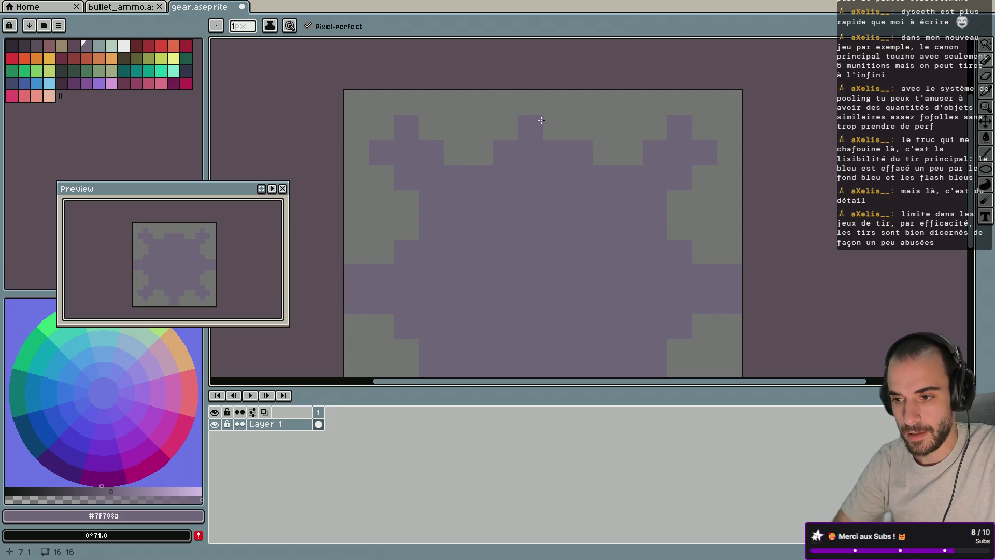
{"action": "left_click", "coordinate": [545, 124]}
{"action": "left_click_drag", "start_coordinate": [530, 104], "coordinate": [545, 103]}
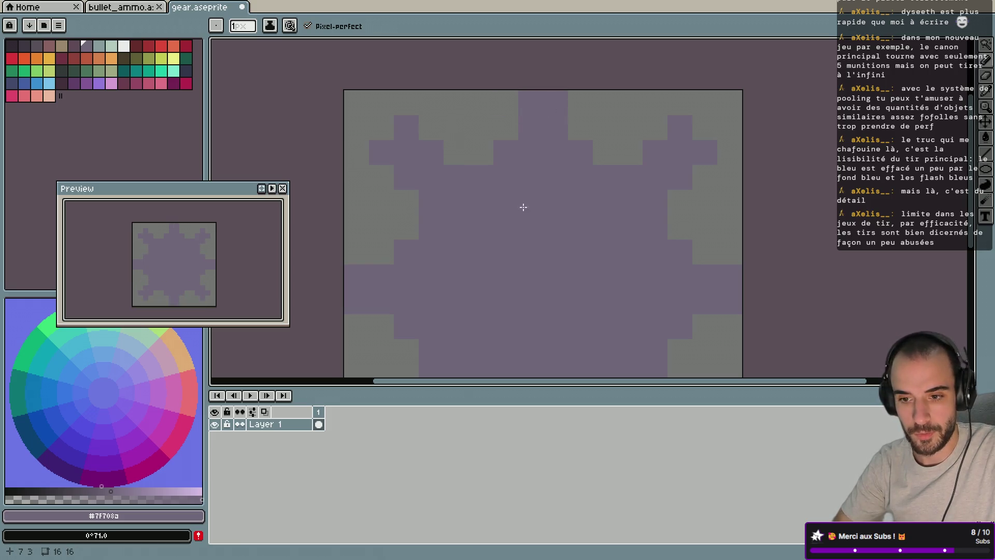
{"action": "scroll", "coordinate": [535, 168], "scroll_direction": "down", "scroll_amount": 1}
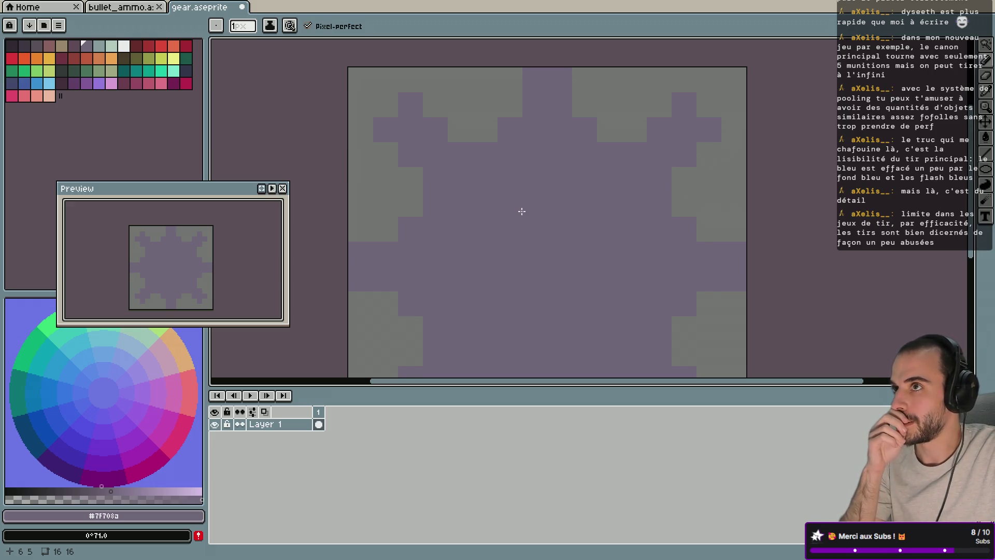
{"action": "scroll", "coordinate": [521, 211], "scroll_direction": "down", "scroll_amount": 1}
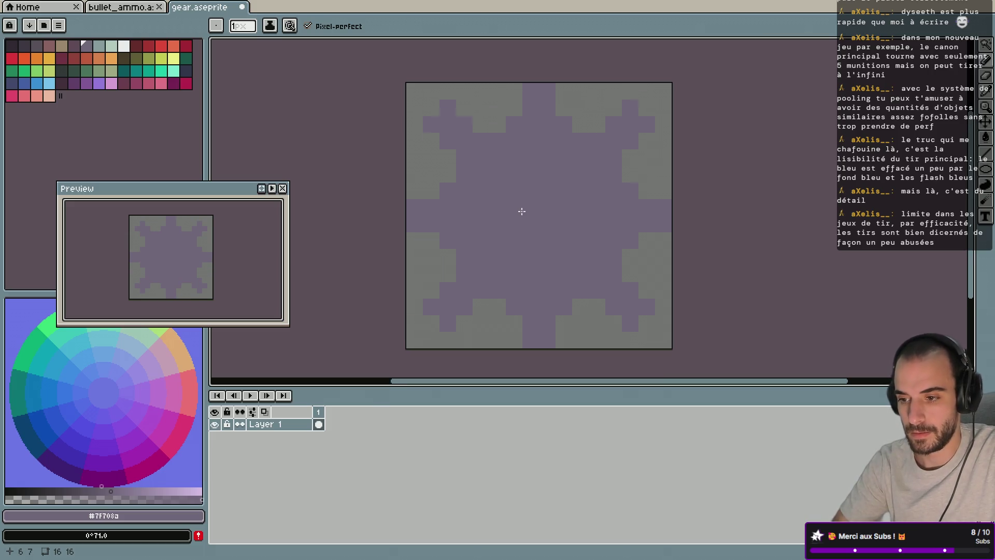
{"action": "key", "text": "w"}
{"action": "left_click", "coordinate": [521, 211]}
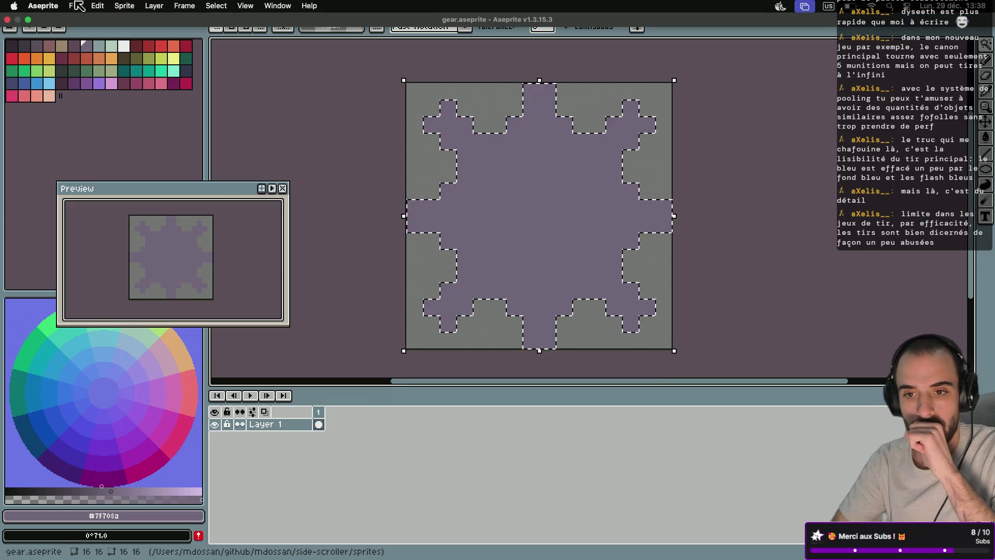
{"action": "left_click", "coordinate": [77, 5]}
{"action": "mouse_move", "coordinate": [96, 4]}
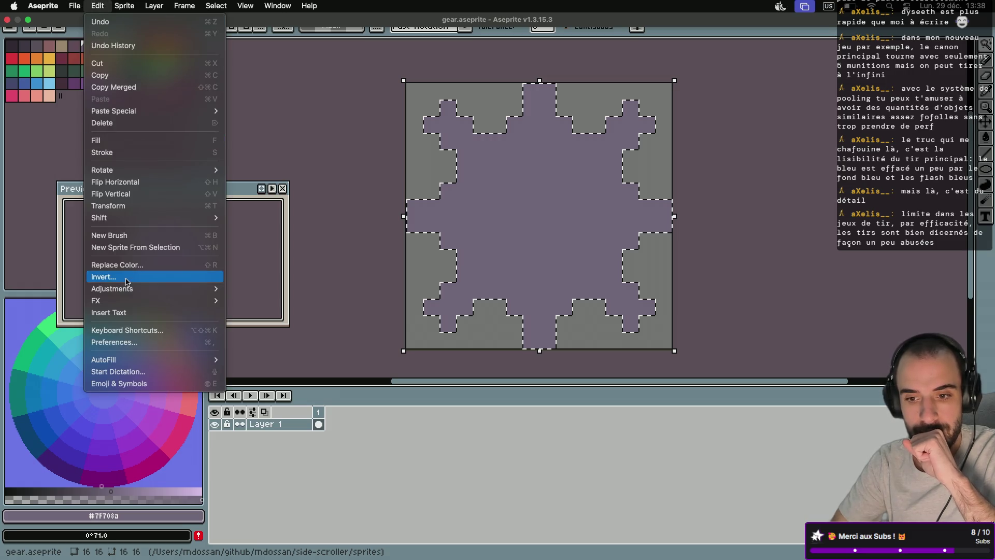
{"action": "mouse_move", "coordinate": [96, 300]}
{"action": "left_click", "coordinate": [254, 300]}
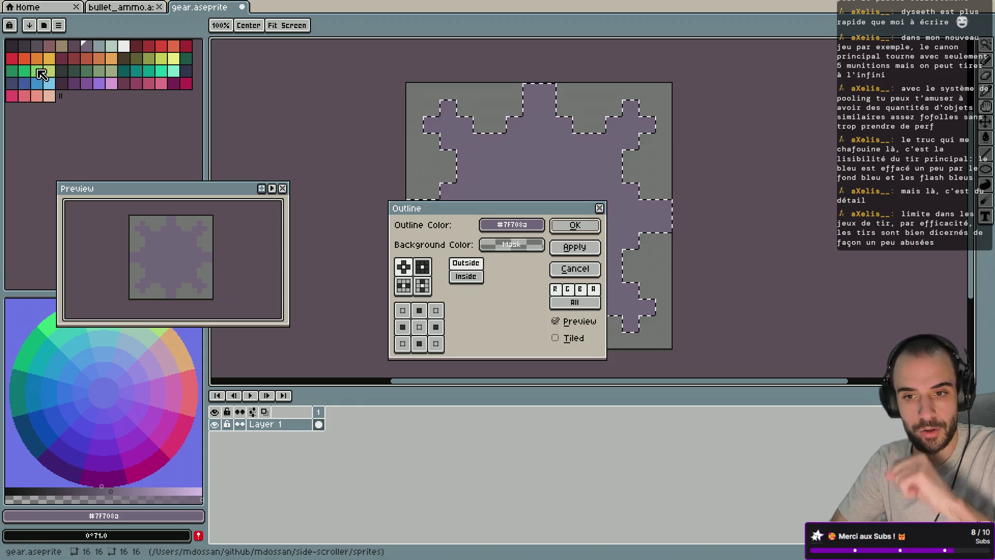
{"action": "left_click", "coordinate": [511, 235]}
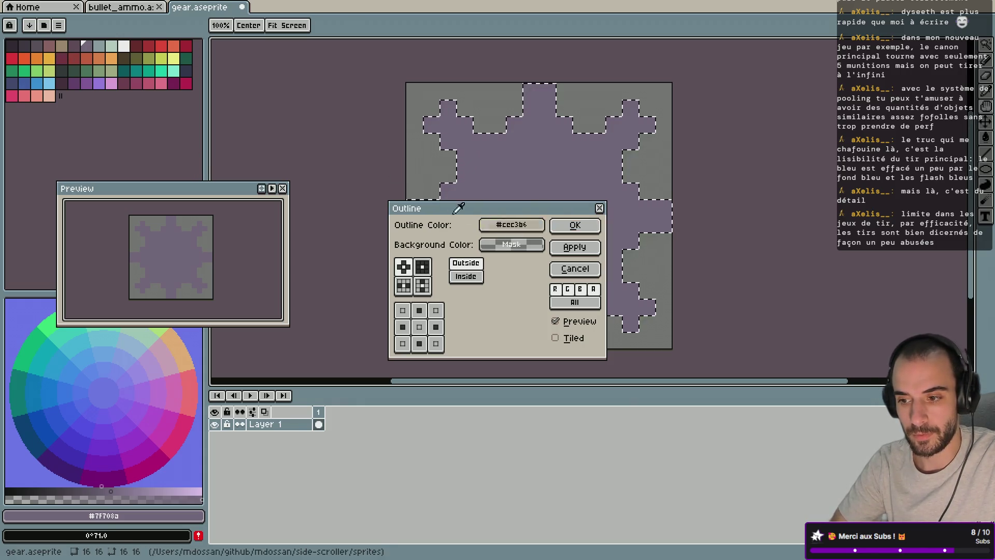
{"action": "left_click", "coordinate": [165, 84]}
{"action": "left_click", "coordinate": [77, 44]}
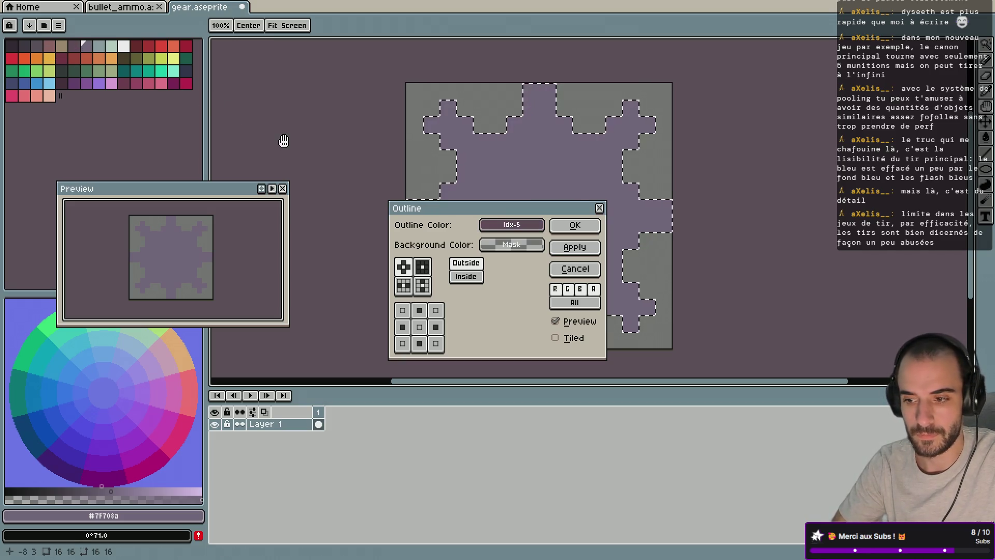
{"action": "left_click", "coordinate": [211, 129]}
{"action": "left_click", "coordinate": [40, 49]}
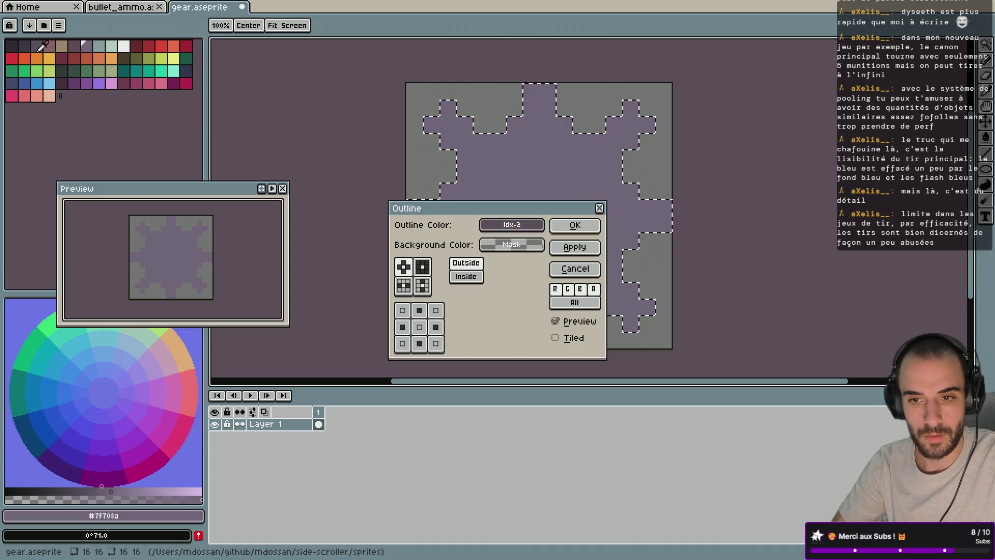
{"action": "left_click", "coordinate": [29, 45]}
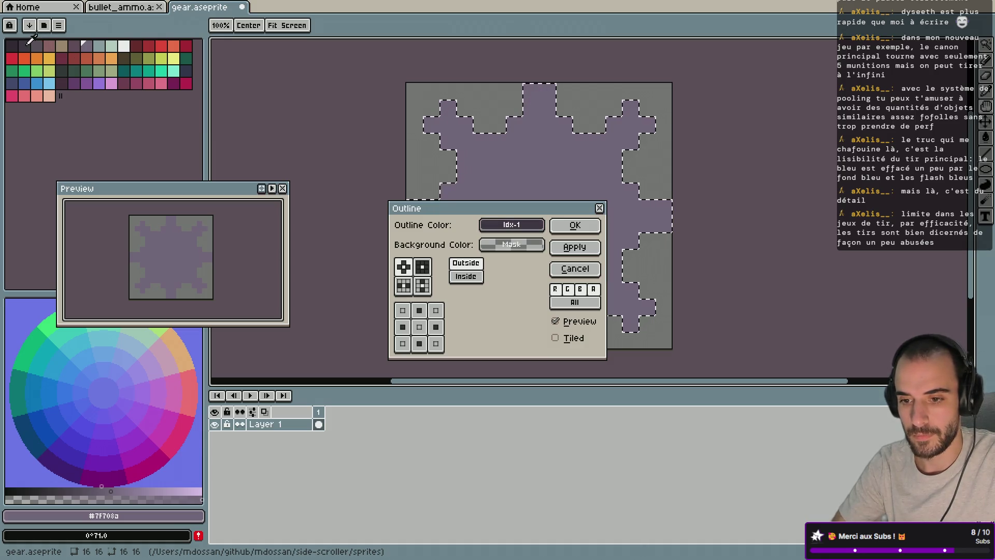
{"action": "left_click", "coordinate": [469, 279]}
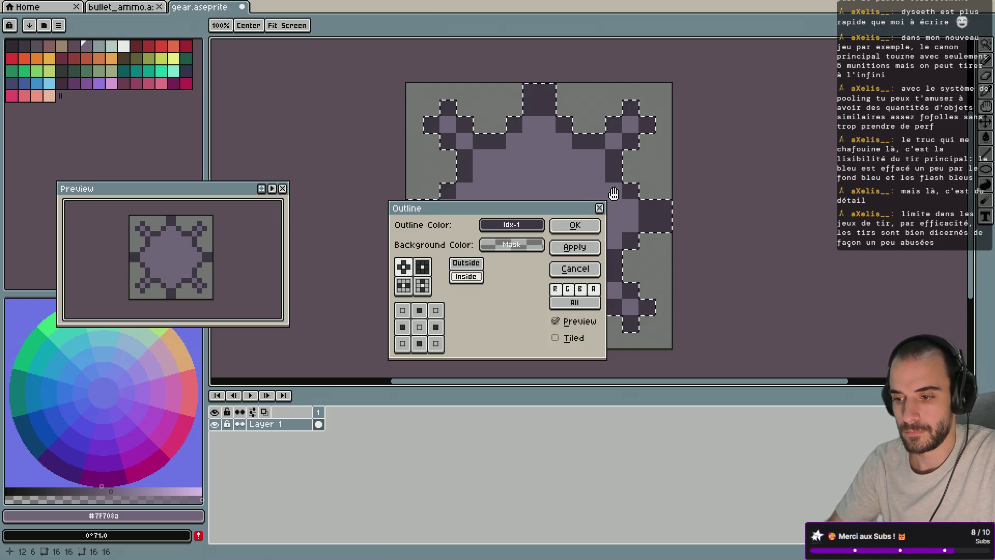
{"action": "left_click", "coordinate": [599, 208]}
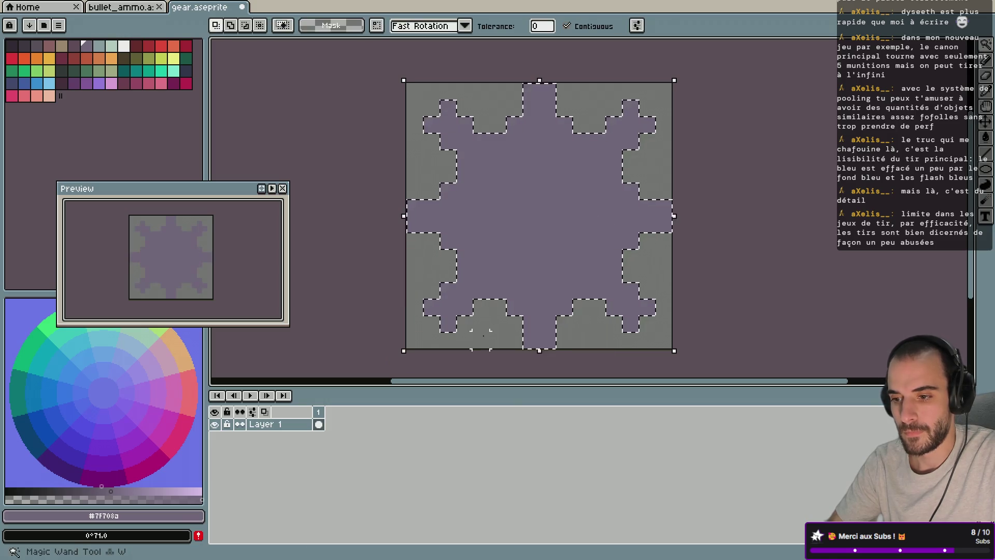
Step: Clear the selection and pick the darkest palette swatch for outlining with the Pencil
{"action": "key", "text": "ctrl+d"}
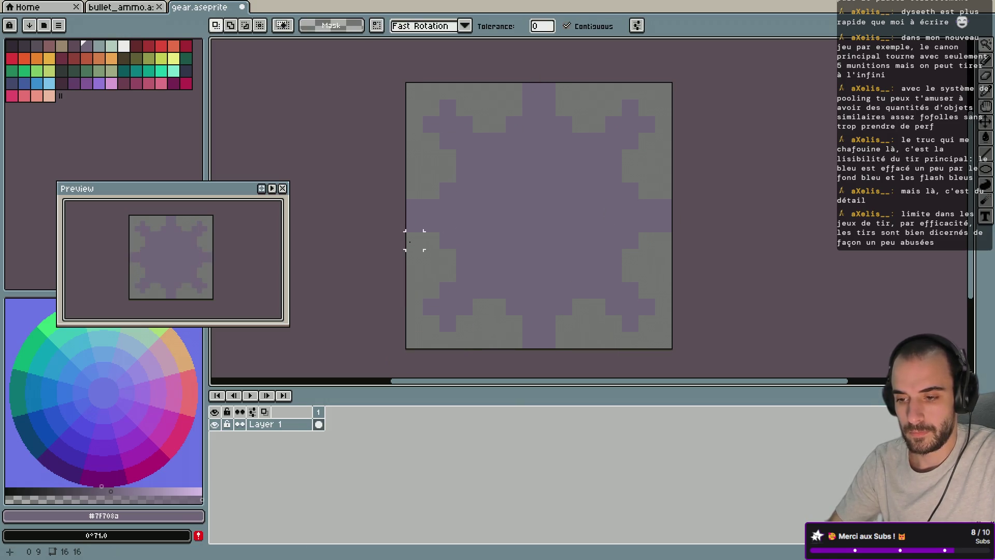
{"action": "left_click", "coordinate": [24, 45]}
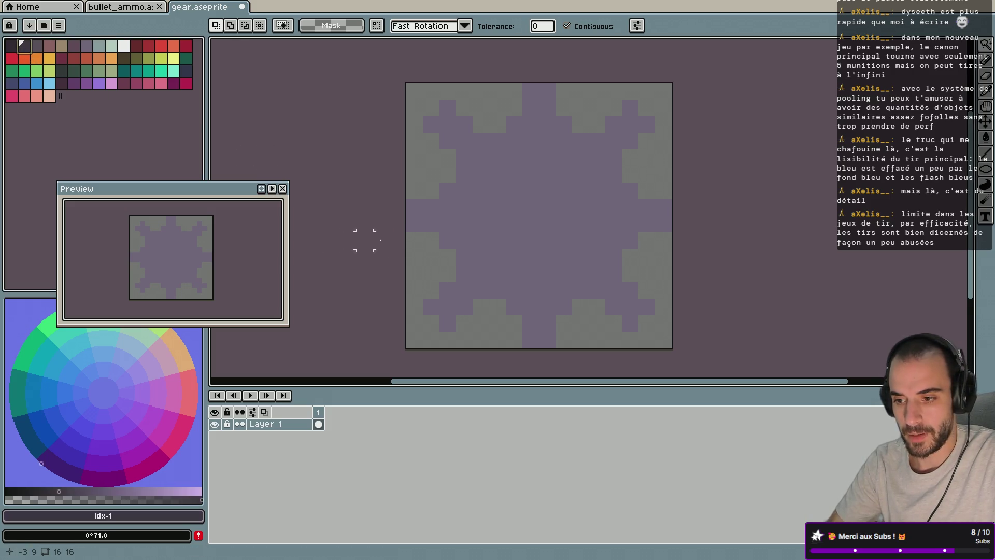
{"action": "scroll", "coordinate": [410, 257], "scroll_direction": "up", "scroll_amount": 1}
{"action": "key", "text": "b"}
Step: Place dark outline pixels up the gear's left edge to its top-left
{"action": "left_click", "coordinate": [466, 256]}
{"action": "left_click", "coordinate": [441, 231]}
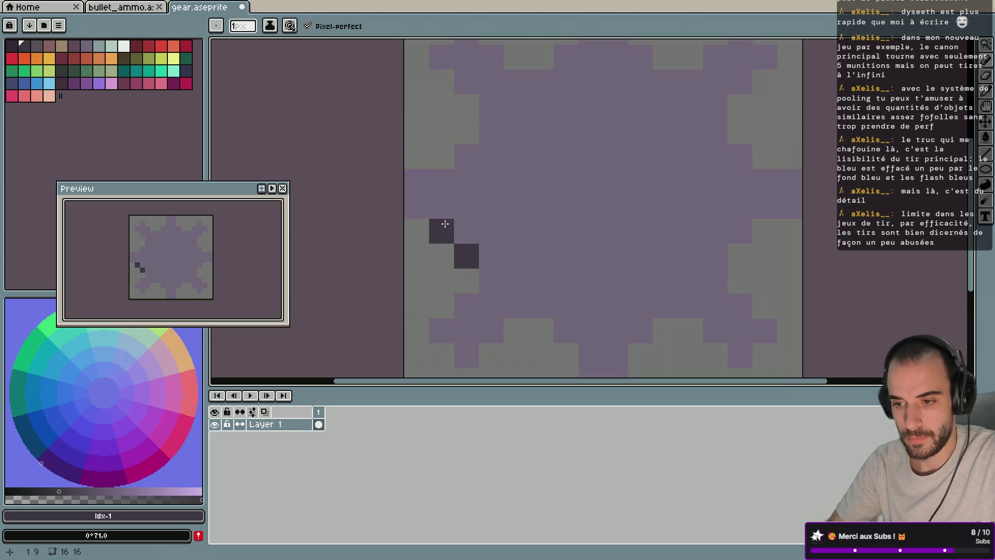
{"action": "left_click", "coordinate": [409, 223]}
{"action": "left_click", "coordinate": [406, 205]}
{"action": "left_click", "coordinate": [414, 181]}
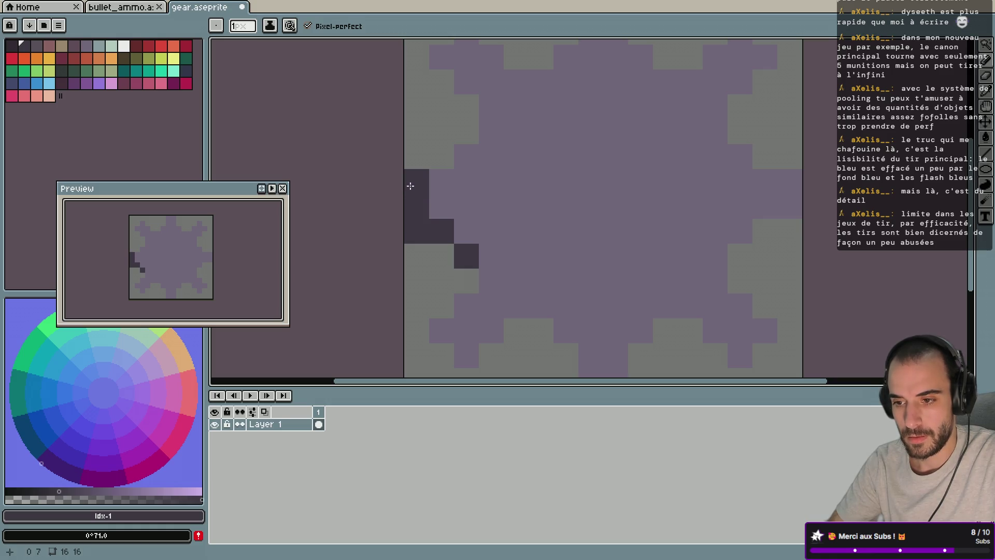
{"action": "left_click", "coordinate": [415, 157]}
{"action": "left_click", "coordinate": [440, 158]}
{"action": "left_click", "coordinate": [456, 143]}
{"action": "left_click", "coordinate": [460, 107]}
Step: Continue the outline diagonally around the top-left tooth and along the upper edge
{"action": "scroll", "coordinate": [460, 107], "scroll_direction": "up", "scroll_amount": 2}
{"action": "left_click", "coordinate": [439, 122]}
{"action": "left_click", "coordinate": [421, 98]}
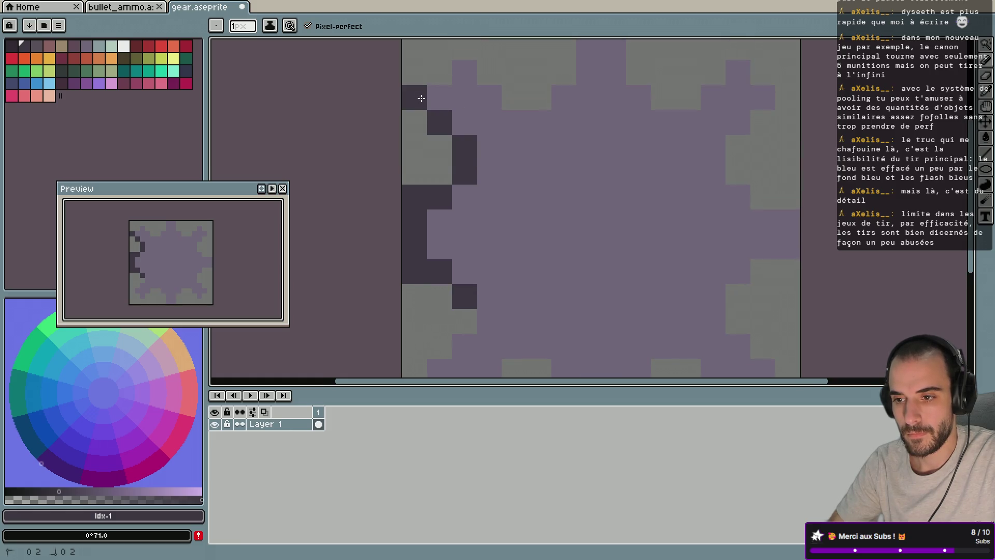
{"action": "left_click", "coordinate": [440, 72]}
{"action": "left_click", "coordinate": [454, 50]}
{"action": "left_click", "coordinate": [484, 71]}
{"action": "left_click", "coordinate": [509, 95]}
{"action": "scroll", "coordinate": [508, 96], "scroll_direction": "up", "scroll_amount": 1}
{"action": "scroll", "coordinate": [509, 96], "scroll_direction": "right", "scroll_amount": 1}
{"action": "left_click", "coordinate": [509, 95]}
Step: Draw outline strokes around the left tooth, top teeth and lower teeth, plus touch-up pixels
{"action": "mouse_move", "coordinate": [519, 106]}
{"action": "left_mouse_down"}
{"action": "mouse_move", "coordinate": [506, 122]}
{"action": "mouse_move", "coordinate": [544, 75]}
{"action": "mouse_move", "coordinate": [603, 73]}
{"action": "left_mouse_up"}
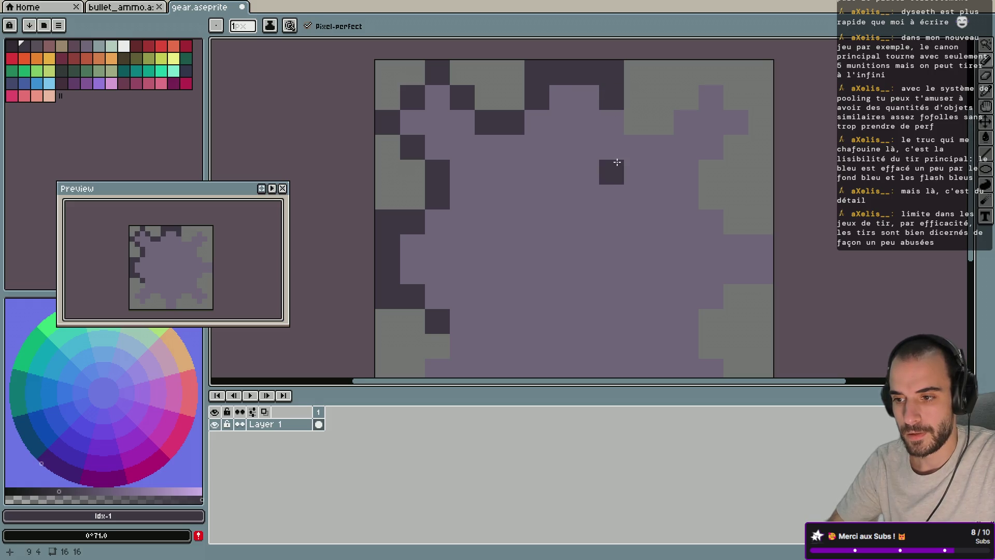
{"action": "scroll", "coordinate": [610, 155], "scroll_direction": "right", "scroll_amount": 1}
{"action": "mouse_move", "coordinate": [610, 127]}
{"action": "left_mouse_down"}
{"action": "mouse_move", "coordinate": [669, 123]}
{"action": "mouse_move", "coordinate": [668, 98]}
{"action": "mouse_move", "coordinate": [698, 97]}
{"action": "mouse_move", "coordinate": [696, 72]}
{"action": "mouse_move", "coordinate": [739, 116]}
{"action": "mouse_move", "coordinate": [695, 166]}
{"action": "mouse_move", "coordinate": [695, 193]}
{"action": "mouse_move", "coordinate": [719, 220]}
{"action": "mouse_move", "coordinate": [744, 221]}
{"action": "mouse_move", "coordinate": [741, 289]}
{"action": "mouse_move", "coordinate": [715, 295]}
{"action": "mouse_move", "coordinate": [709, 222]}
{"action": "mouse_move", "coordinate": [712, 251]}
{"action": "mouse_move", "coordinate": [751, 293]}
{"action": "mouse_move", "coordinate": [709, 347]}
{"action": "mouse_move", "coordinate": [659, 305]}
{"action": "mouse_move", "coordinate": [627, 305]}
{"action": "mouse_move", "coordinate": [555, 349]}
{"action": "mouse_move", "coordinate": [528, 349]}
{"action": "left_mouse_up"}
{"action": "scroll", "coordinate": [715, 296], "scroll_direction": "down", "scroll_amount": 3}
{"action": "mouse_move", "coordinate": [607, 351]}
{"action": "left_mouse_down"}
{"action": "mouse_move", "coordinate": [487, 300]}
{"action": "mouse_move", "coordinate": [456, 326]}
{"action": "mouse_move", "coordinate": [433, 328]}
{"action": "mouse_move", "coordinate": [431, 347]}
{"action": "mouse_move", "coordinate": [388, 300]}
{"action": "mouse_move", "coordinate": [436, 249]}
{"action": "left_mouse_up"}
{"action": "left_click", "coordinate": [432, 177]}
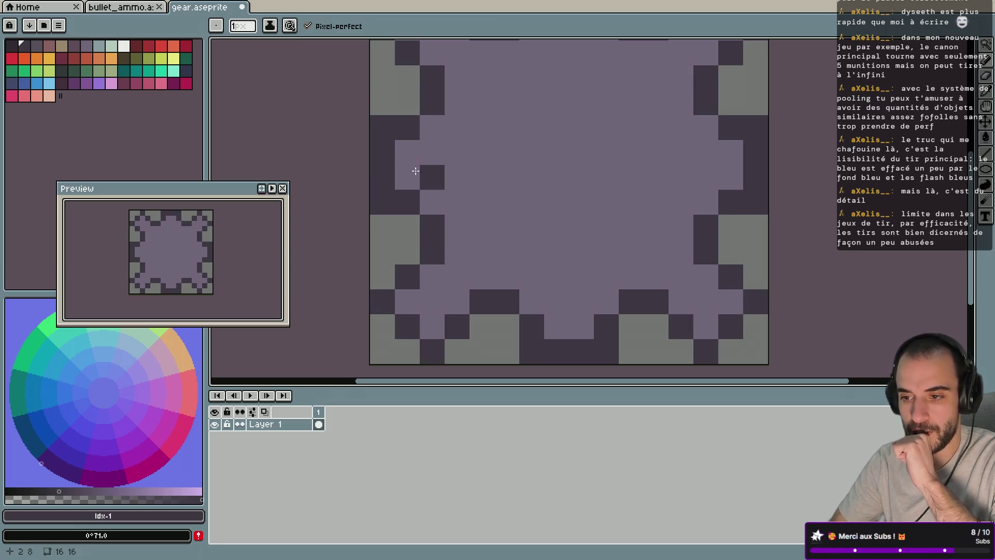
{"action": "left_click_drag", "start_coordinate": [432, 171], "coordinate": [441, 215]}
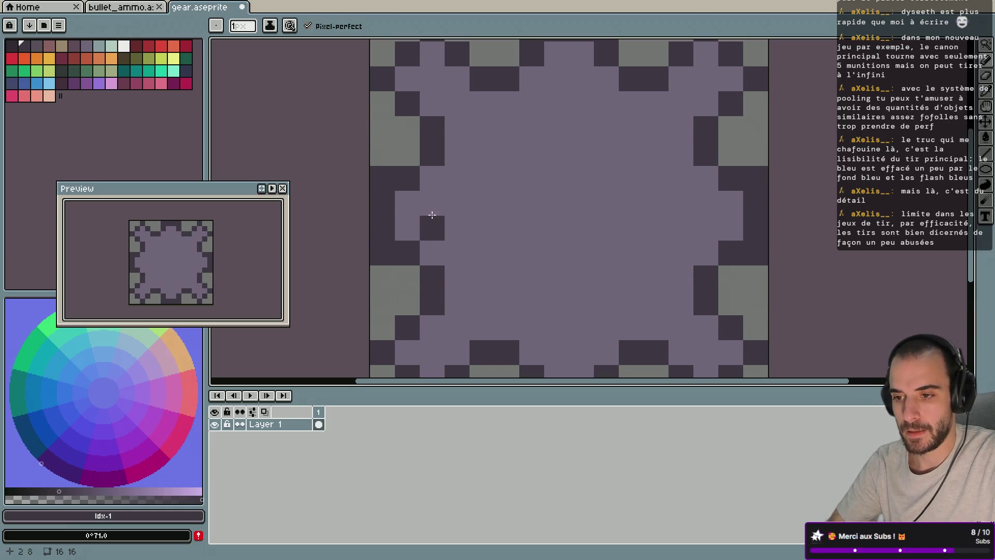
{"action": "scroll", "coordinate": [449, 83], "scroll_direction": "up", "scroll_amount": 1}
{"action": "left_click", "coordinate": [409, 100]}
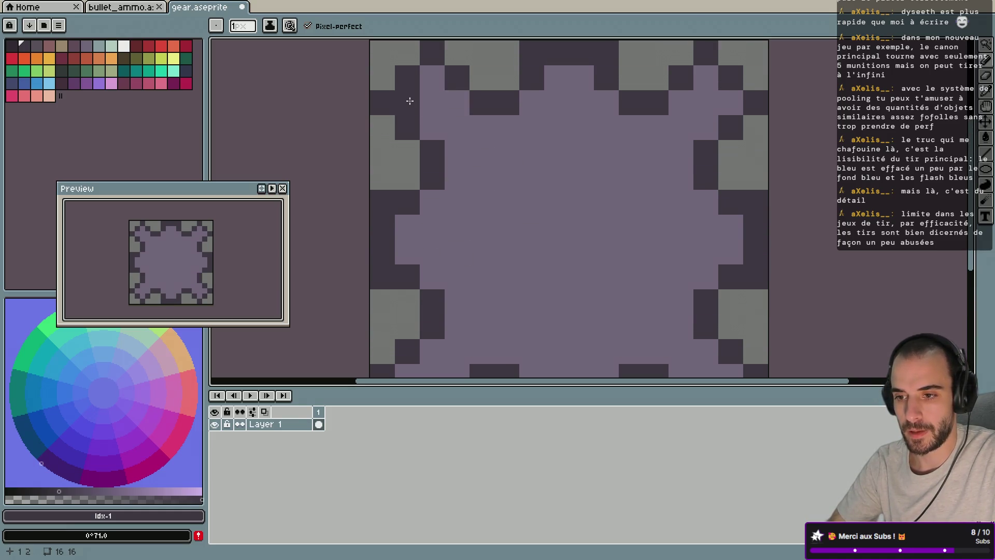
Step: Add a top-left outline pixel, then erase stray top-row pixels at columns 0, 1, 9 and 13
{"action": "left_click", "coordinate": [425, 80]}
{"action": "key", "text": "e"}
{"action": "left_click", "coordinate": [433, 56]}
{"action": "left_click", "coordinate": [418, 72]}
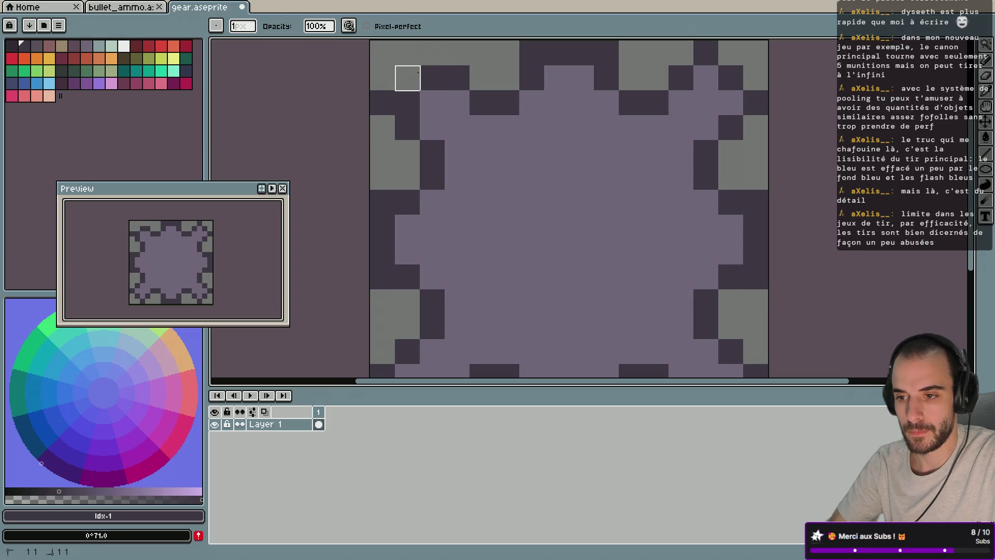
{"action": "left_click", "coordinate": [385, 97]}
{"action": "scroll", "coordinate": [557, 127], "scroll_direction": "up", "scroll_amount": 1}
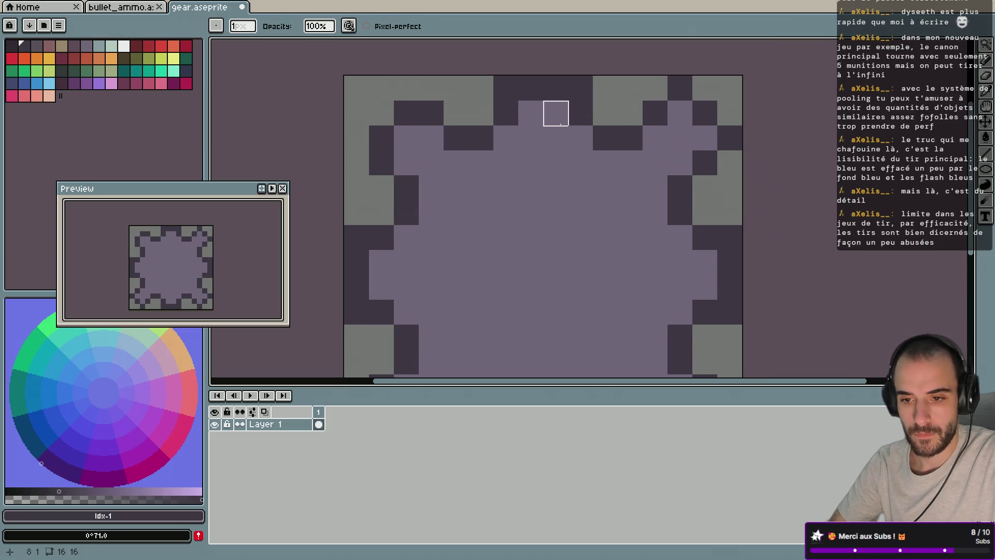
{"action": "left_click", "coordinate": [506, 88]}
{"action": "left_click", "coordinate": [579, 91]}
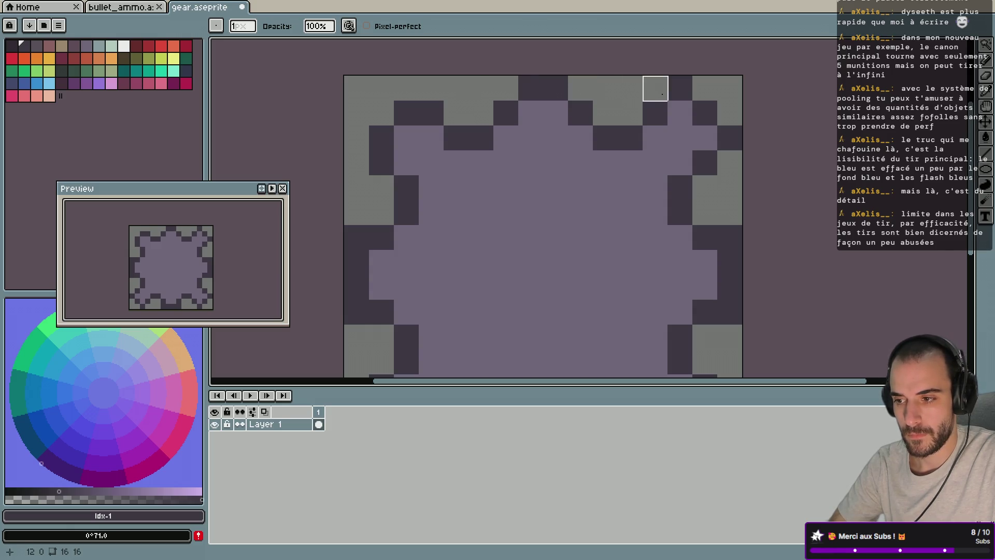
{"action": "left_click", "coordinate": [680, 88]}
Step: Repaint and trim the dark pixels at the top-right corner
{"action": "key", "text": "b"}
{"action": "left_click", "coordinate": [704, 107], "text": "alt"}
{"action": "mouse_move", "coordinate": [703, 109]}
{"action": "left_mouse_down"}
{"action": "mouse_move", "coordinate": [677, 109]}
{"action": "mouse_move", "coordinate": [697, 128]}
{"action": "left_mouse_up"}
{"action": "key", "text": "e"}
{"action": "left_click", "coordinate": [703, 112]}
{"action": "left_click", "coordinate": [729, 138]}
Step: Erase stray left-edge pixels and reshape the lower-left and bottom-row outline
{"action": "scroll", "coordinate": [679, 187], "scroll_direction": "down", "scroll_amount": 1}
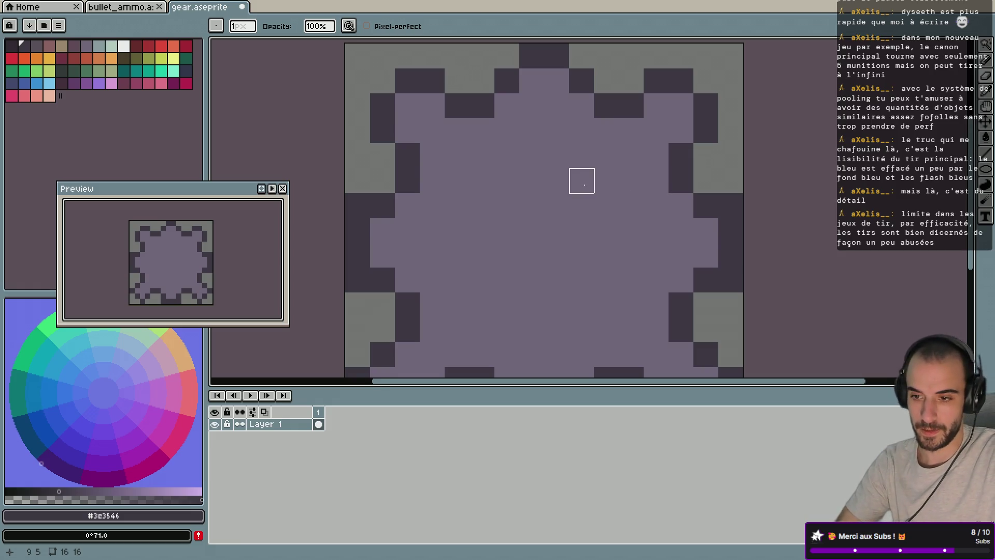
{"action": "left_click", "coordinate": [359, 205]}
{"action": "left_click", "coordinate": [359, 279]}
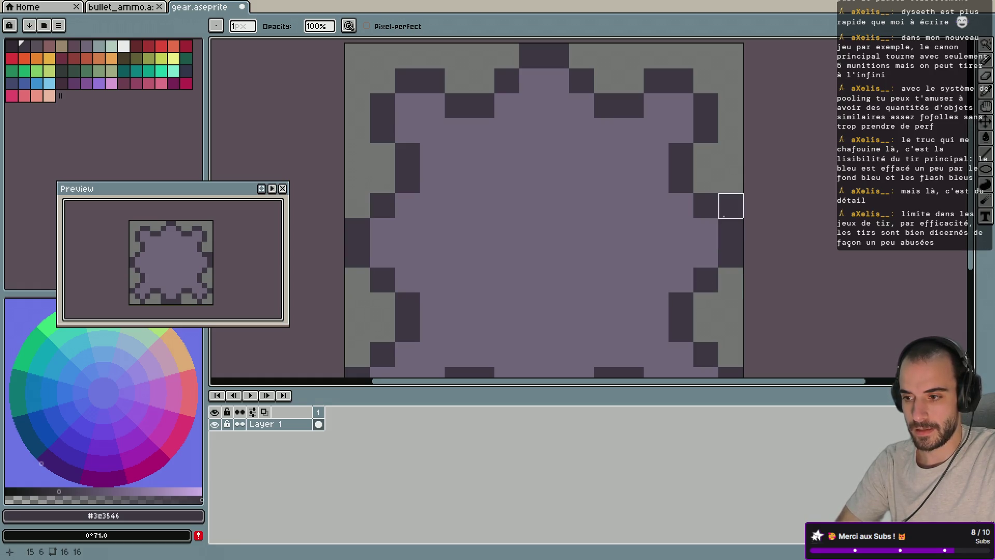
{"action": "scroll", "coordinate": [600, 279], "scroll_direction": "down", "scroll_amount": 2}
{"action": "scroll", "coordinate": [597, 279], "scroll_direction": "down", "scroll_amount": 1}
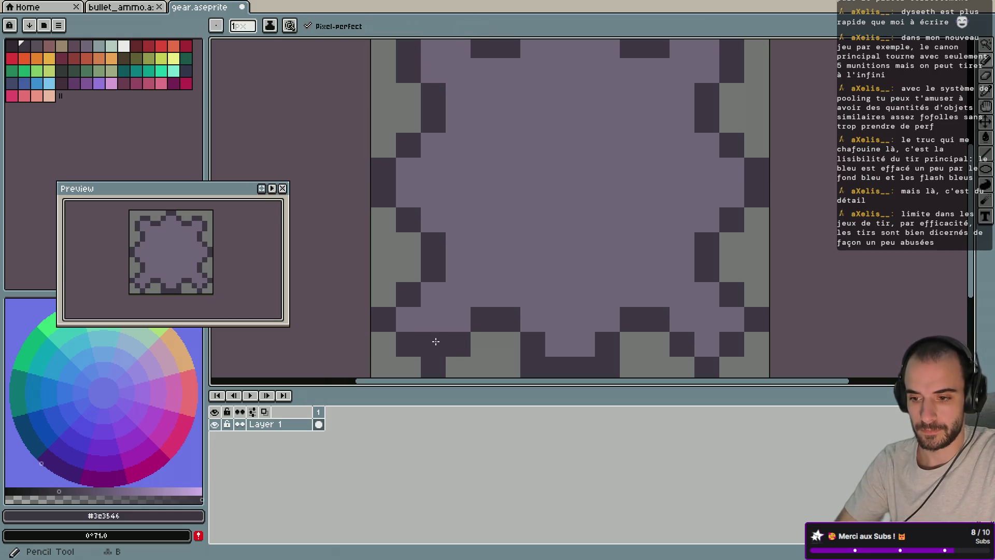
{"action": "left_click", "coordinate": [433, 344]}
{"action": "left_click", "coordinate": [408, 319]}
{"action": "key", "text": "e"}
{"action": "left_click", "coordinate": [409, 345]}
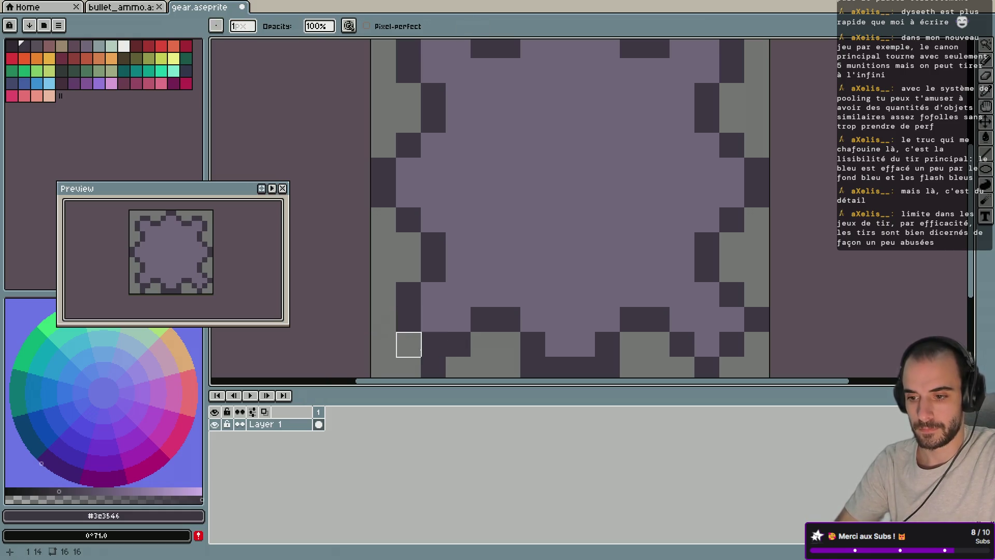
{"action": "left_click", "coordinate": [434, 367]}
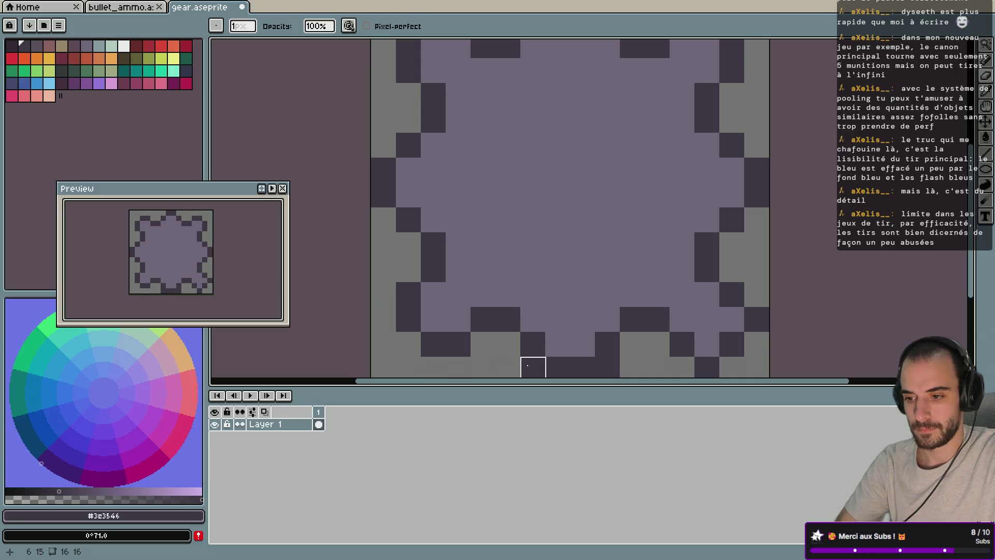
{"action": "left_click", "coordinate": [607, 367]}
Step: Reshape the lower-right outline, darkening one cell and erasing stray cells
{"action": "key", "text": "i"}
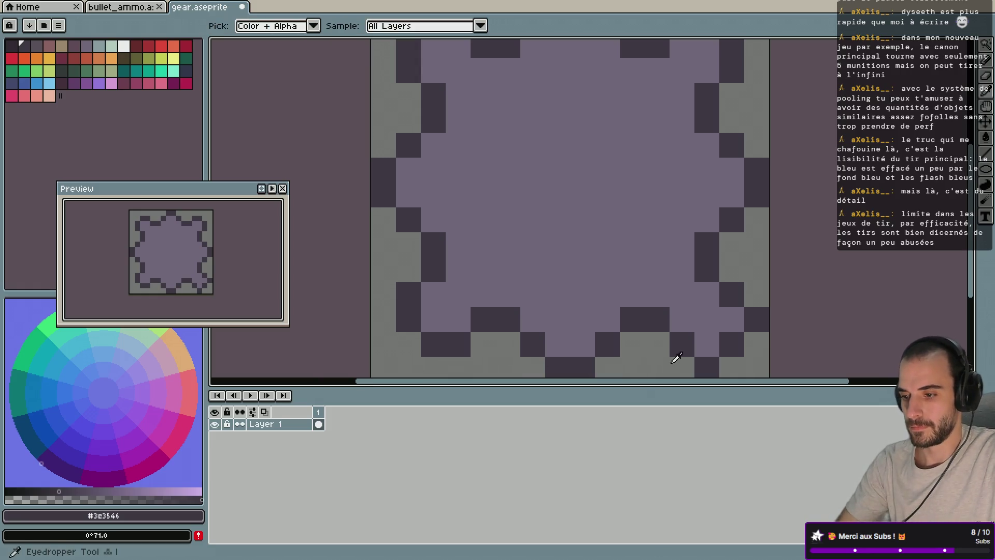
{"action": "key", "text": "b"}
{"action": "left_click", "coordinate": [707, 344]}
{"action": "left_click", "coordinate": [732, 319]}
{"action": "key", "text": "e"}
{"action": "left_click", "coordinate": [757, 319]}
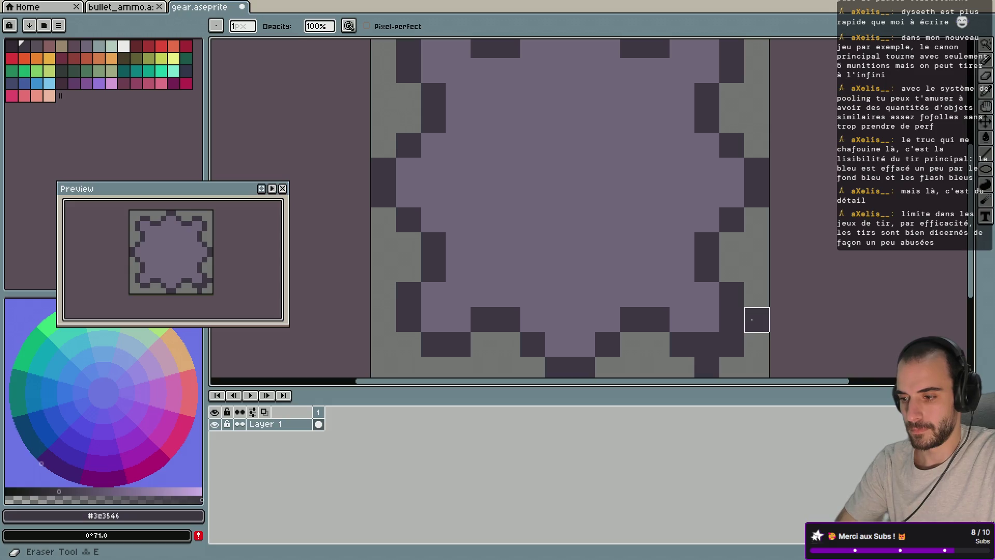
{"action": "left_click", "coordinate": [731, 344]}
{"action": "left_click", "coordinate": [706, 369]}
{"action": "left_click", "coordinate": [732, 294]}
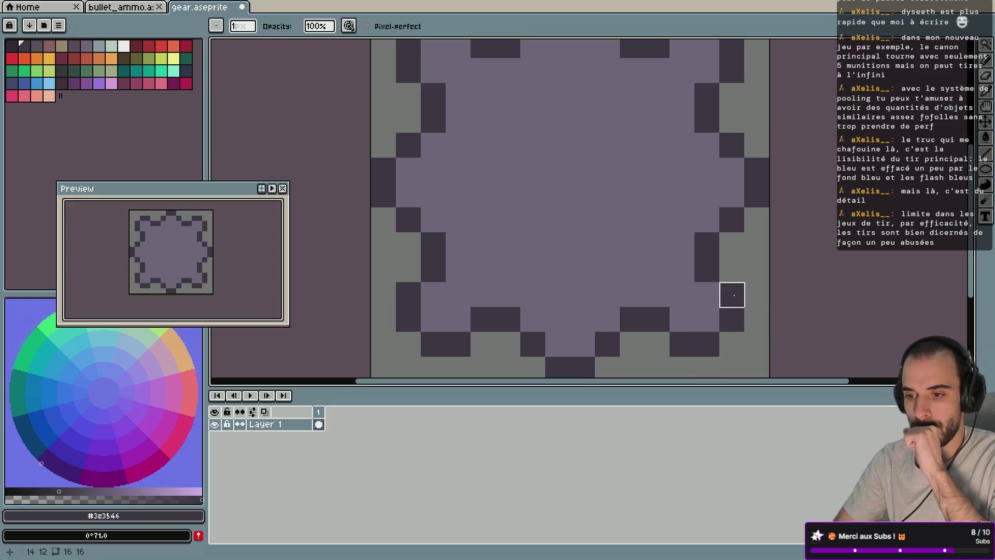
{"action": "scroll", "coordinate": [704, 218], "scroll_direction": "up", "scroll_amount": 1}
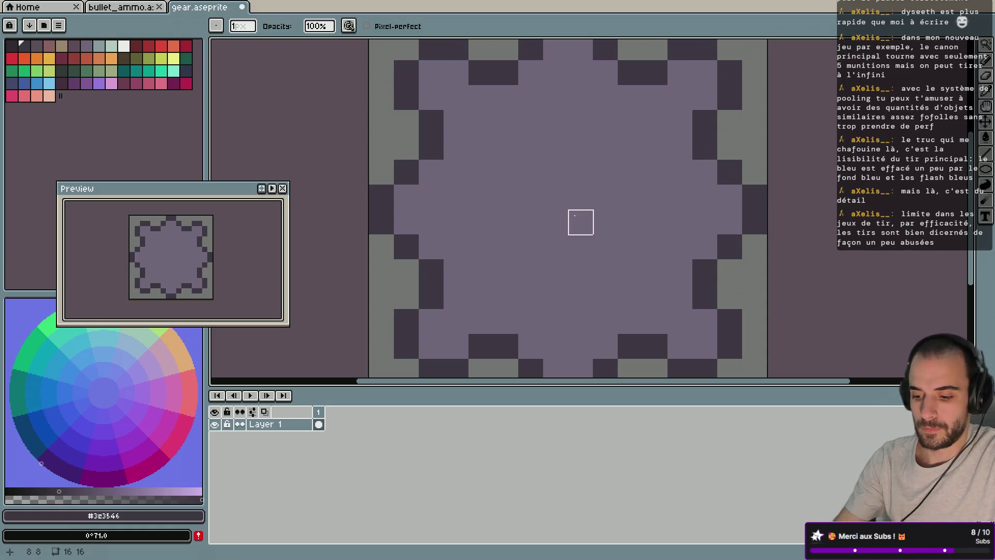
Step: Add dark pixels on the left outline and at sprite pixels (13,6) and (6,13)
{"action": "key", "text": "i"}
{"action": "key", "text": "b"}
{"action": "left_click", "coordinate": [430, 170]}
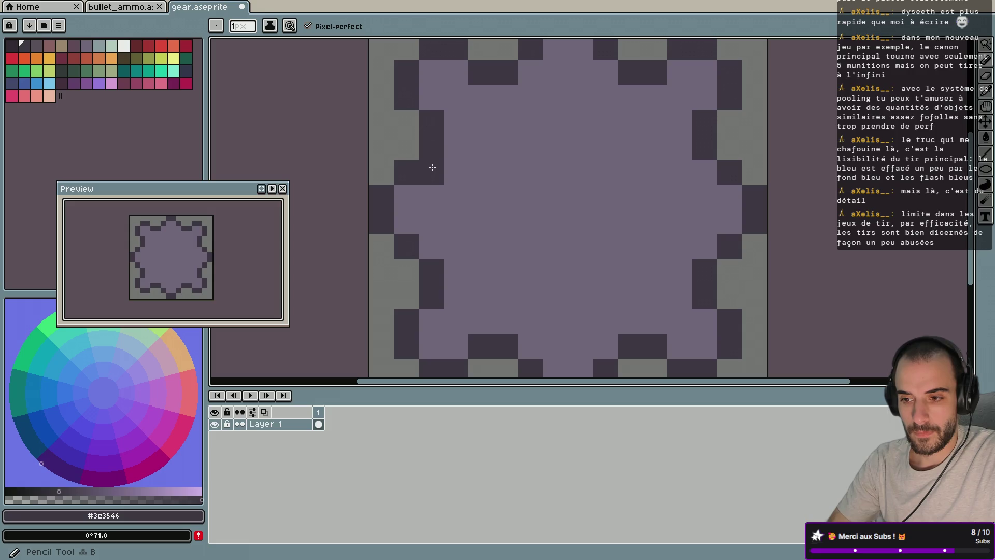
{"action": "left_click", "coordinate": [429, 236]}
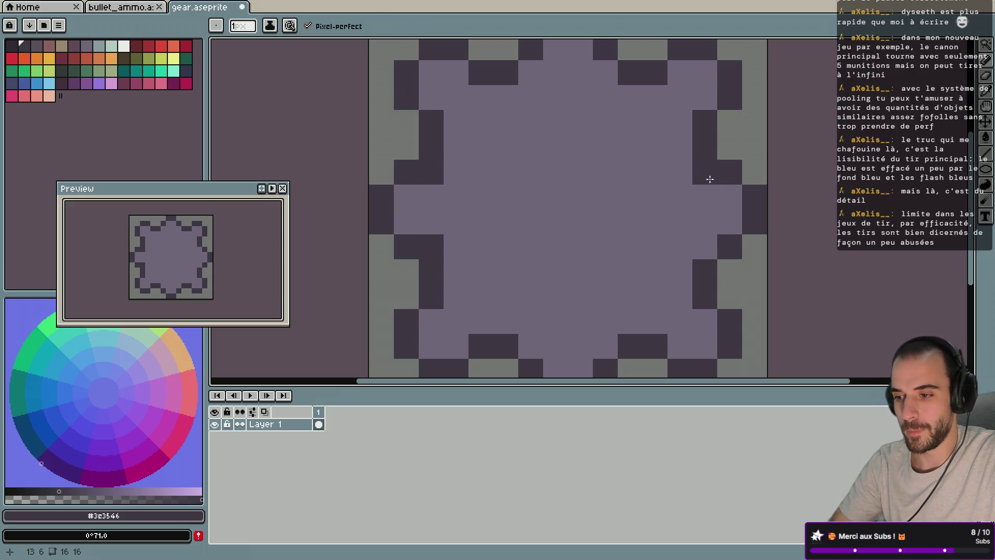
{"action": "left_click", "coordinate": [710, 179]}
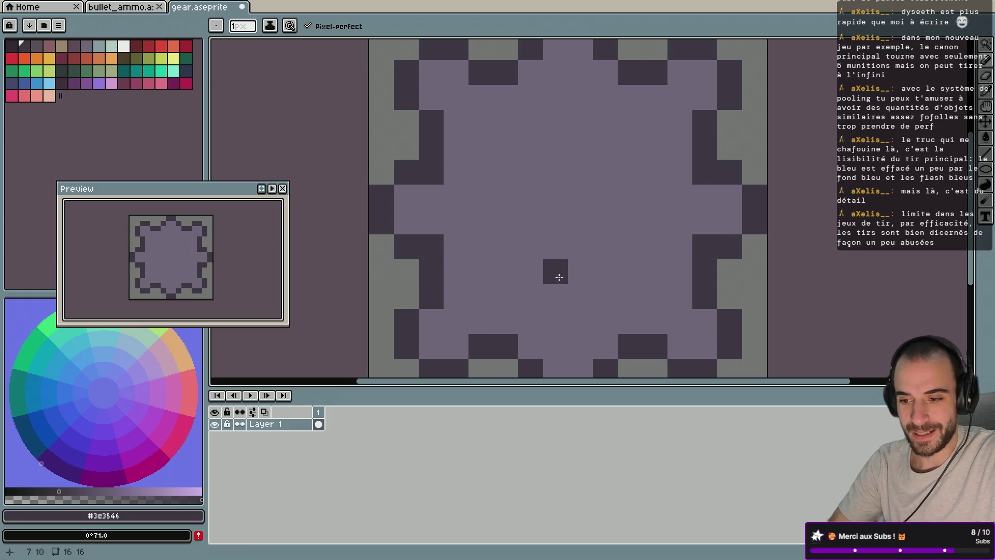
{"action": "scroll", "coordinate": [539, 305], "scroll_direction": "down", "scroll_amount": 3}
{"action": "scroll", "coordinate": [539, 305], "scroll_direction": "down", "scroll_amount": 1}
{"action": "left_click", "coordinate": [569, 258]}
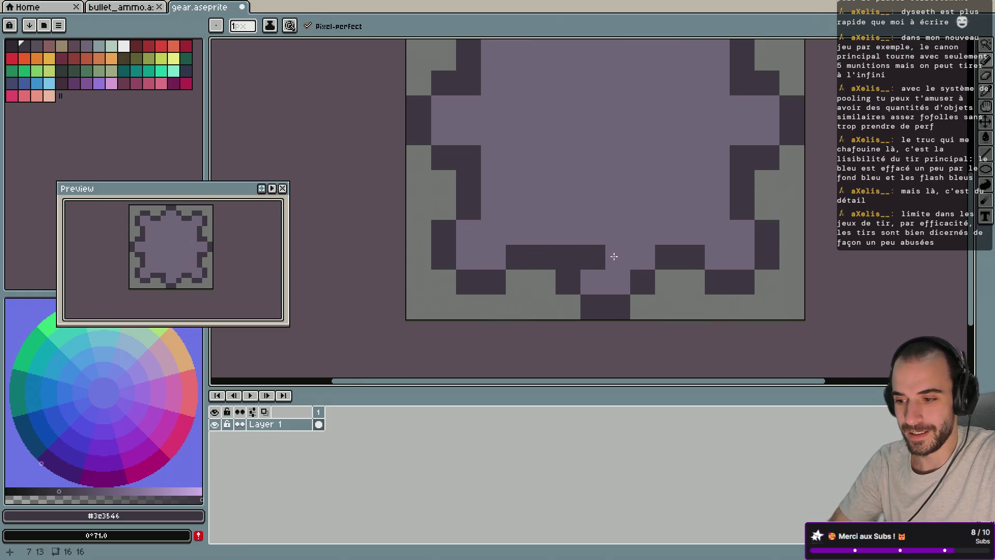
{"action": "scroll", "coordinate": [634, 136], "scroll_direction": "up", "scroll_amount": 2}
{"action": "scroll", "coordinate": [632, 137], "scroll_direction": "up", "scroll_amount": 4}
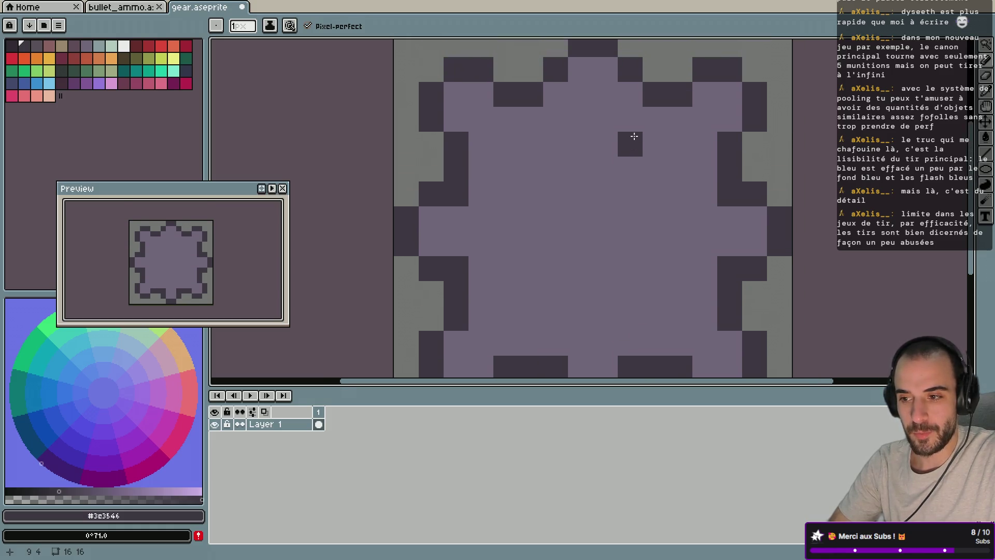
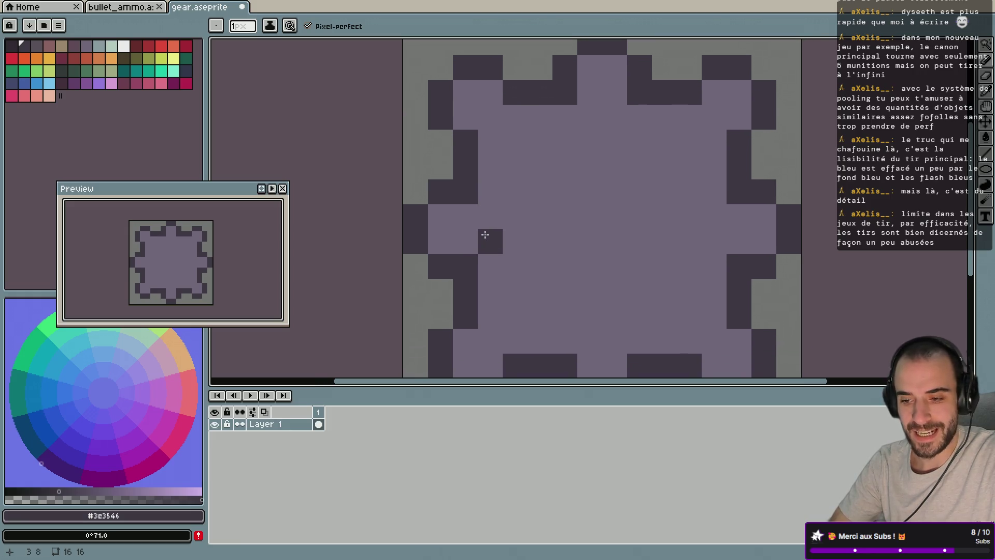
Step: Draw a dark elliptical ring inside the gear body with the Ellipse tool
{"action": "key", "text": "i"}
{"action": "scroll", "coordinate": [489, 227], "scroll_direction": "down", "scroll_amount": 1}
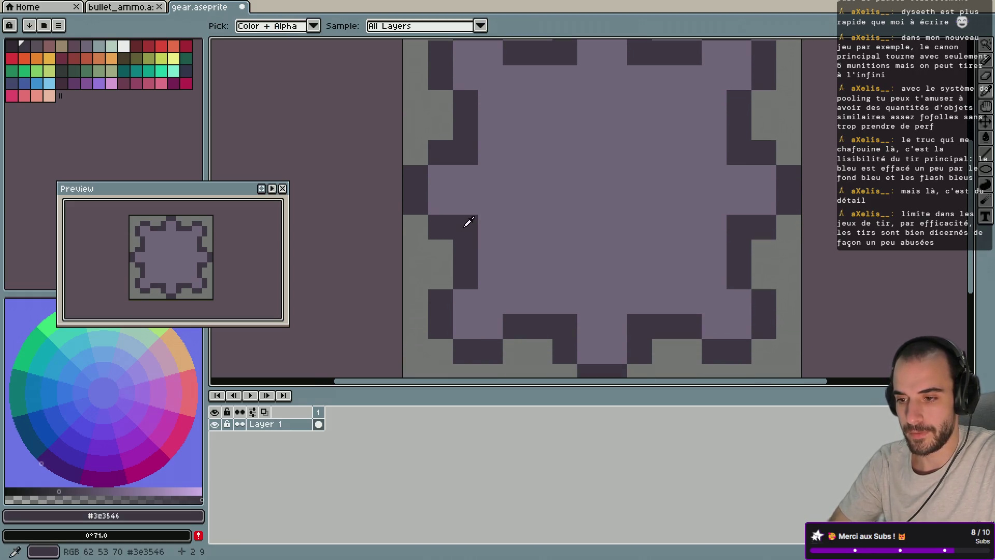
{"action": "scroll", "coordinate": [526, 135], "scroll_direction": "right", "scroll_amount": 1}
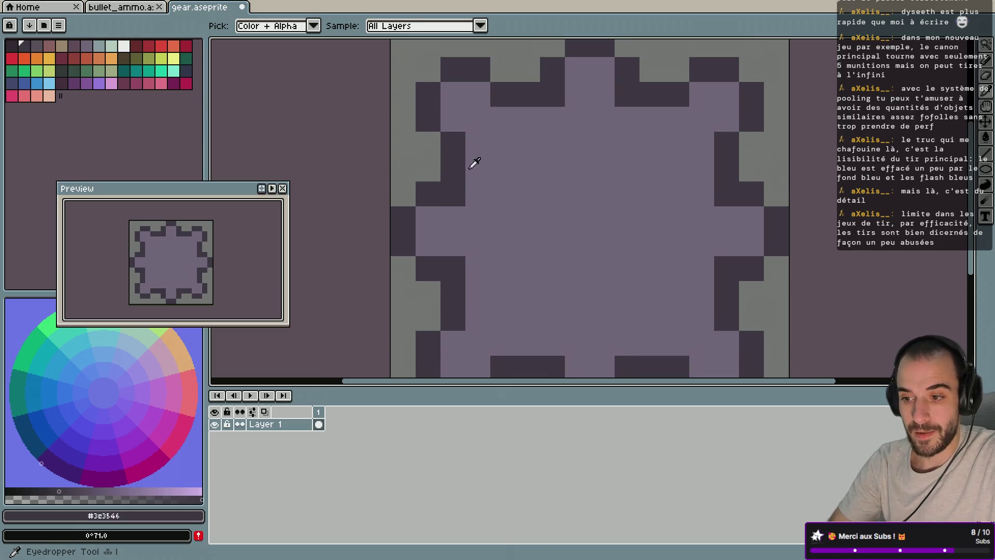
{"action": "key", "text": "b"}
{"action": "key", "text": "u"}
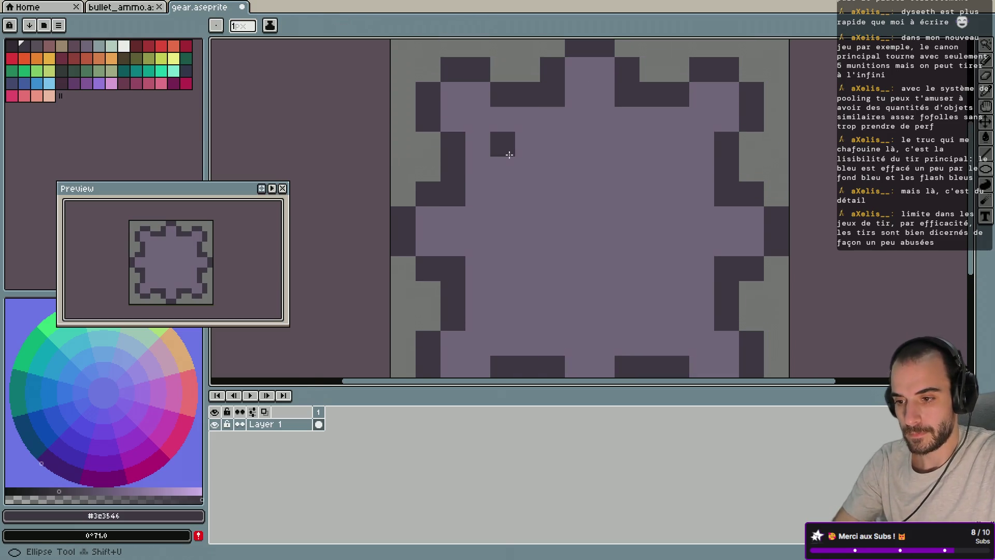
{"action": "mouse_move", "coordinate": [509, 154]}
{"action": "left_mouse_down"}
{"action": "mouse_move", "coordinate": [535, 162]}
{"action": "mouse_move", "coordinate": [682, 330]}
{"action": "mouse_move", "coordinate": [678, 318]}
{"action": "left_mouse_up"}
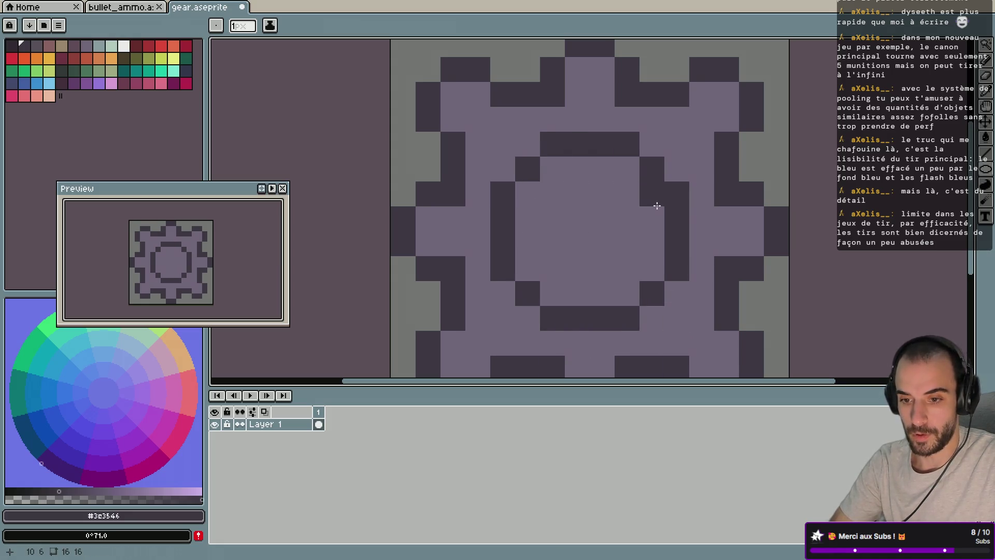
Step: Draw a smaller concentric ring inside it and erase its centre pixels
{"action": "scroll", "coordinate": [656, 206], "scroll_direction": "down", "scroll_amount": 2}
{"action": "key", "text": "i"}
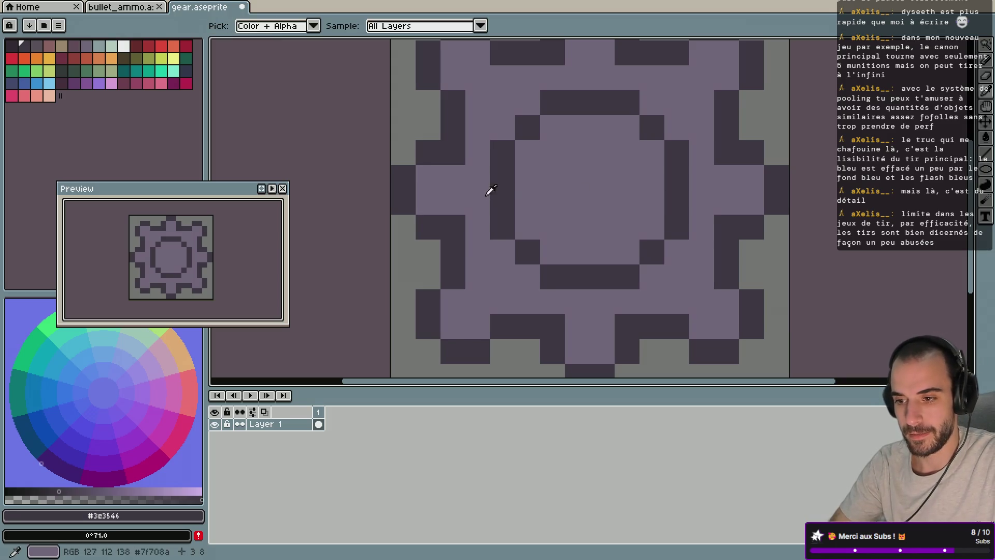
{"action": "scroll", "coordinate": [481, 160], "scroll_direction": "up", "scroll_amount": 2}
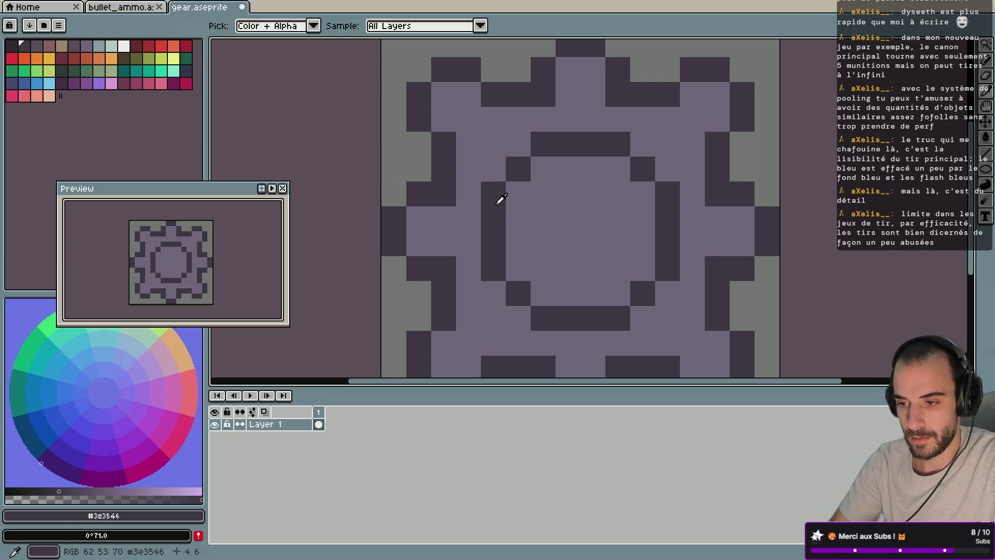
{"action": "key", "text": "b"}
{"action": "left_click", "coordinate": [554, 204]}
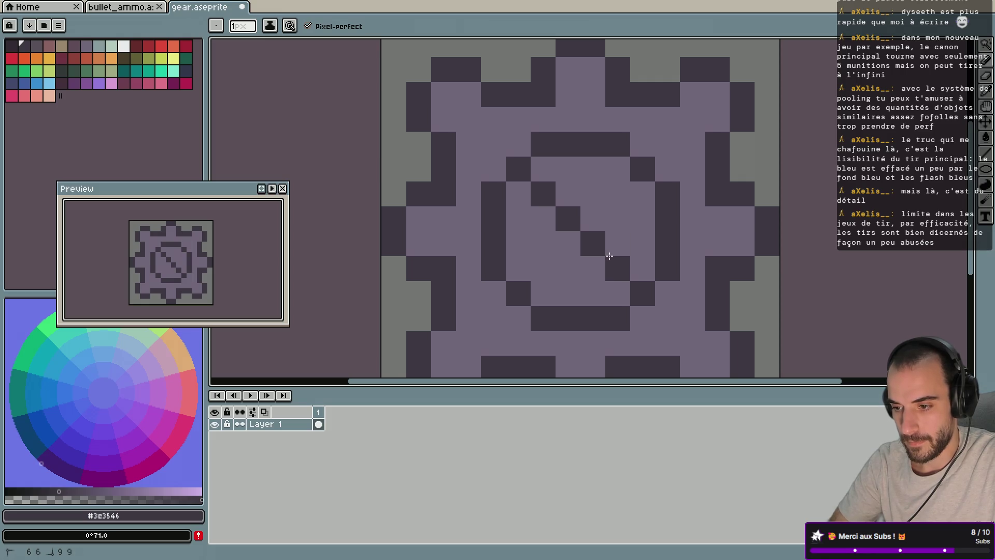
{"action": "key", "text": "ctrl+z"}
{"action": "key", "text": "shift+u"}
{"action": "mouse_move", "coordinate": [538, 189]}
{"action": "left_mouse_down"}
{"action": "mouse_move", "coordinate": [593, 264]}
{"action": "mouse_move", "coordinate": [616, 271]}
{"action": "left_mouse_up"}
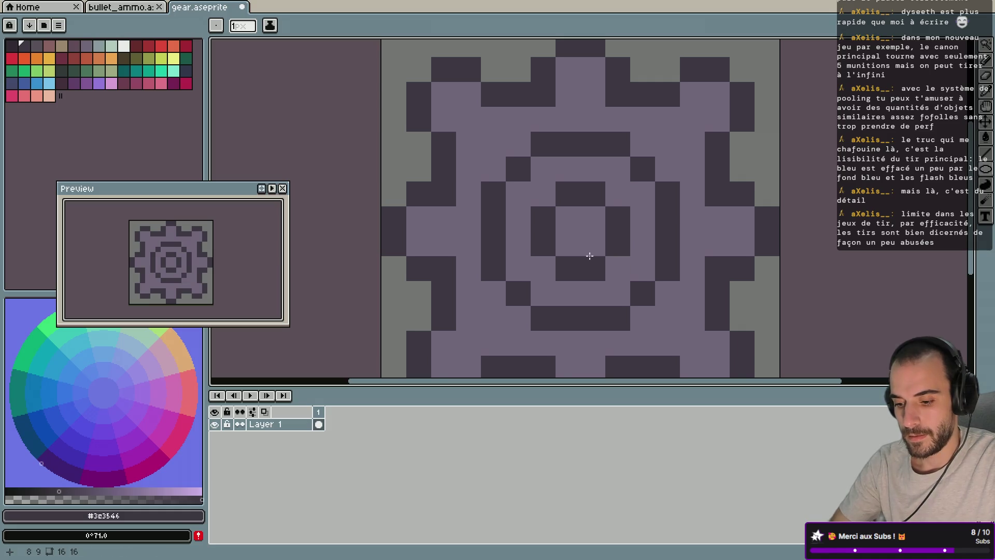
{"action": "key", "text": "e"}
{"action": "mouse_move", "coordinate": [593, 244]}
{"action": "left_mouse_down"}
{"action": "mouse_move", "coordinate": [568, 217]}
{"action": "mouse_move", "coordinate": [593, 218]}
{"action": "left_mouse_up"}
{"action": "scroll", "coordinate": [492, 318], "scroll_direction": "down", "scroll_amount": 1}
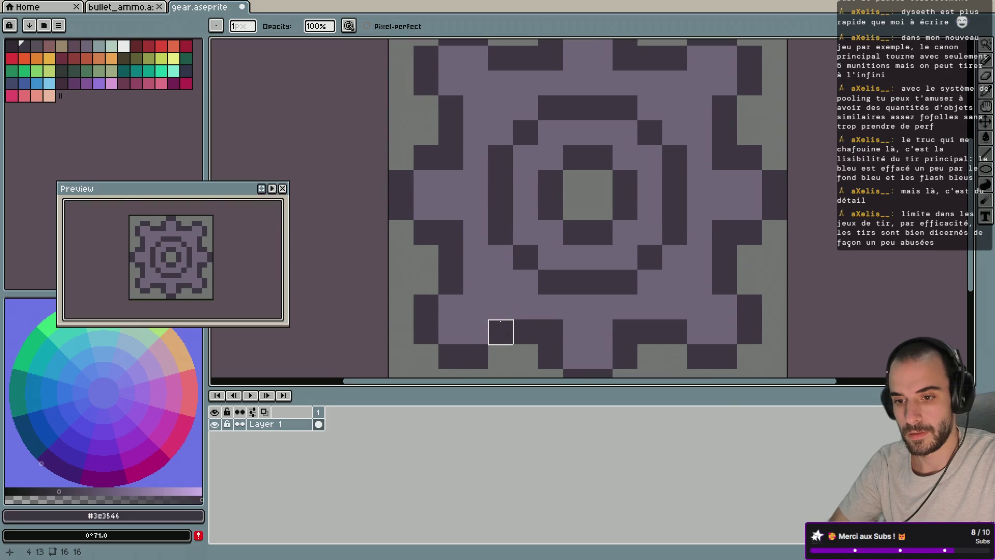
Step: Pencil a light grey-blue highlight along the inner ring's upper-left
{"action": "key", "text": "i"}
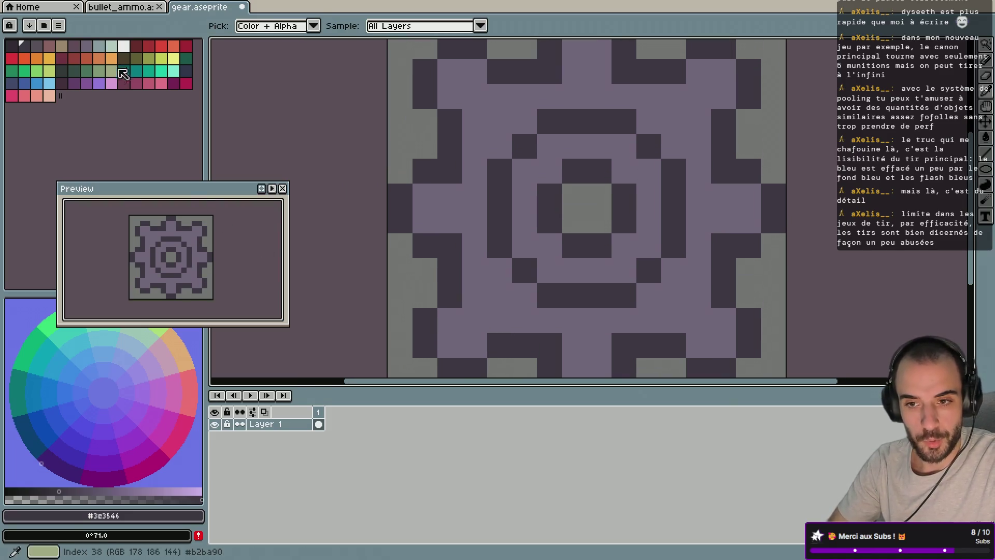
{"action": "left_click", "coordinate": [101, 48]}
{"action": "key", "text": "b"}
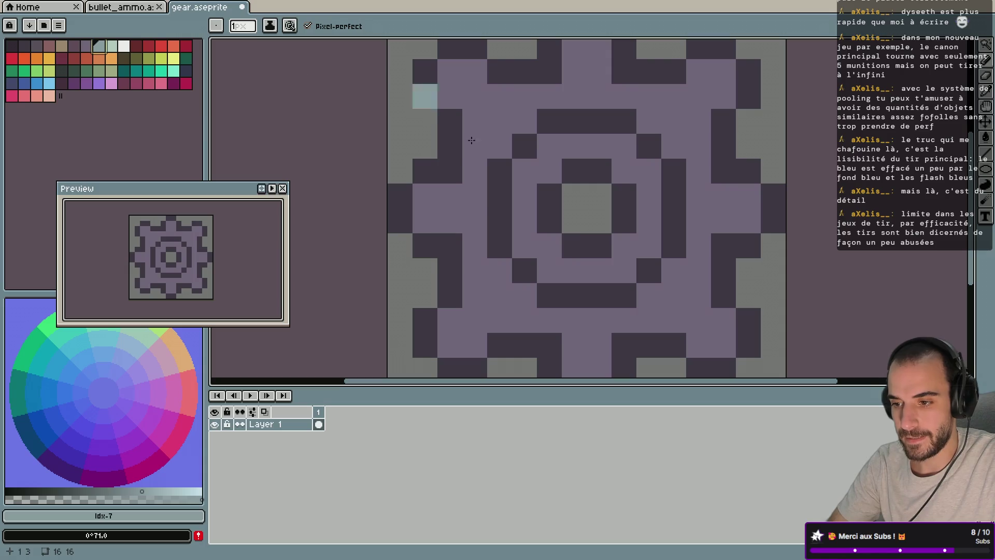
{"action": "mouse_move", "coordinate": [525, 196]}
{"action": "left_mouse_down"}
{"action": "mouse_move", "coordinate": [546, 148]}
{"action": "mouse_move", "coordinate": [596, 142]}
{"action": "left_mouse_up"}
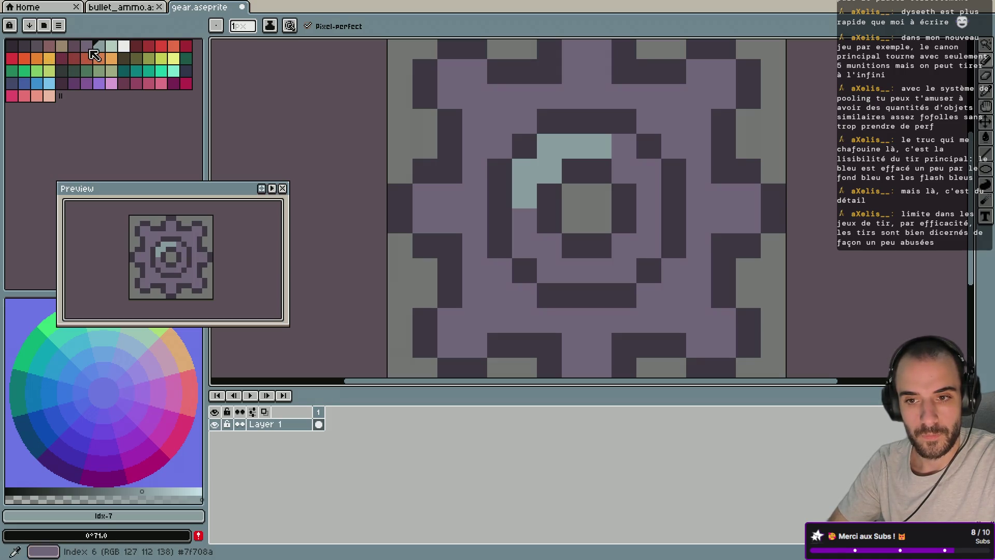
Step: Shade the inner ring's lower and right edges in dark purple
{"action": "left_click", "coordinate": [24, 46]}
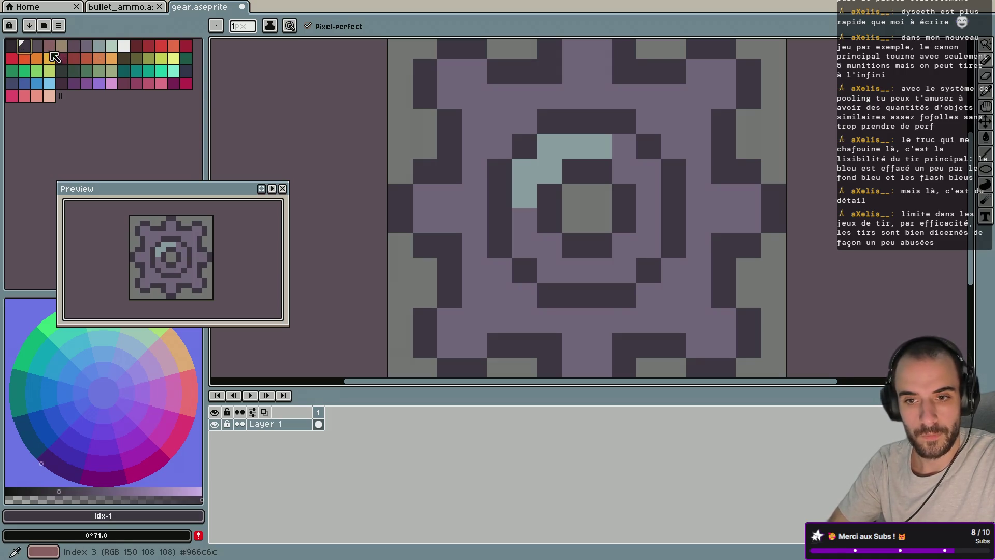
{"action": "left_click", "coordinate": [37, 46]}
{"action": "left_click_drag", "start_coordinate": [583, 271], "coordinate": [617, 269]}
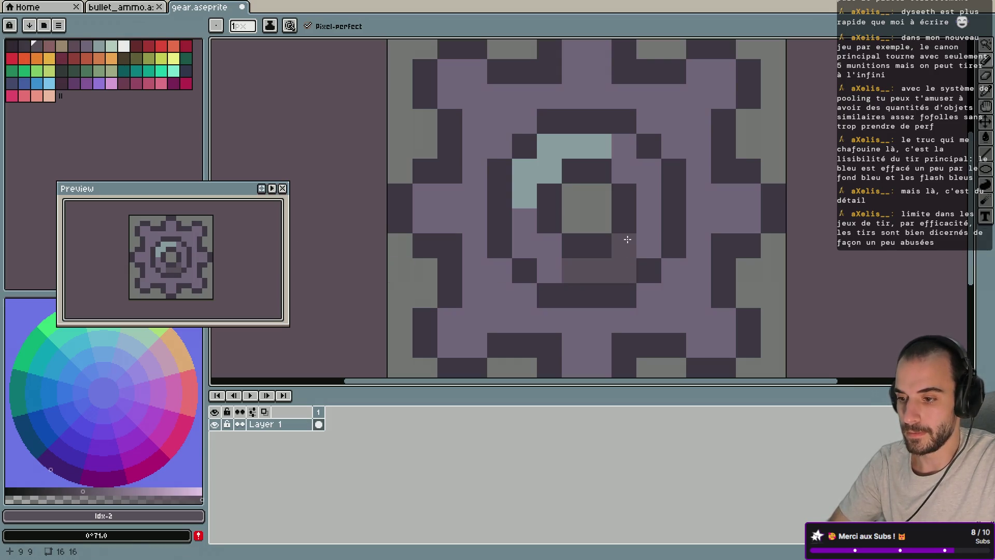
{"action": "left_click", "coordinate": [646, 222]}
{"action": "key", "text": "i"}
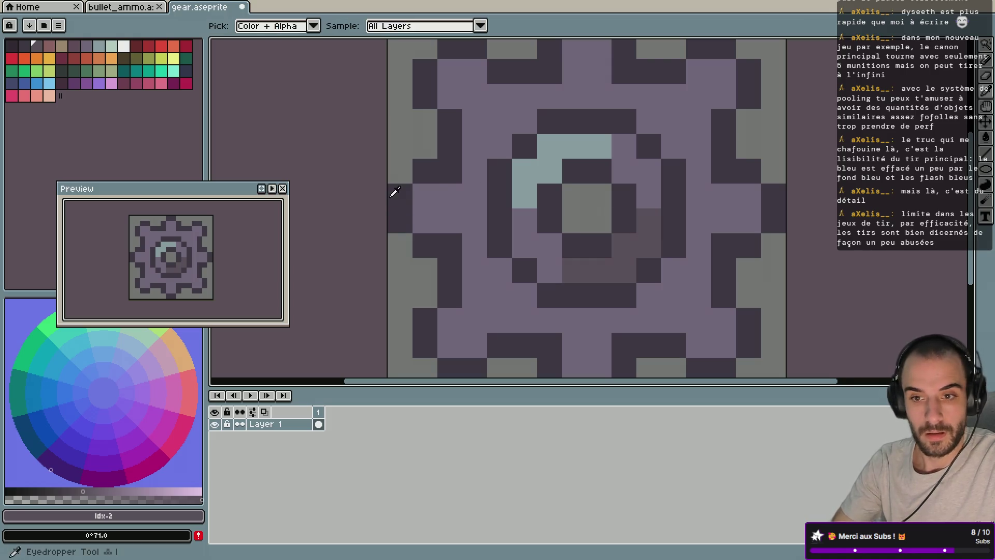
{"action": "left_click", "coordinate": [523, 181]}
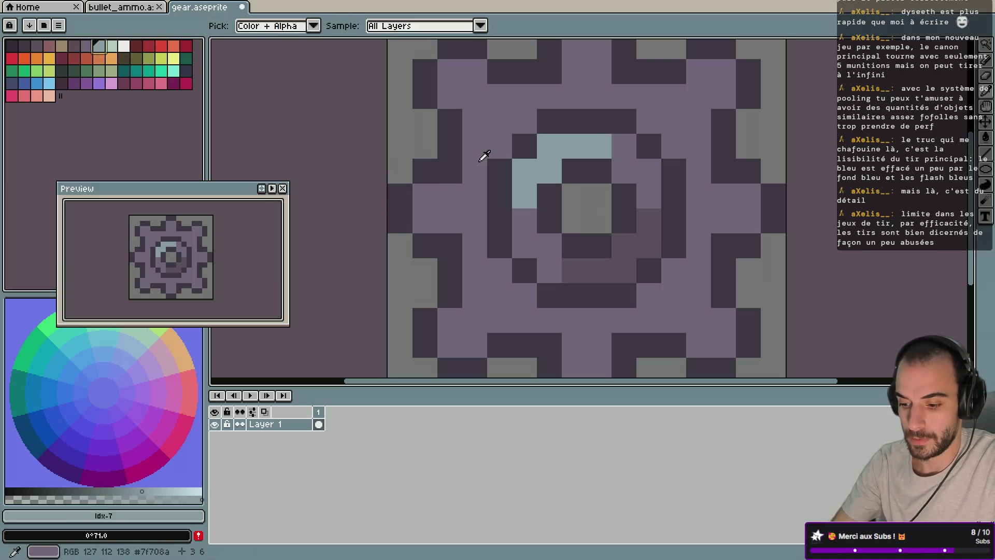
{"action": "key", "text": "b"}
{"action": "left_click", "coordinate": [530, 152]}
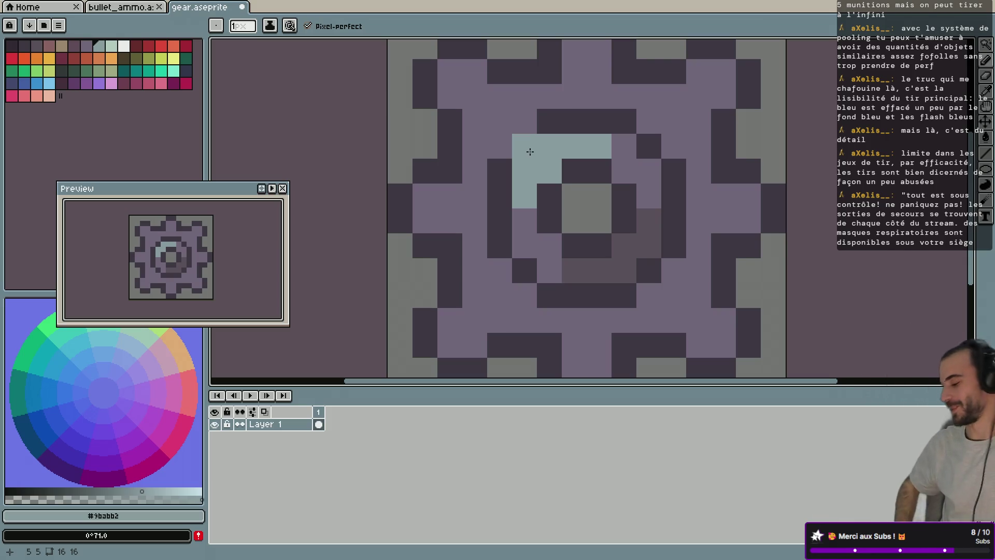
{"action": "key", "text": "ctrl+z"}
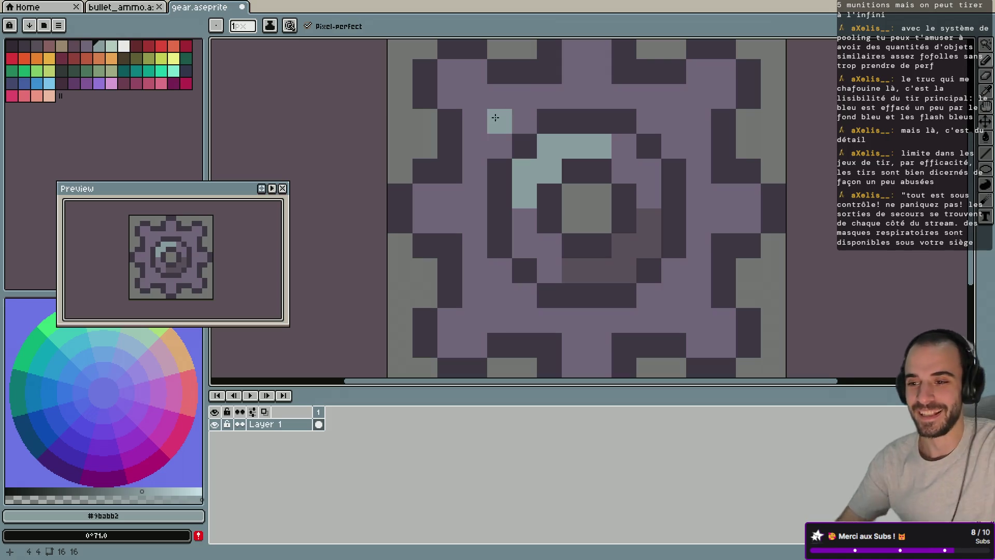
Step: Pencil teal highlight pixels onto the gear's left, top and lower-left teeth
{"action": "left_click", "coordinate": [457, 97]}
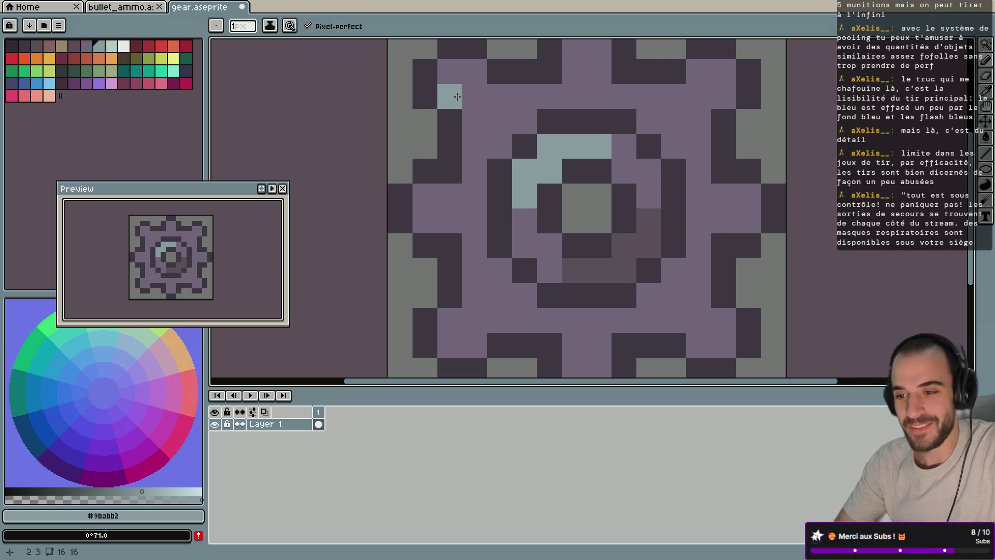
{"action": "left_click", "coordinate": [450, 71]}
{"action": "left_click", "coordinate": [425, 196]}
{"action": "left_click", "coordinate": [421, 220]}
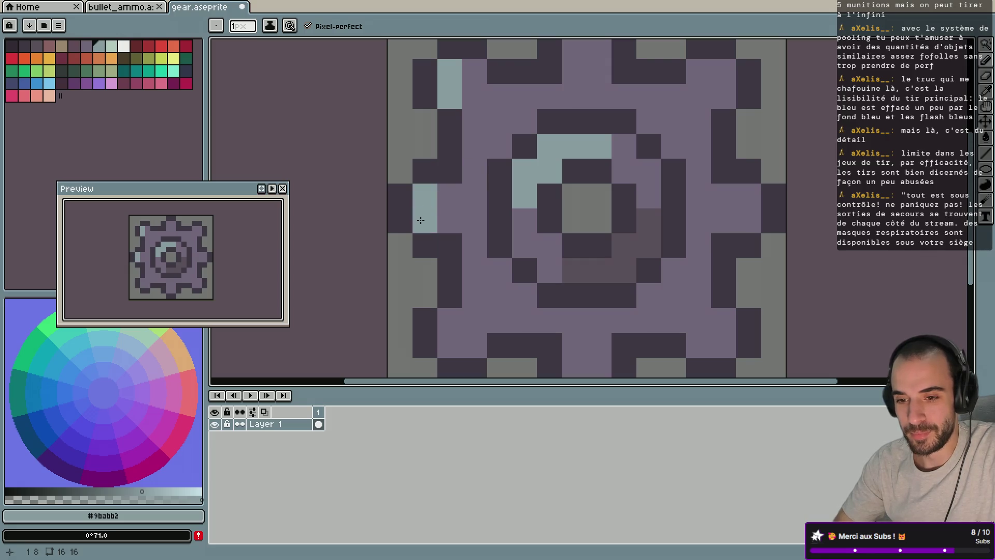
{"action": "scroll", "coordinate": [466, 156], "scroll_direction": "up", "scroll_amount": 2}
{"action": "left_click", "coordinate": [460, 116]}
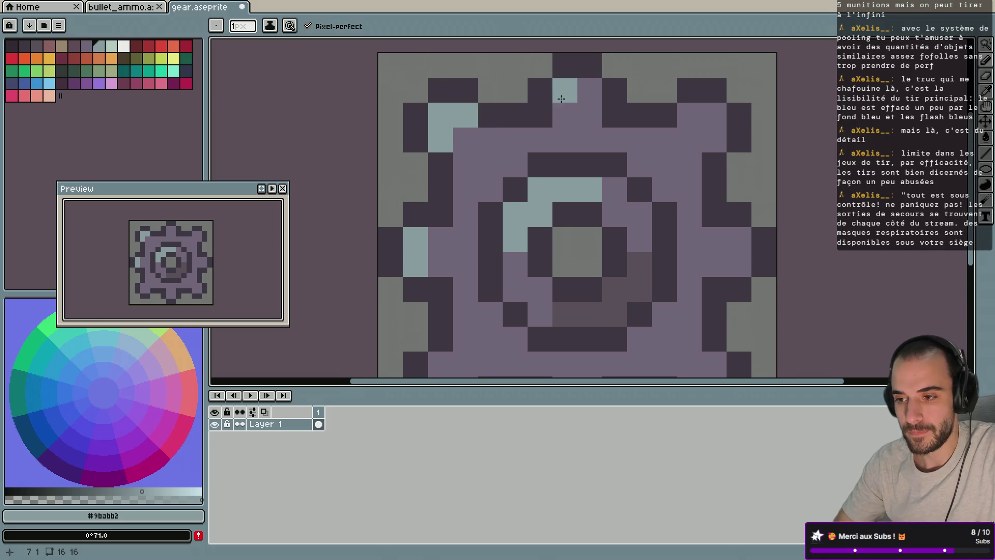
{"action": "left_click", "coordinate": [561, 112]}
{"action": "left_click", "coordinate": [590, 90]}
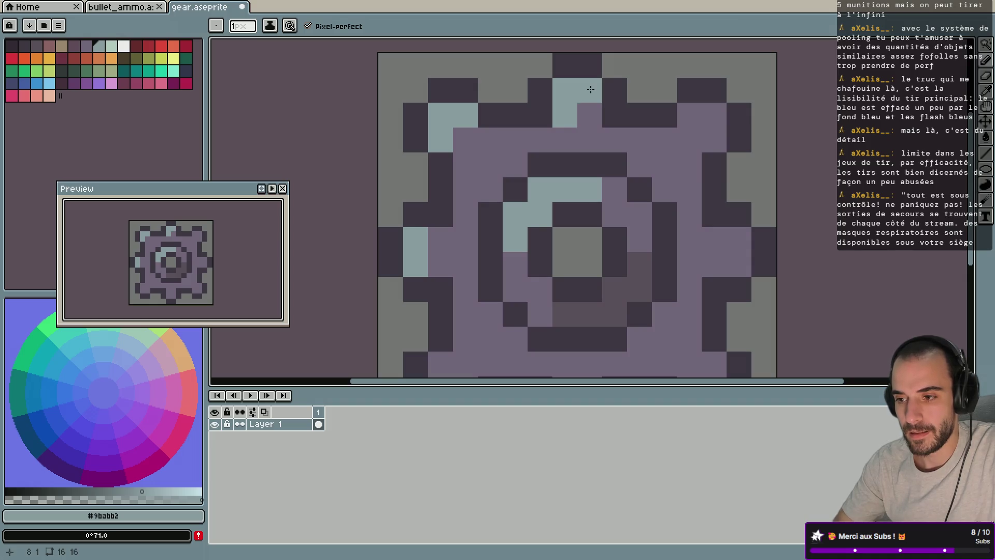
{"action": "left_click", "coordinate": [690, 113]}
{"action": "scroll", "coordinate": [525, 294], "scroll_direction": "down", "scroll_amount": 2}
{"action": "left_click", "coordinate": [453, 324]}
{"action": "left_click", "coordinate": [451, 346]}
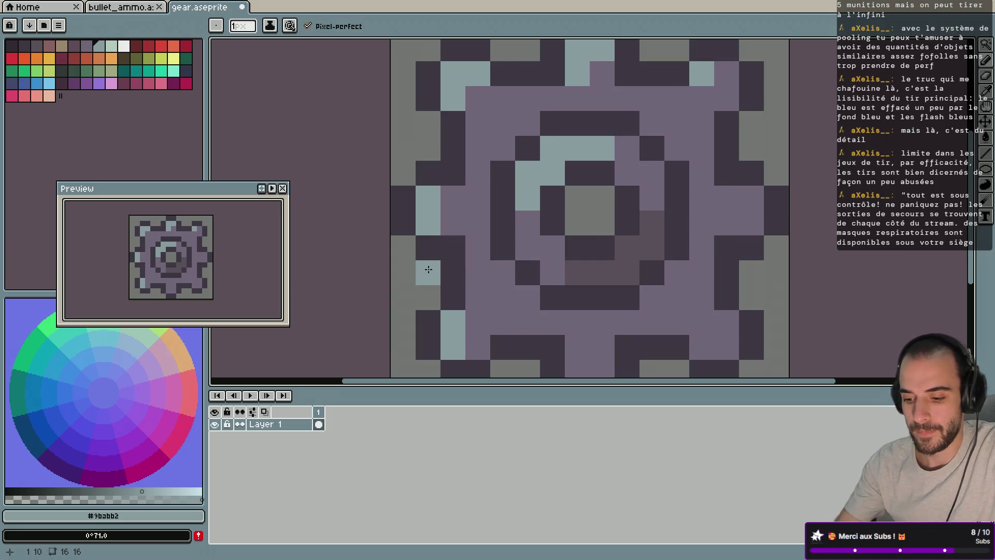
Step: Add light mint highlight pixels to the left, top-left, top and top-right teeth
{"action": "key", "text": "i"}
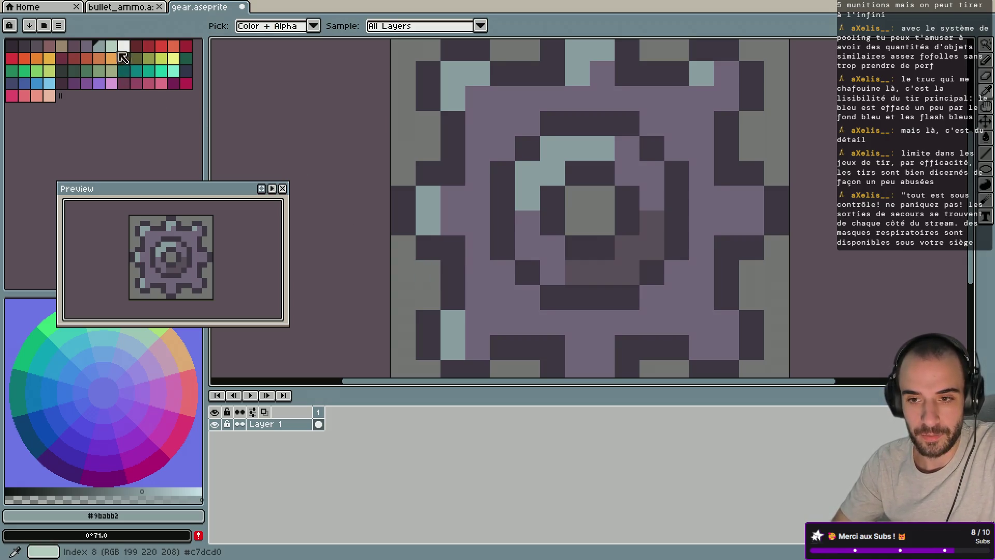
{"action": "left_click", "coordinate": [111, 45]}
{"action": "key", "text": "b"}
{"action": "left_click", "coordinate": [418, 219]}
{"action": "left_click", "coordinate": [428, 198]}
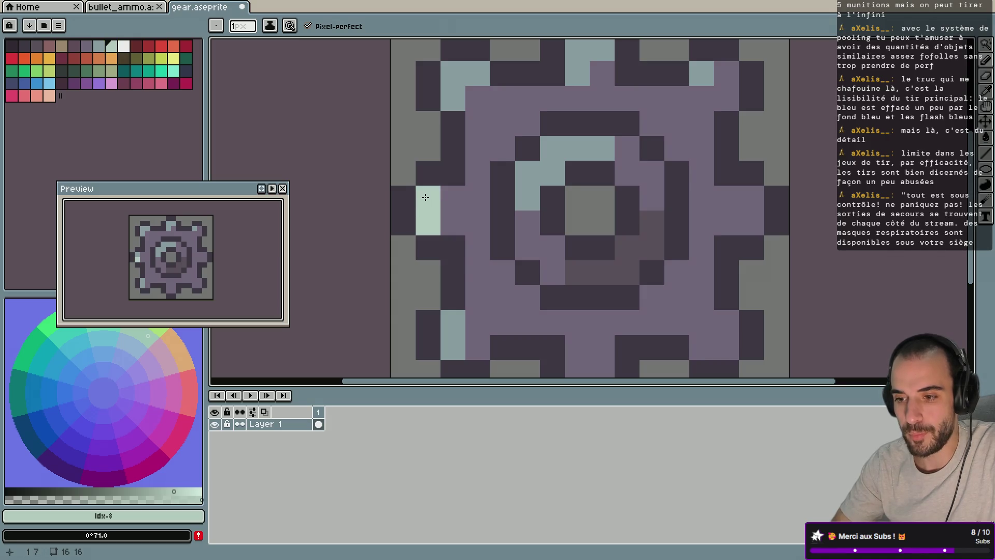
{"action": "left_click", "coordinate": [459, 95]}
{"action": "left_click", "coordinate": [459, 75]}
{"action": "left_click", "coordinate": [477, 73]}
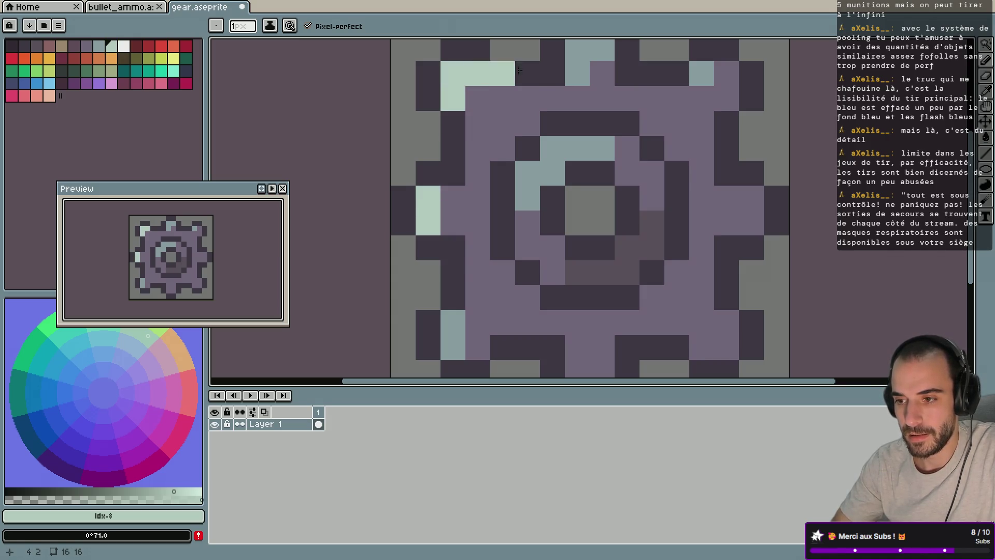
{"action": "left_click", "coordinate": [577, 73]}
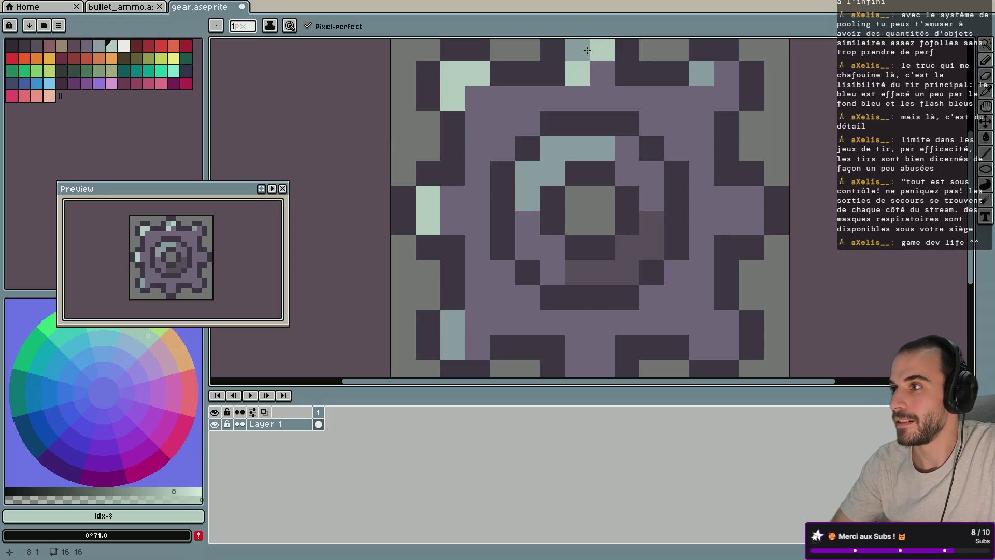
{"action": "left_click", "coordinate": [577, 51]}
{"action": "scroll", "coordinate": [653, 78], "scroll_direction": "up", "scroll_amount": 1}
{"action": "left_click", "coordinate": [677, 84]}
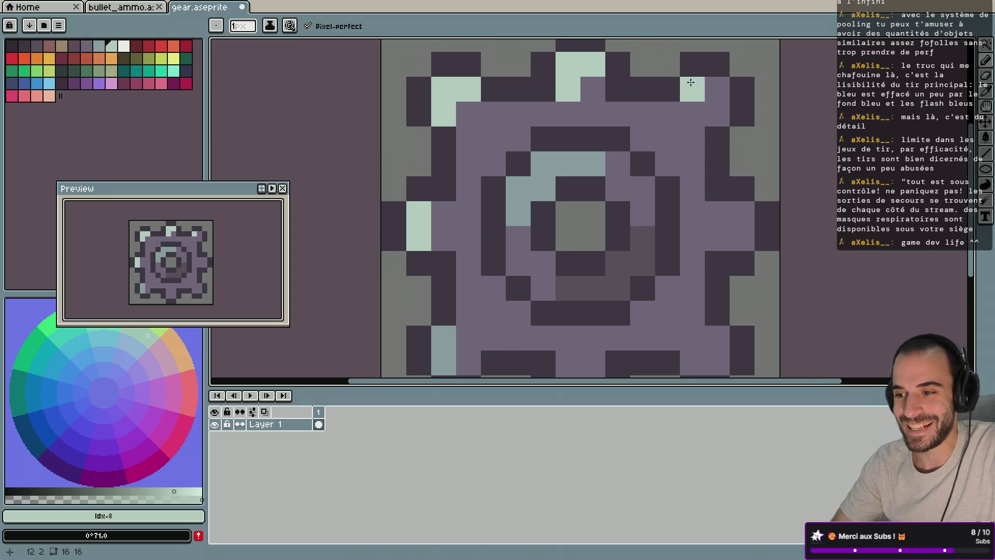
{"action": "scroll", "coordinate": [444, 171], "scroll_direction": "down", "scroll_amount": 4}
{"action": "scroll", "coordinate": [440, 175], "scroll_direction": "up", "scroll_amount": 1}
{"action": "left_click", "coordinate": [439, 176]}
{"action": "key", "text": "ctrl+z"}
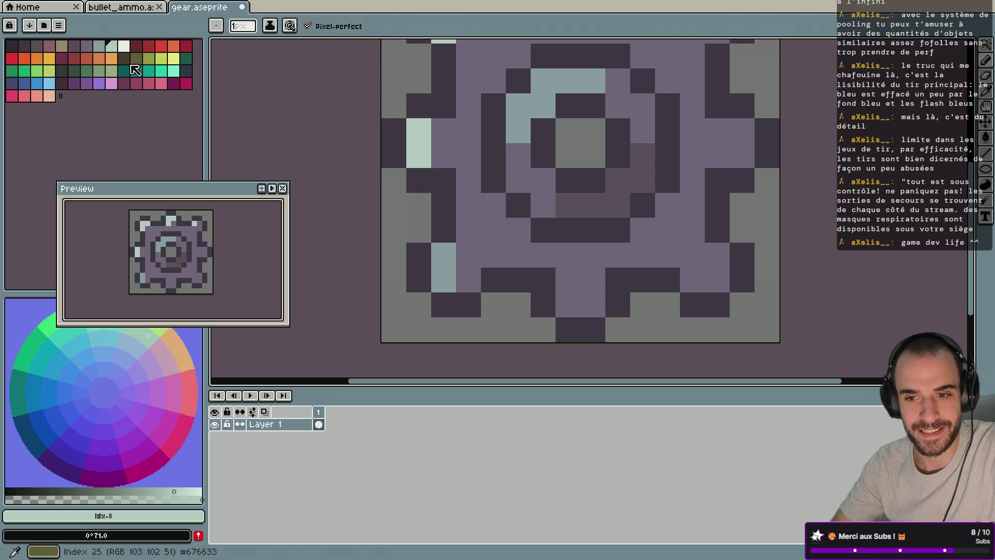
Step: Flood-fill a purple area of the gear body with grey-blue
{"action": "left_click", "coordinate": [98, 45]}
{"action": "key", "text": "g"}
{"action": "left_click", "coordinate": [443, 147]}
{"action": "left_click", "coordinate": [452, 147]}
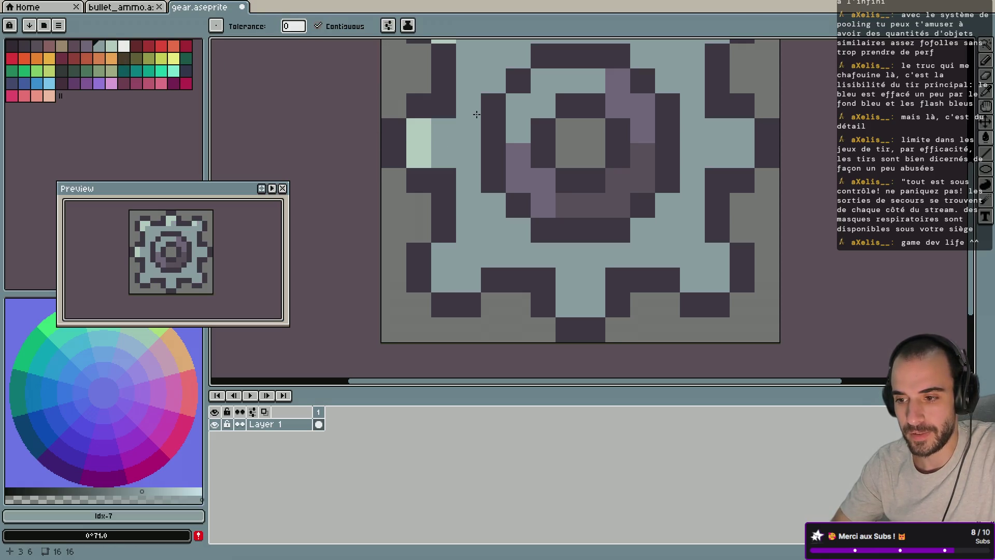
{"action": "scroll", "coordinate": [474, 111], "scroll_direction": "up", "scroll_amount": 4}
Step: Sample mint and pencil a highlight along the inner ring's upper-left
{"action": "key", "text": "i"}
{"action": "left_click", "coordinate": [421, 239]}
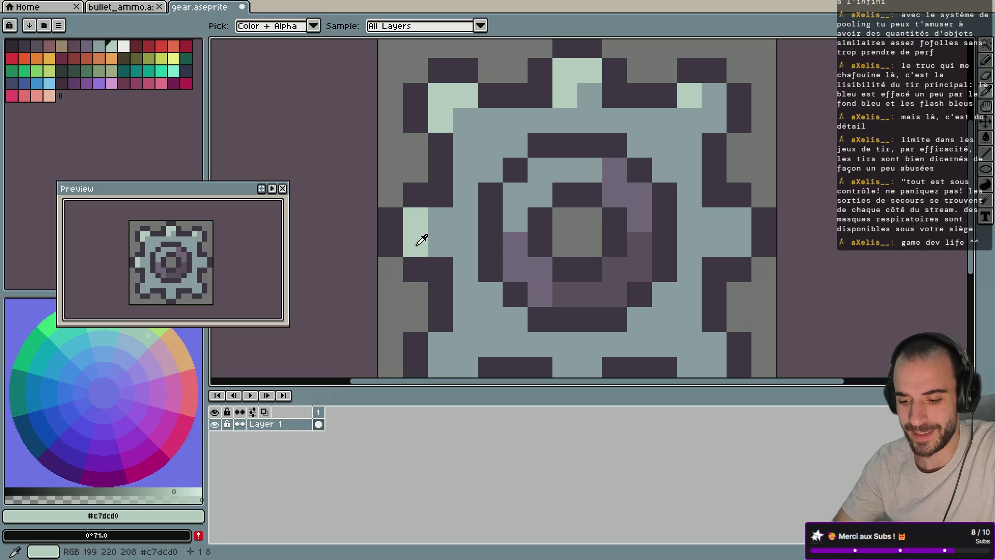
{"action": "key", "text": "b"}
{"action": "scroll", "coordinate": [414, 243], "scroll_direction": "down", "scroll_amount": 4}
{"action": "left_click", "coordinate": [468, 240]}
{"action": "scroll", "coordinate": [544, 140], "scroll_direction": "up", "scroll_amount": 3}
{"action": "scroll", "coordinate": [544, 141], "scroll_direction": "right", "scroll_amount": 2}
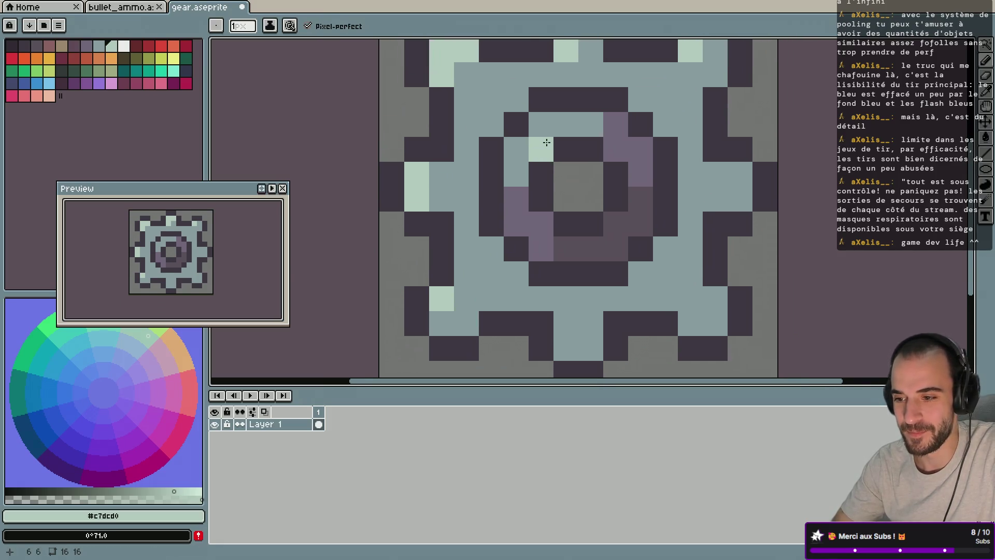
{"action": "mouse_move", "coordinate": [499, 192]}
{"action": "left_mouse_down"}
{"action": "mouse_move", "coordinate": [498, 176]}
{"action": "mouse_move", "coordinate": [584, 149]}
{"action": "left_mouse_up"}
Step: Refill the inner ring's purple patches with slate grey #9babb2
{"action": "key", "text": "g"}
{"action": "left_click", "coordinate": [668, 112], "text": "alt"}
{"action": "left_click", "coordinate": [599, 146]}
{"action": "left_click", "coordinate": [612, 184]}
{"action": "left_click", "coordinate": [524, 246]}
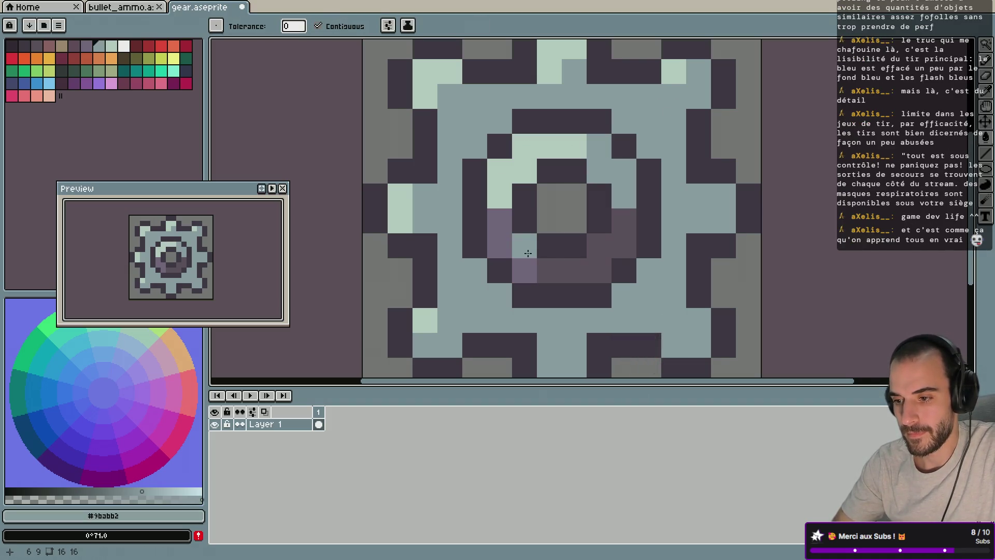
{"action": "left_click", "coordinate": [514, 254]}
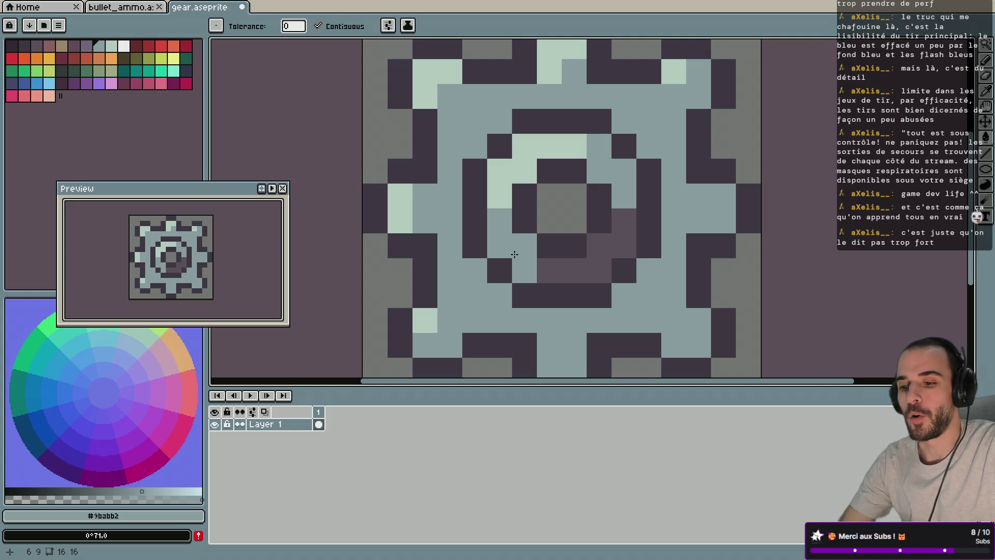
Step: Fill the dark purple centre area with lighter purple, undoing trial fills
{"action": "key", "text": "i"}
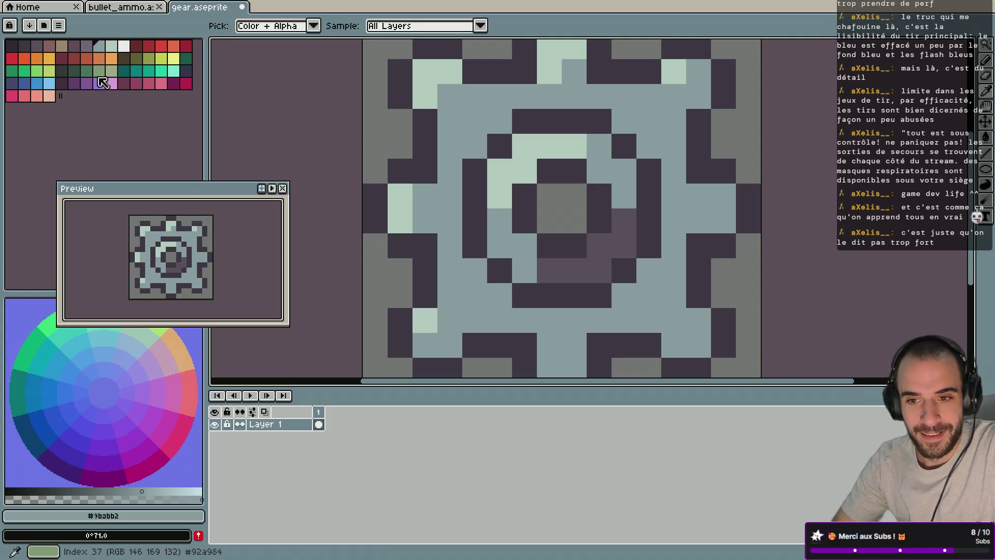
{"action": "left_click", "coordinate": [89, 46]}
{"action": "key", "text": "g"}
{"action": "left_click", "coordinate": [598, 262]}
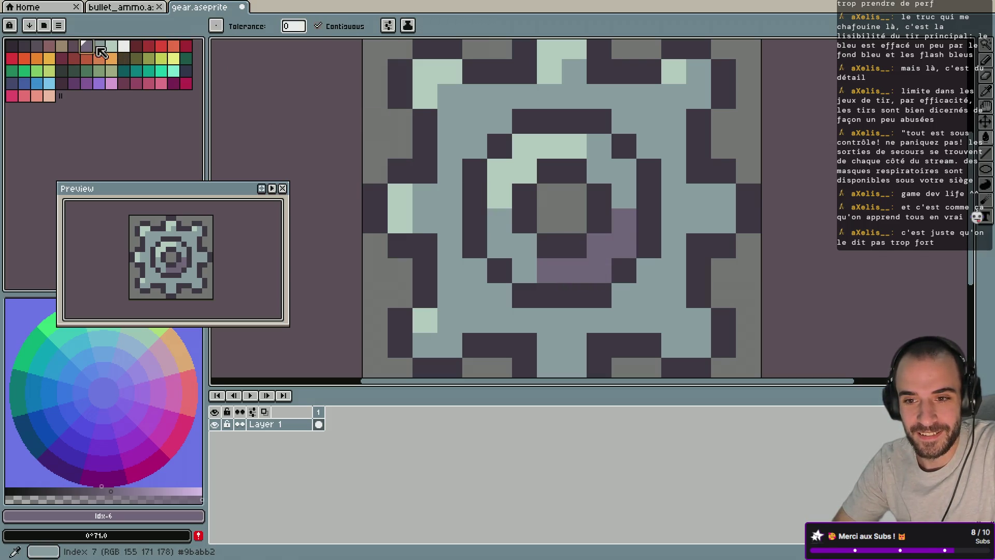
{"action": "left_click", "coordinate": [98, 46]}
{"action": "left_click", "coordinate": [586, 259]}
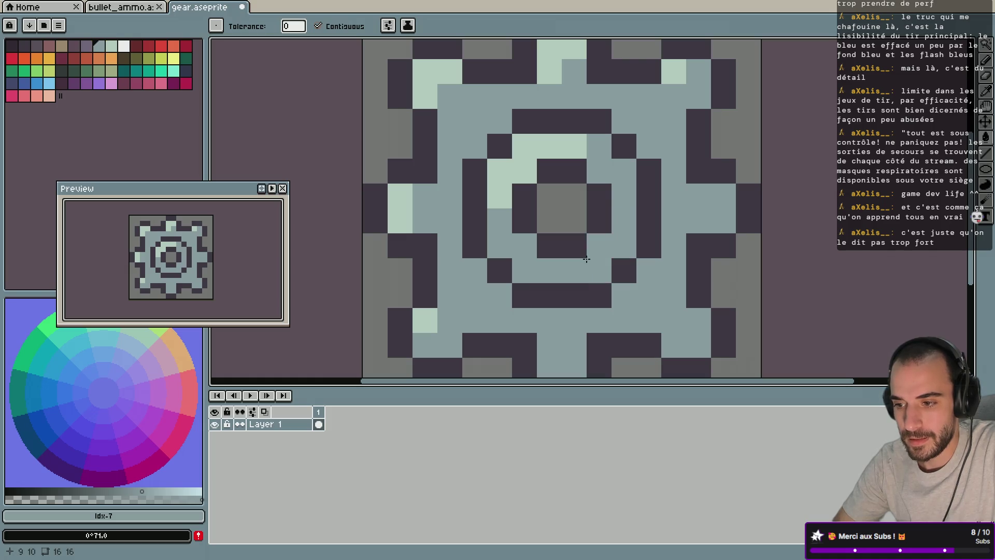
{"action": "key", "text": "ctrl+z"}
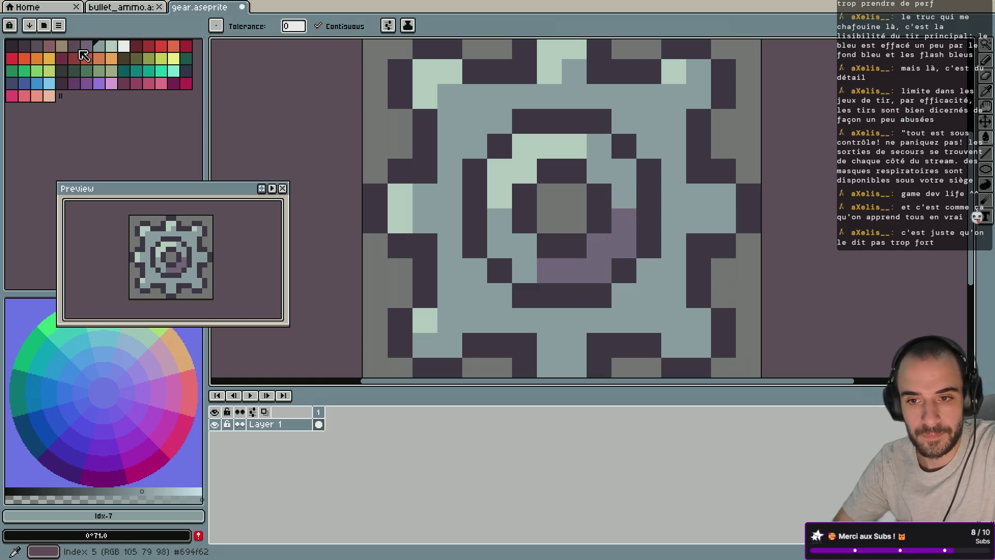
{"action": "left_click", "coordinate": [81, 51]}
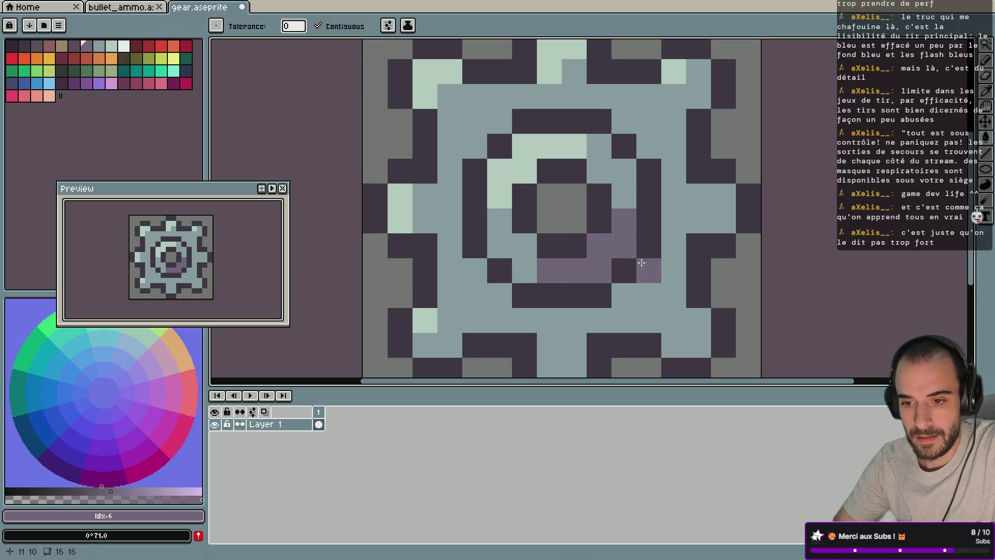
{"action": "scroll", "coordinate": [641, 262], "scroll_direction": "down", "scroll_amount": 1}
{"action": "left_click", "coordinate": [678, 326]}
{"action": "key", "text": "ctrl+z"}
Step: Pencil purple shadow pixels along the gear's right, lower-right and bottom edges
{"action": "key", "text": "b"}
{"action": "left_click_drag", "start_coordinate": [676, 327], "coordinate": [692, 328]}
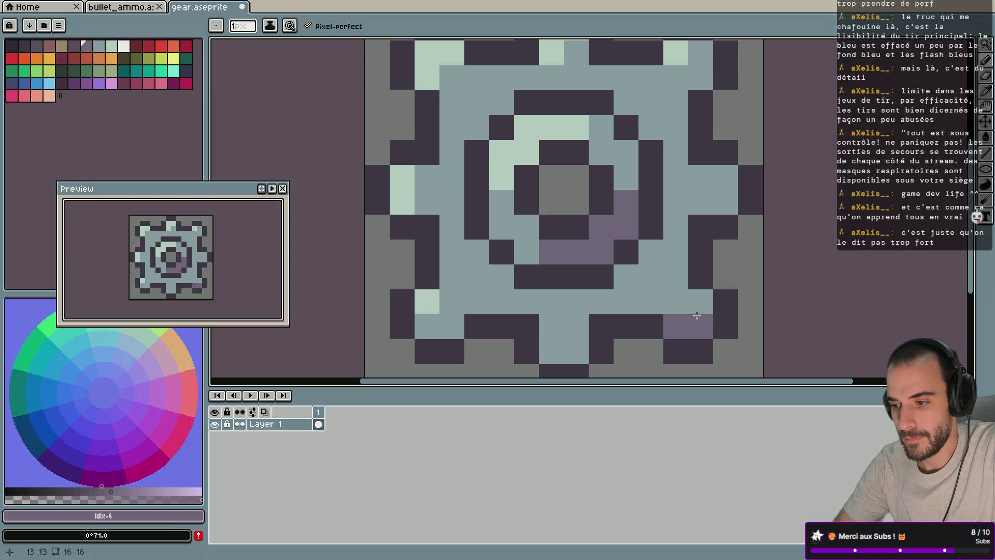
{"action": "left_click", "coordinate": [699, 301]}
{"action": "left_click", "coordinate": [725, 202]}
{"action": "left_click", "coordinate": [727, 177]}
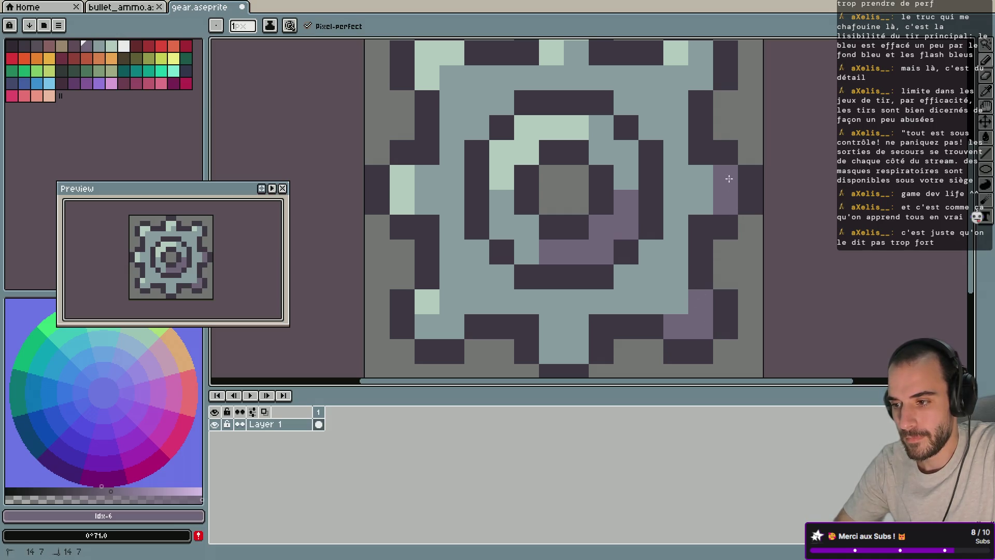
{"action": "scroll", "coordinate": [728, 178], "scroll_direction": "up", "scroll_amount": 2}
{"action": "left_click", "coordinate": [698, 105]}
{"action": "left_click", "coordinate": [646, 169]}
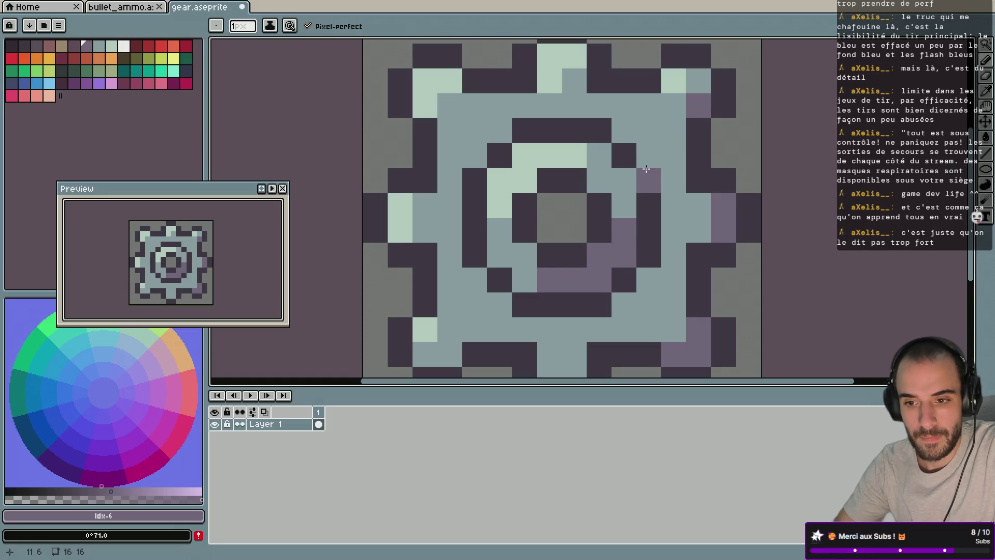
{"action": "scroll", "coordinate": [549, 333], "scroll_direction": "down", "scroll_amount": 4}
{"action": "left_click", "coordinate": [581, 342]}
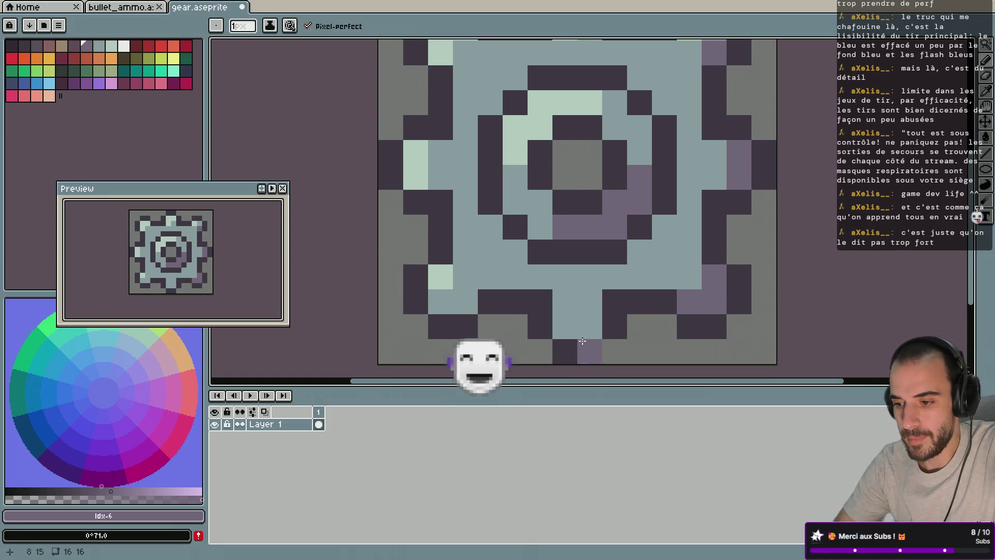
{"action": "left_click", "coordinate": [583, 326]}
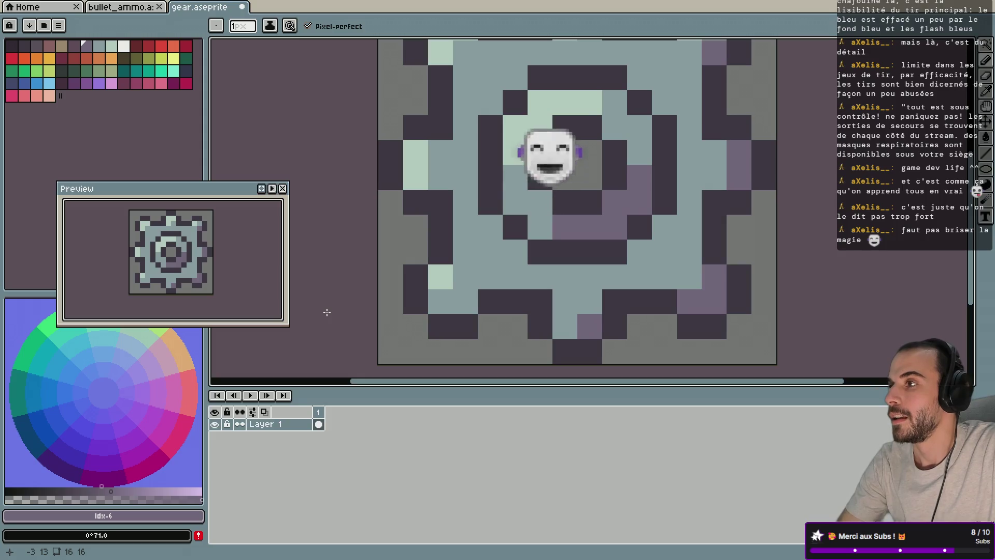
Step: Sample mint #c7dcd0 from the gear and add a highlight pixel
{"action": "key", "text": "i"}
{"action": "left_click", "coordinate": [416, 167]}
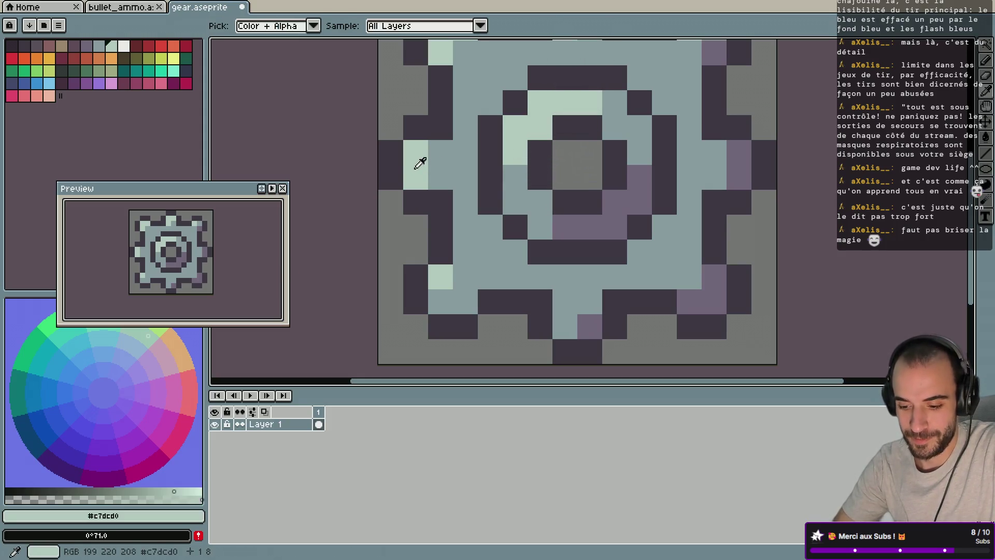
{"action": "key", "text": "b"}
{"action": "left_click", "coordinate": [564, 327]}
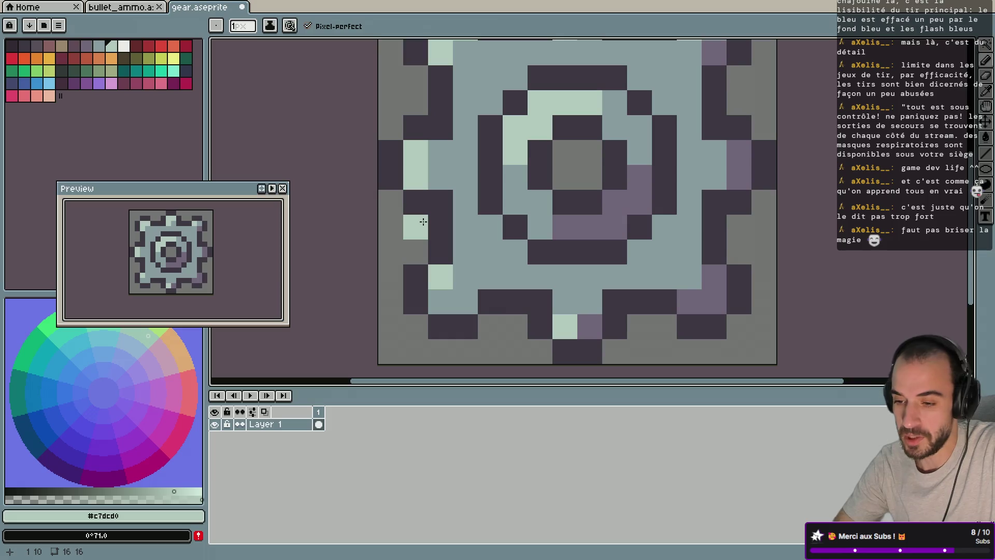
{"action": "left_click", "coordinate": [440, 301]}
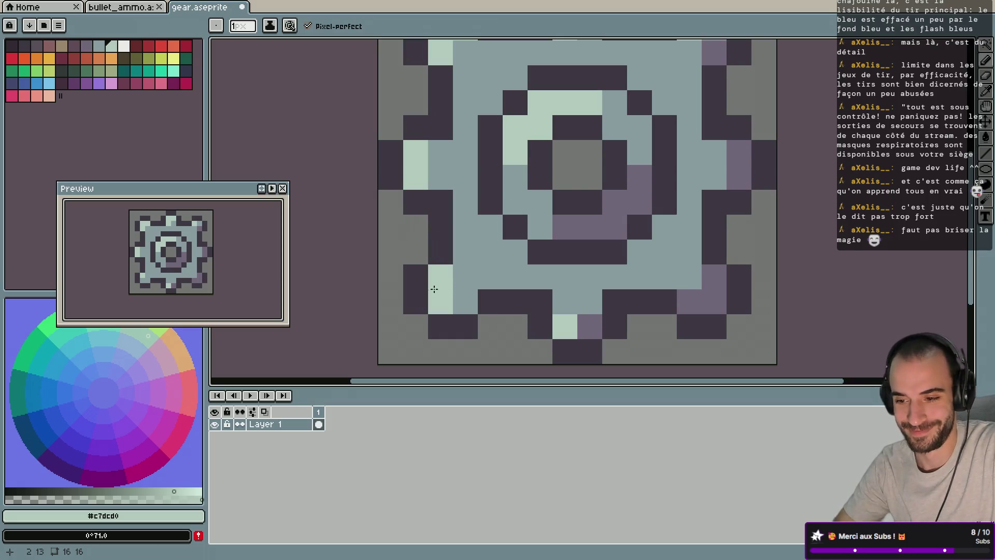
{"action": "scroll", "coordinate": [477, 126], "scroll_direction": "down", "scroll_amount": 3}
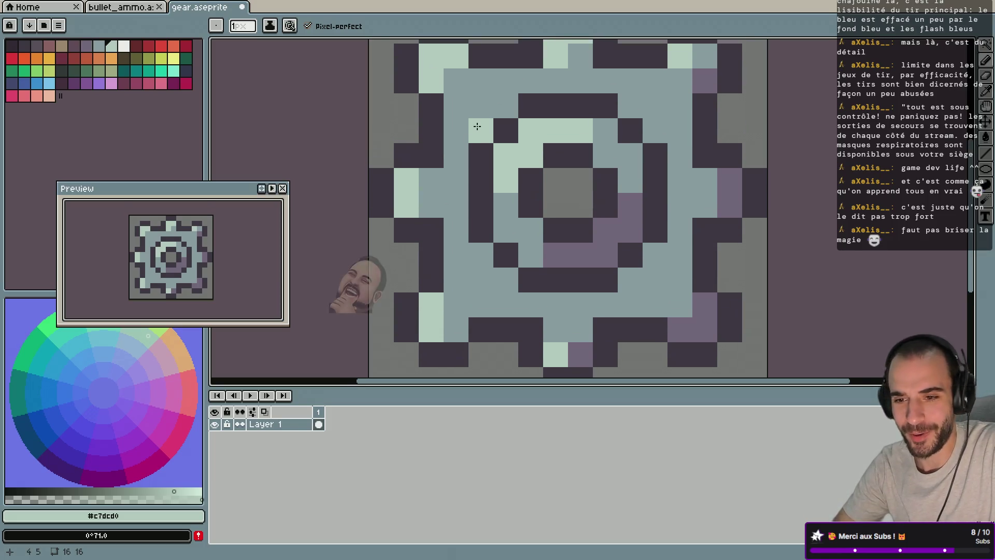
{"action": "scroll", "coordinate": [476, 95], "scroll_direction": "up", "scroll_amount": 1}
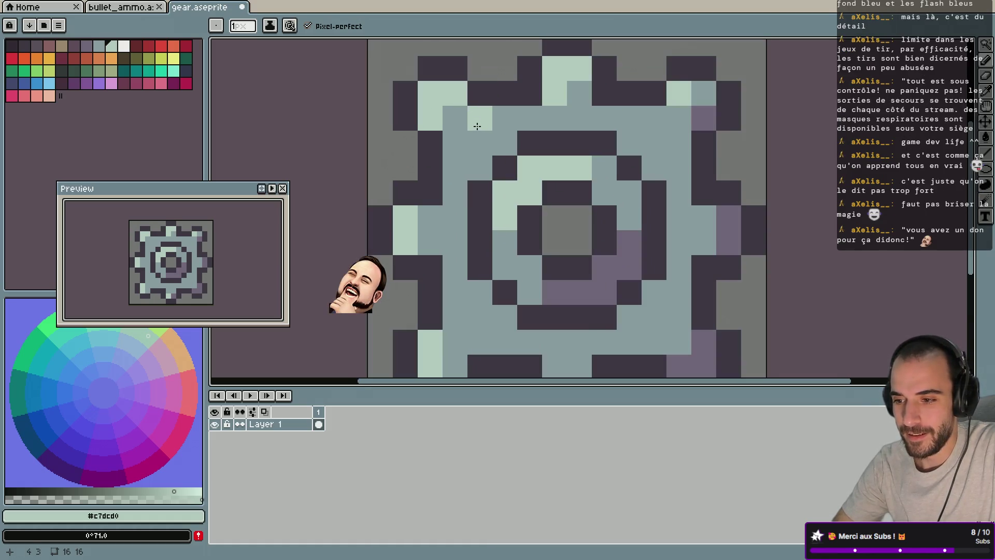
{"action": "scroll", "coordinate": [506, 98], "scroll_direction": "down", "scroll_amount": 1}
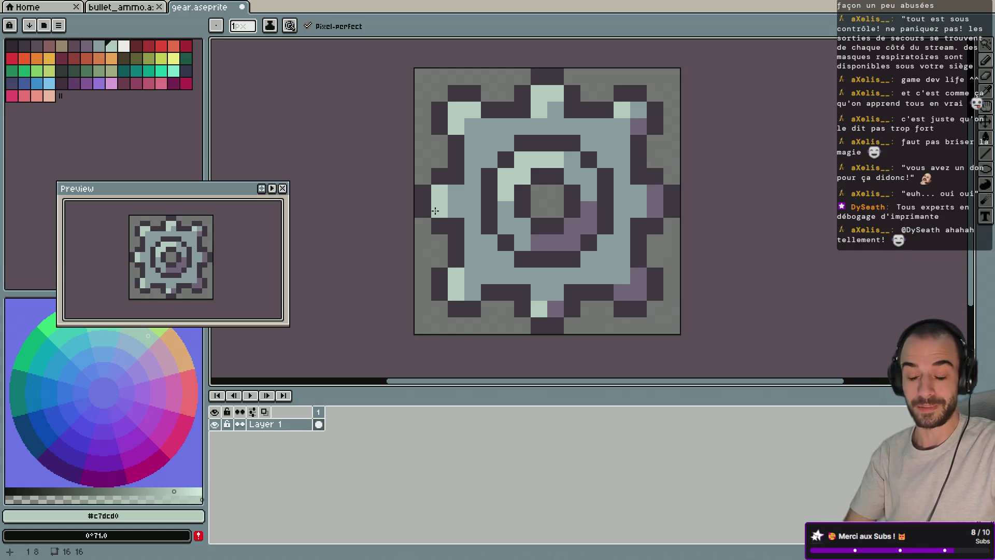
Step: Pencil a mint pixel on the inner ring's left side
{"action": "left_click", "coordinate": [521, 208]}
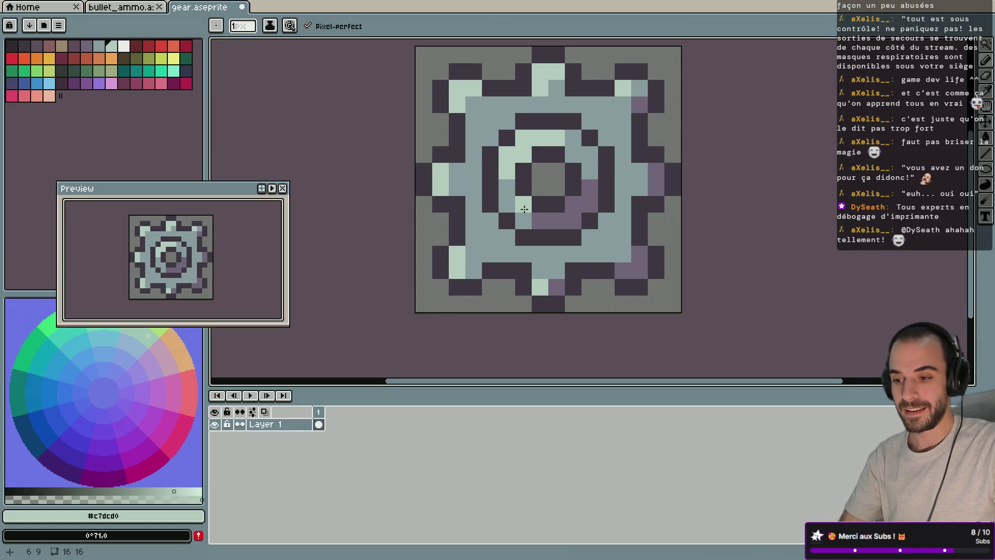
{"action": "scroll", "coordinate": [450, 240], "scroll_direction": "down", "scroll_amount": 1}
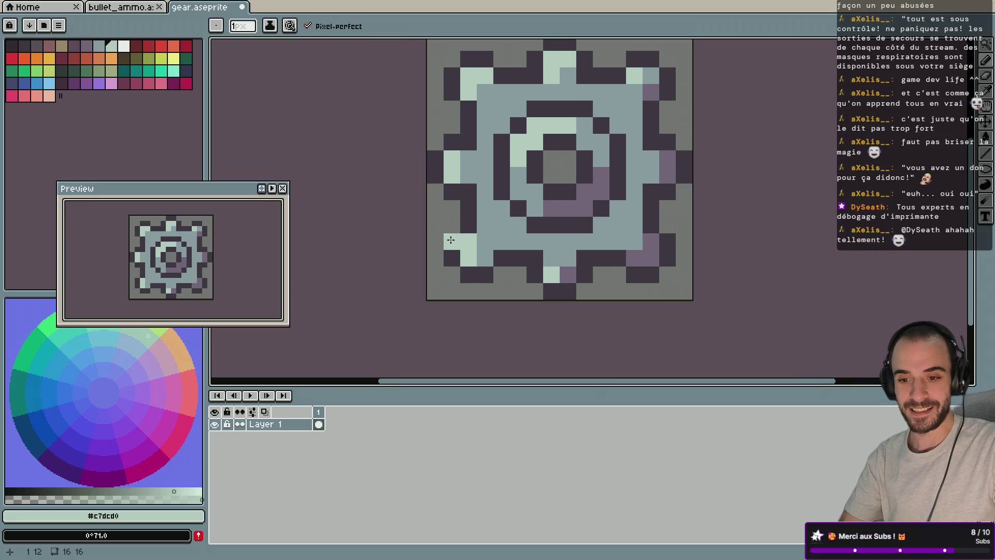
{"action": "key", "text": "i"}
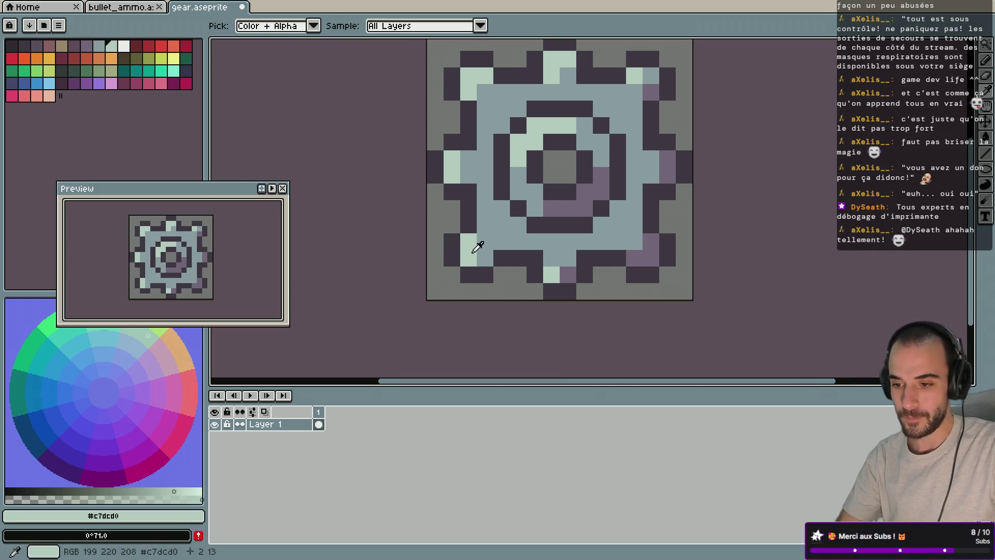
{"action": "key", "text": "b"}
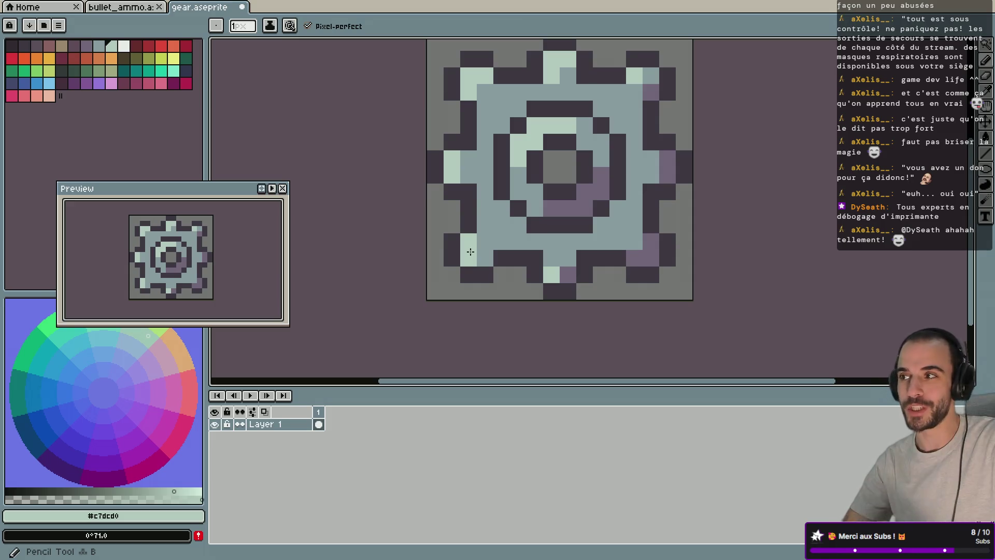
Step: Save gear.aseprite with Ctrl+S and bring up the File menu
{"action": "key", "text": "ctrl+s"}
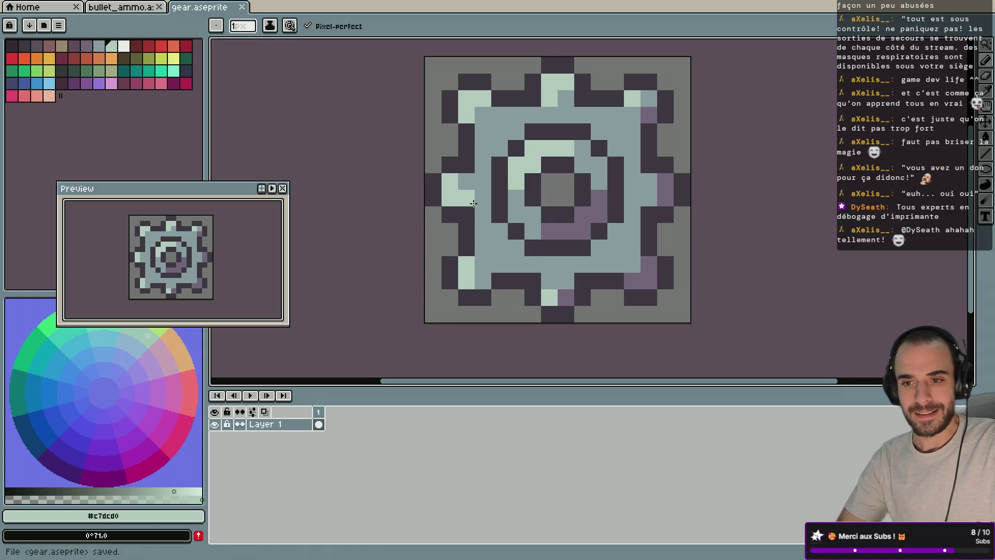
{"action": "left_click", "coordinate": [43, 4]}
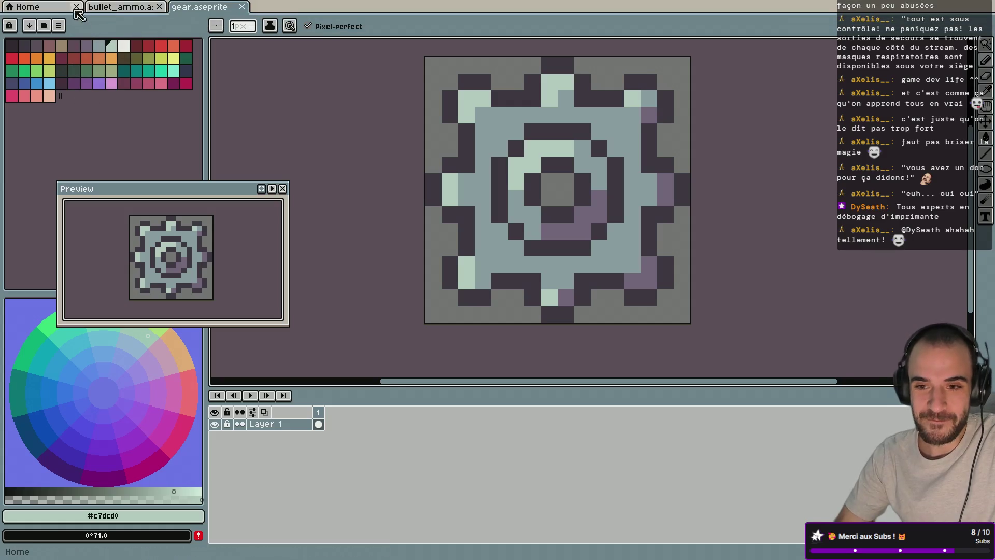
{"action": "left_click", "coordinate": [74, 6]}
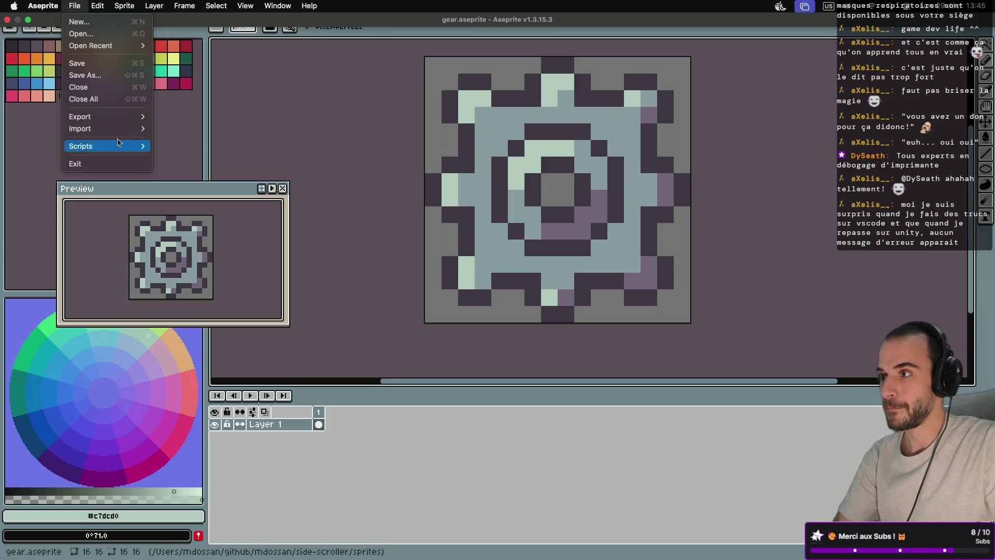
Step: Export the sprite as gear.png with visible layers and all frames, then return to Godot
{"action": "key", "text": "Escape"}
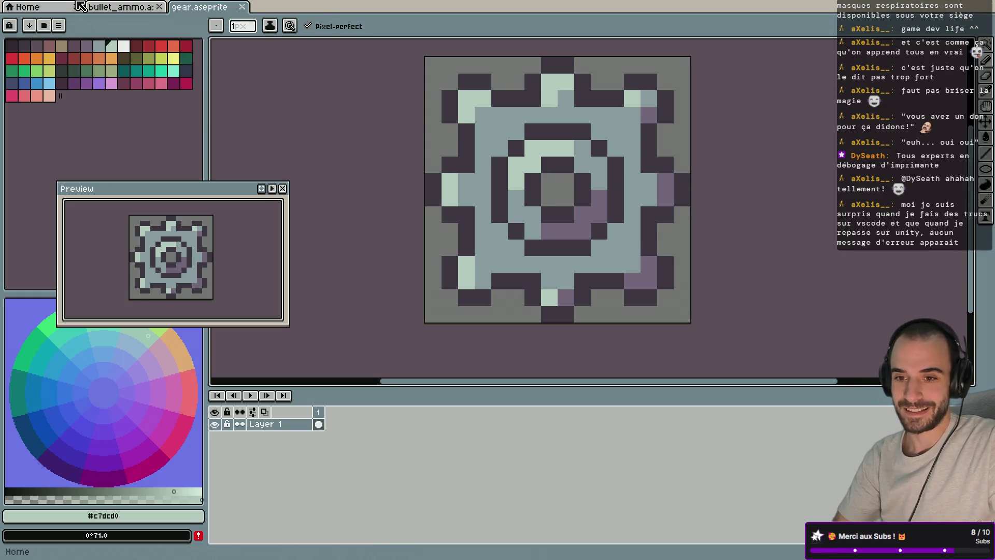
{"action": "left_click", "coordinate": [74, 6]}
{"action": "mouse_move", "coordinate": [96, 117]}
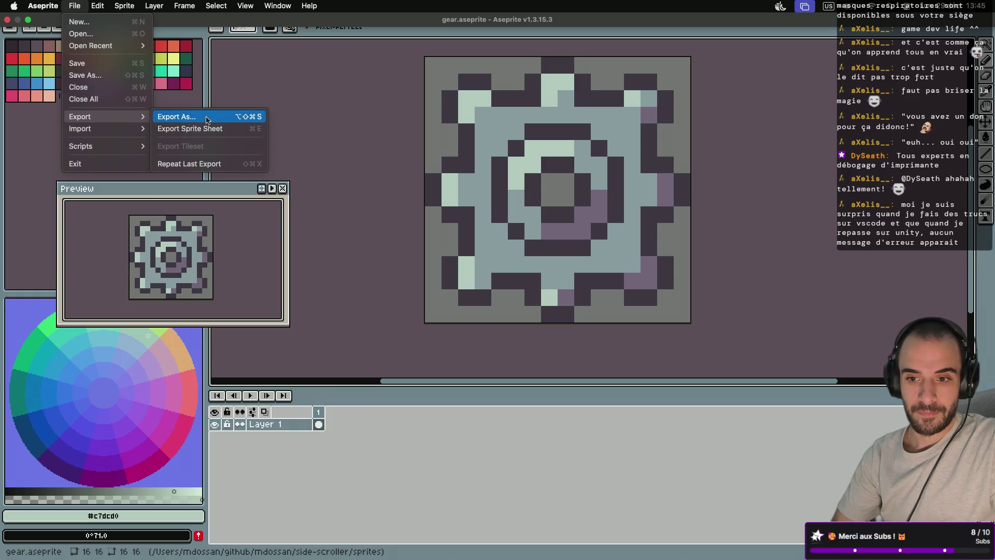
{"action": "left_click", "coordinate": [207, 118]}
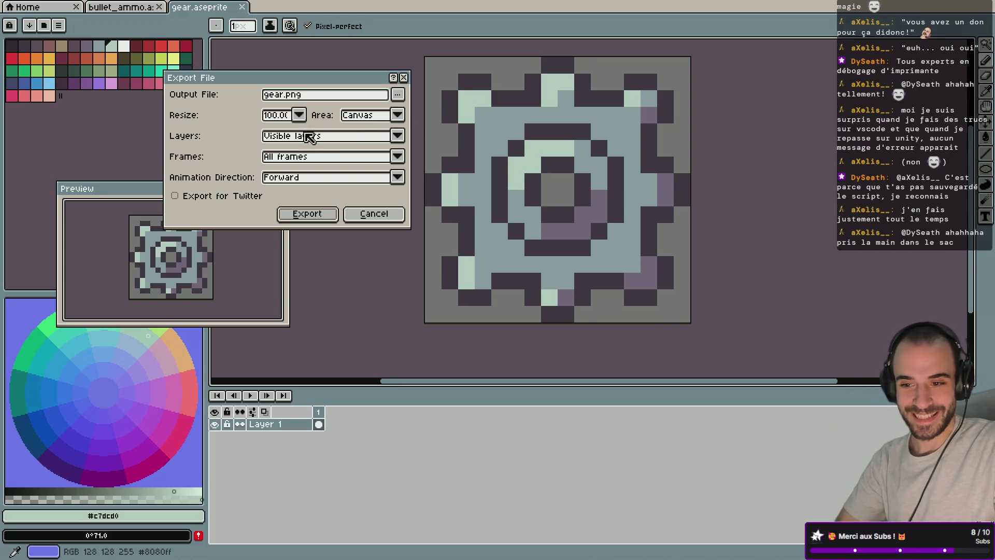
{"action": "key", "text": "Return"}
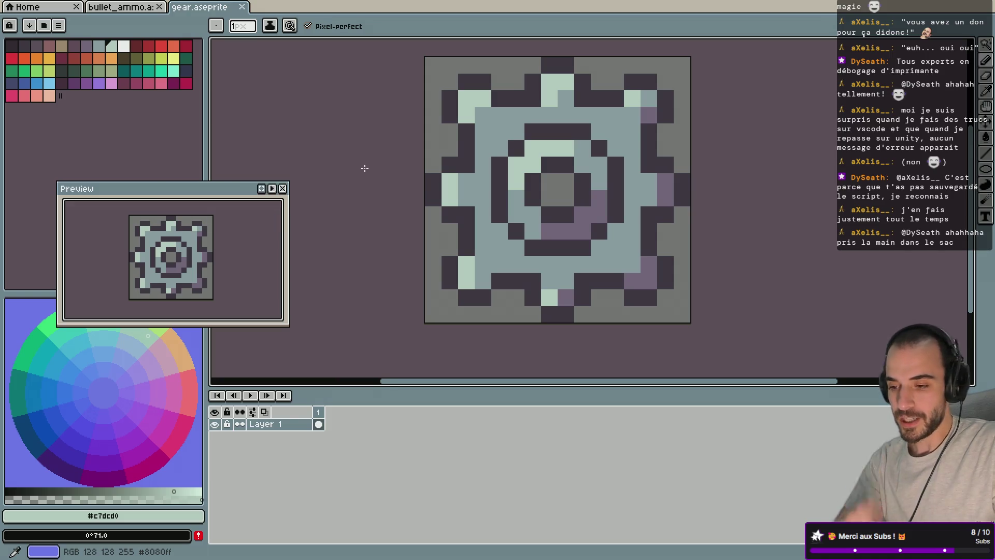
{"action": "key", "text": "alt+Tab"}
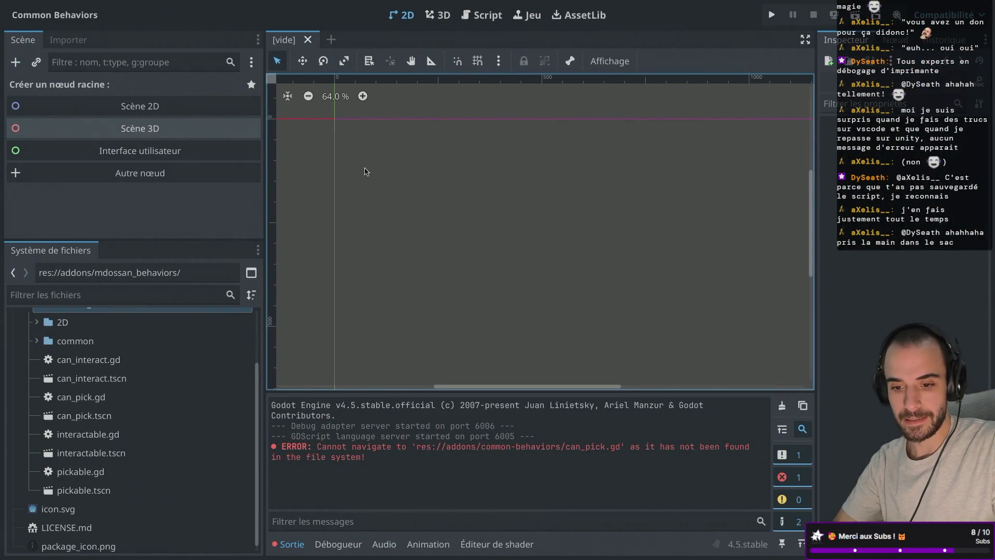
Step: Switch to the browser and search 'godot asset lib' in a new tab
{"action": "key", "text": "ctrl+Right"}
{"action": "key", "text": "ctrl+Right"}
{"action": "key", "text": "ctrl+Left"}
{"action": "key", "text": "ctrl+Left"}
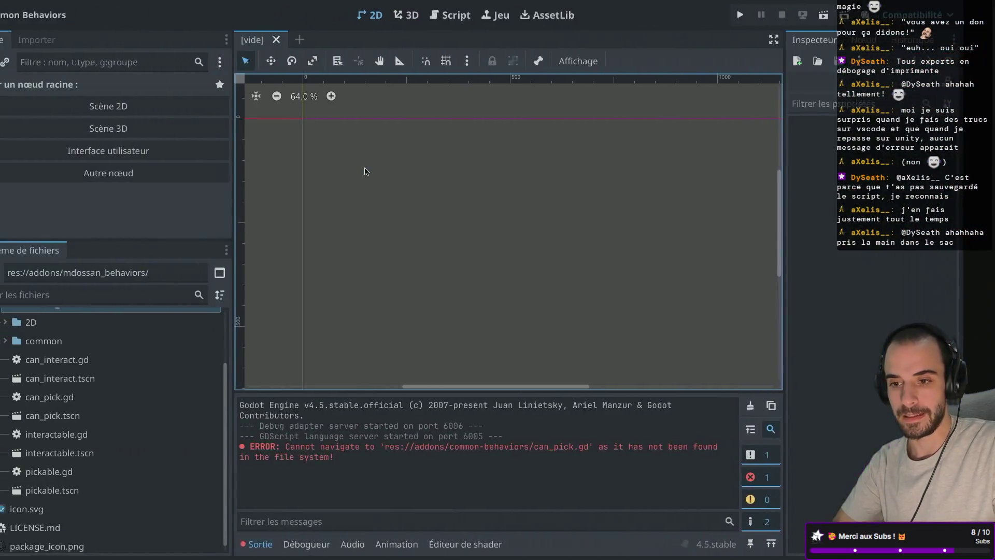
{"action": "key", "text": "ctrl+Left"}
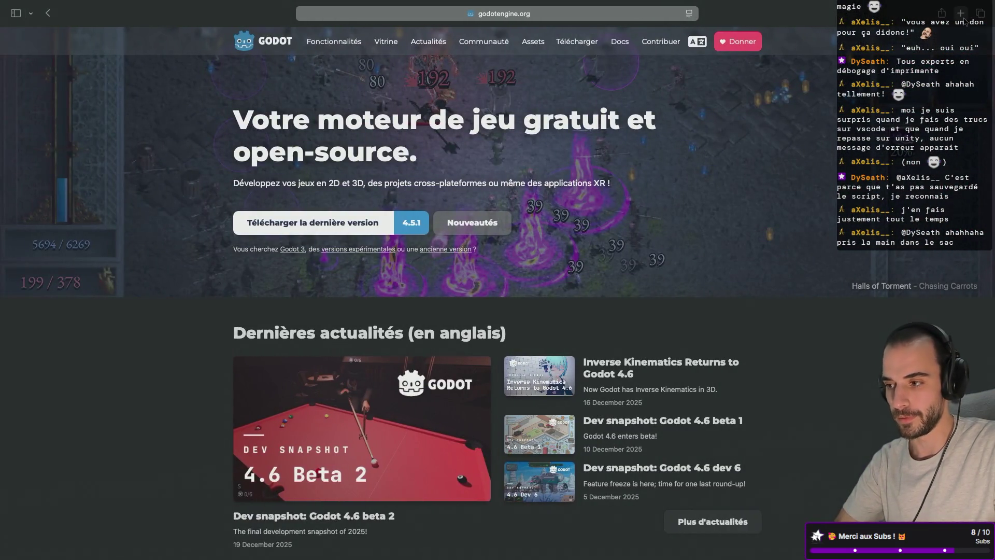
{"action": "left_click", "coordinate": [963, 18]}
{"action": "type", "text": "godot asset lib"}
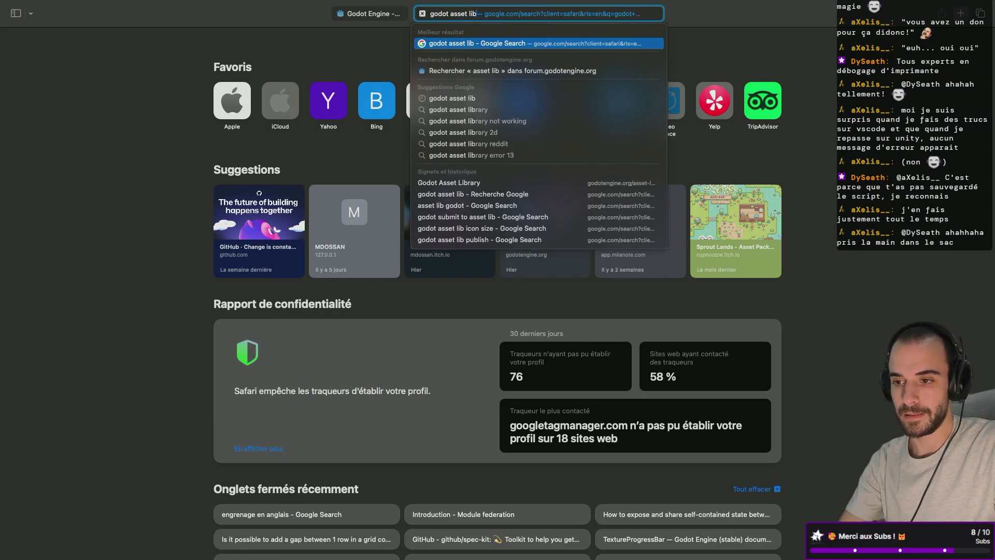
{"action": "key", "text": "Return"}
Step: Visit the Godot Asset Library, then open and scroll the docs page on using it
{"action": "left_click", "coordinate": [186, 213]}
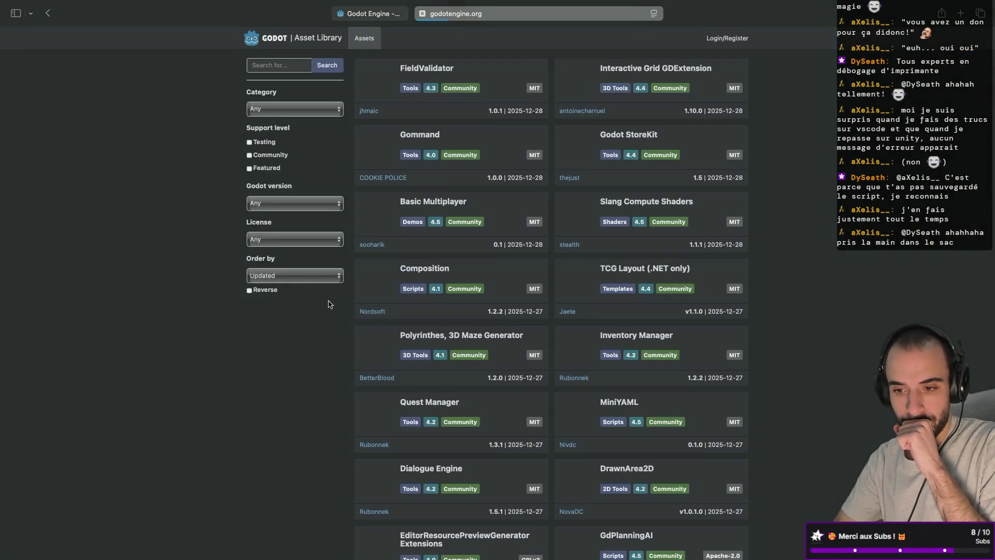
{"action": "key", "text": "super+bracketleft"}
{"action": "left_click", "coordinate": [272, 328]}
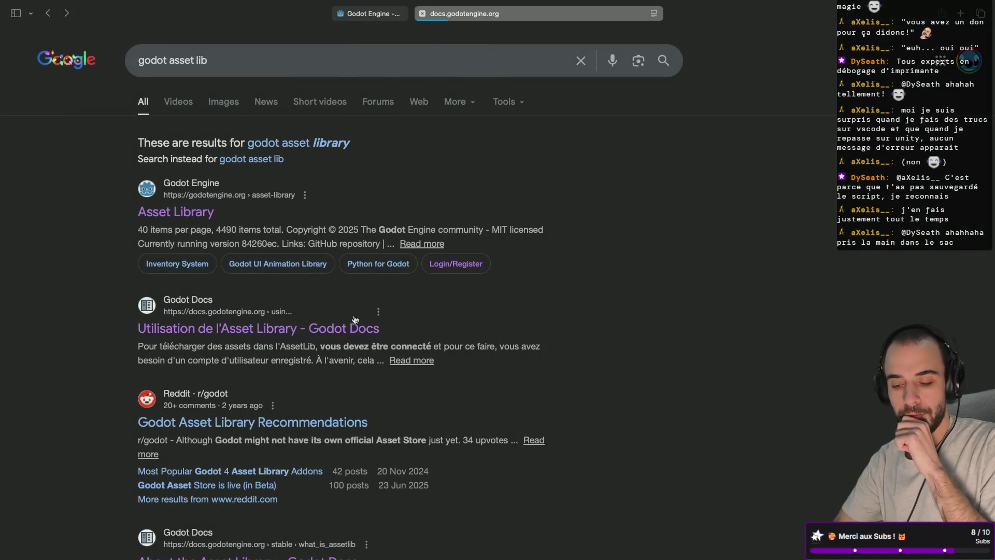
{"action": "scroll", "coordinate": [439, 238], "scroll_direction": "down", "scroll_amount": 10}
{"action": "scroll", "coordinate": [438, 238], "scroll_direction": "down", "scroll_amount": 10}
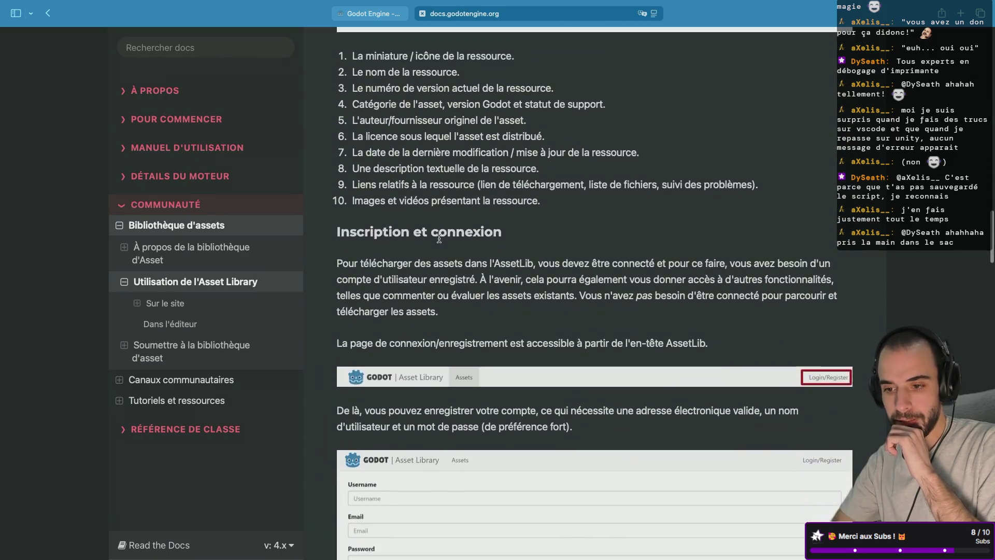
{"action": "scroll", "coordinate": [439, 238], "scroll_direction": "down", "scroll_amount": 10}
{"action": "scroll", "coordinate": [438, 241], "scroll_direction": "down", "scroll_amount": 10}
{"action": "scroll", "coordinate": [439, 242], "scroll_direction": "down", "scroll_amount": 15}
{"action": "scroll", "coordinate": [439, 241], "scroll_direction": "down", "scroll_amount": 1}
{"action": "scroll", "coordinate": [439, 242], "scroll_direction": "down", "scroll_amount": 15}
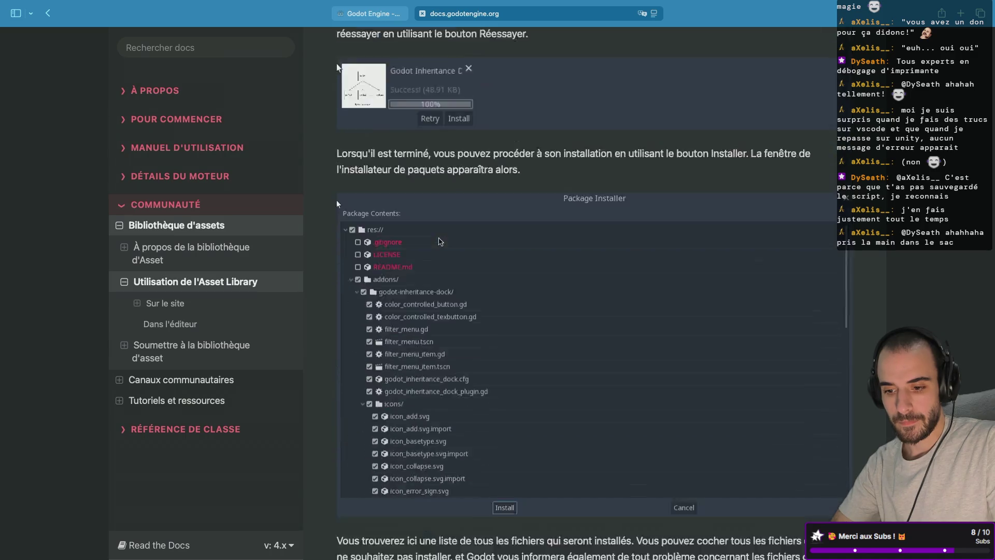
Step: Find 'imagee' on the docs page, scroll through it, and open the page on submitting assets
{"action": "key", "text": "super+f"}
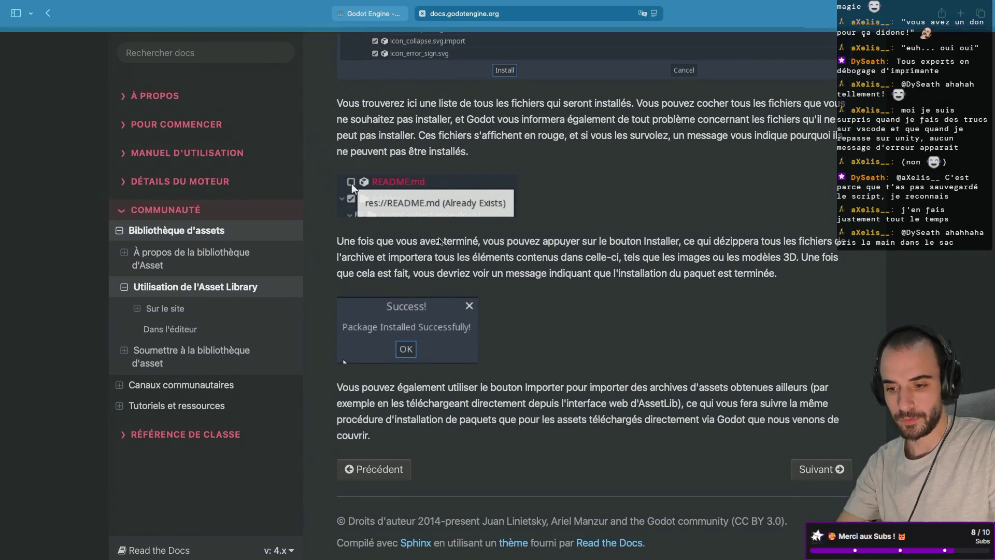
{"action": "type", "text": "image"}
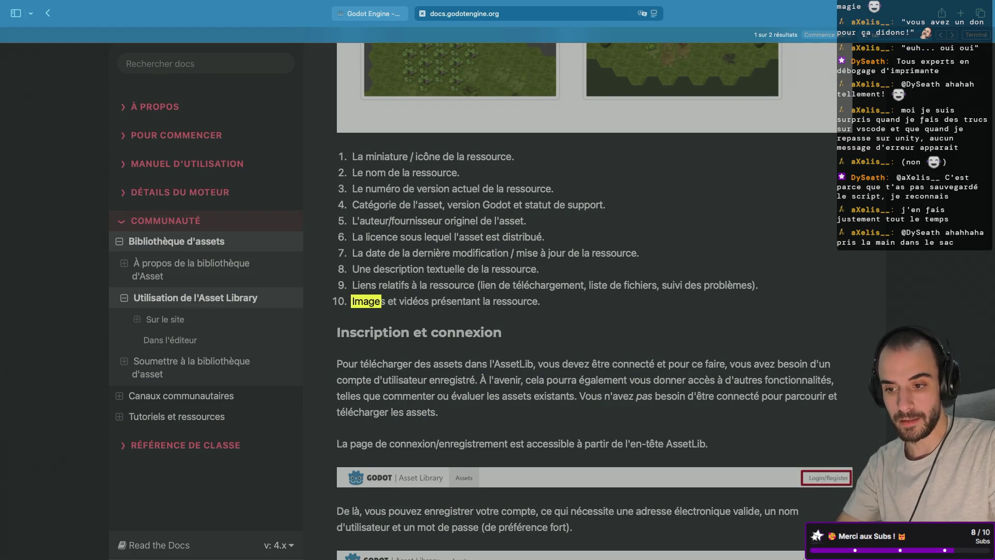
{"action": "type", "text": "e"}
{"action": "scroll", "coordinate": [566, 310], "scroll_direction": "down", "scroll_amount": 10}
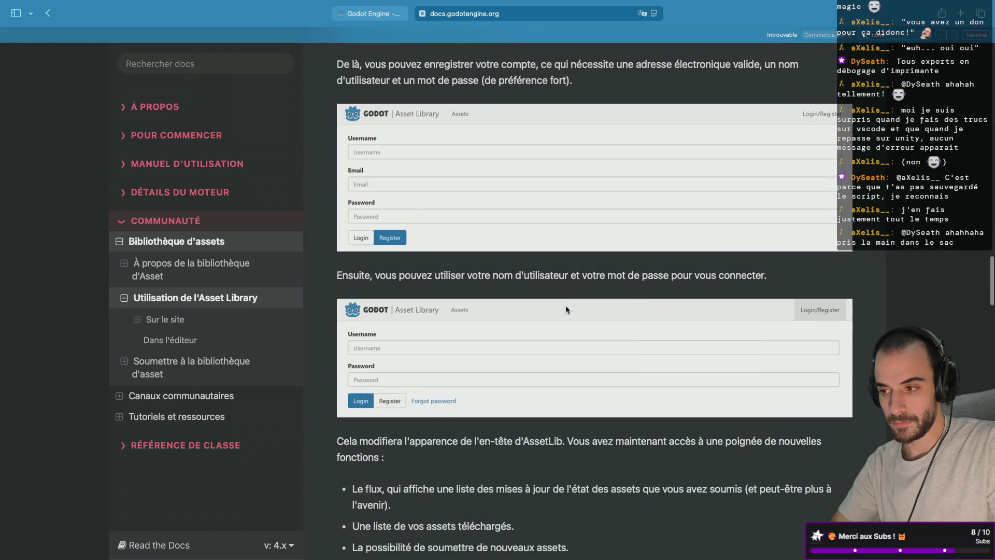
{"action": "scroll", "coordinate": [554, 312], "scroll_direction": "down", "scroll_amount": 10}
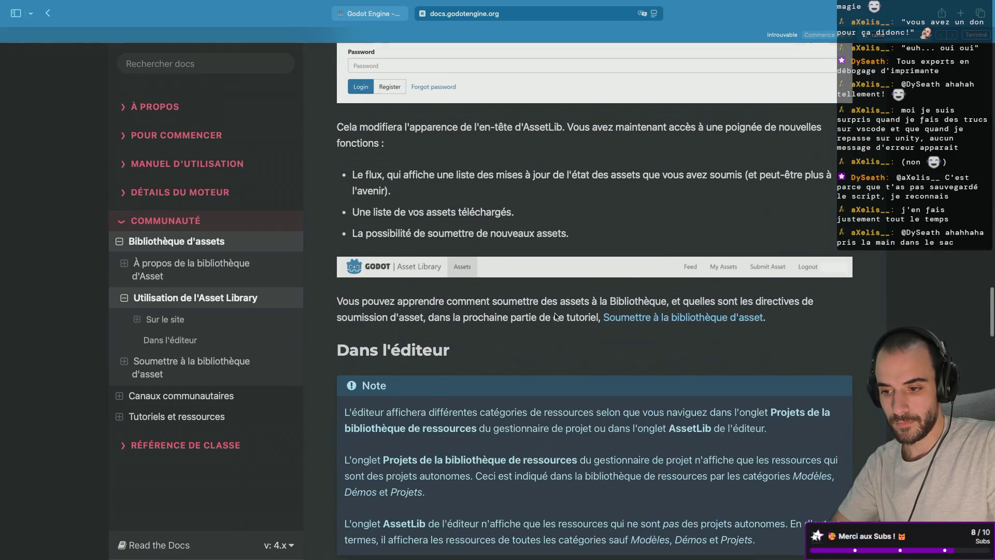
{"action": "scroll", "coordinate": [555, 313], "scroll_direction": "down", "scroll_amount": 12}
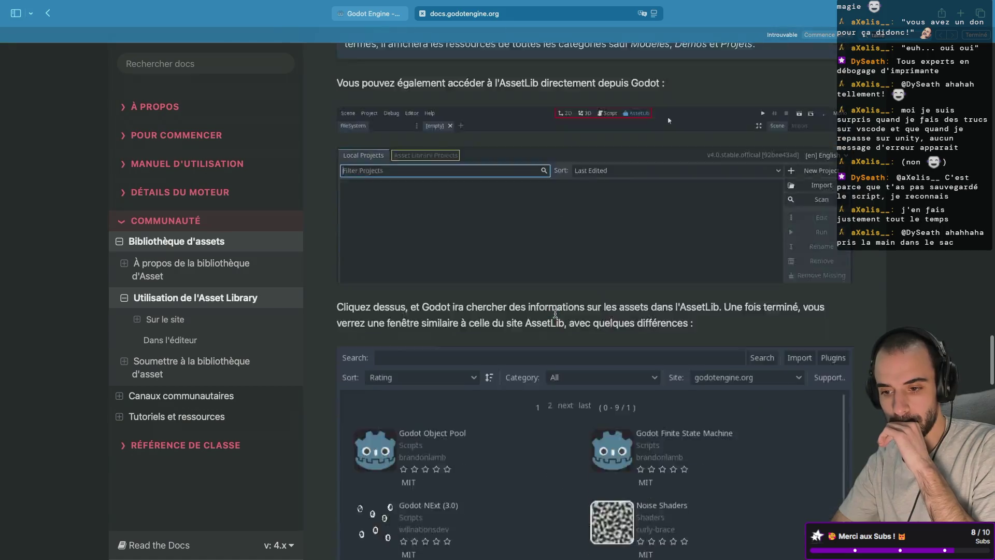
{"action": "scroll", "coordinate": [556, 316], "scroll_direction": "down", "scroll_amount": 20}
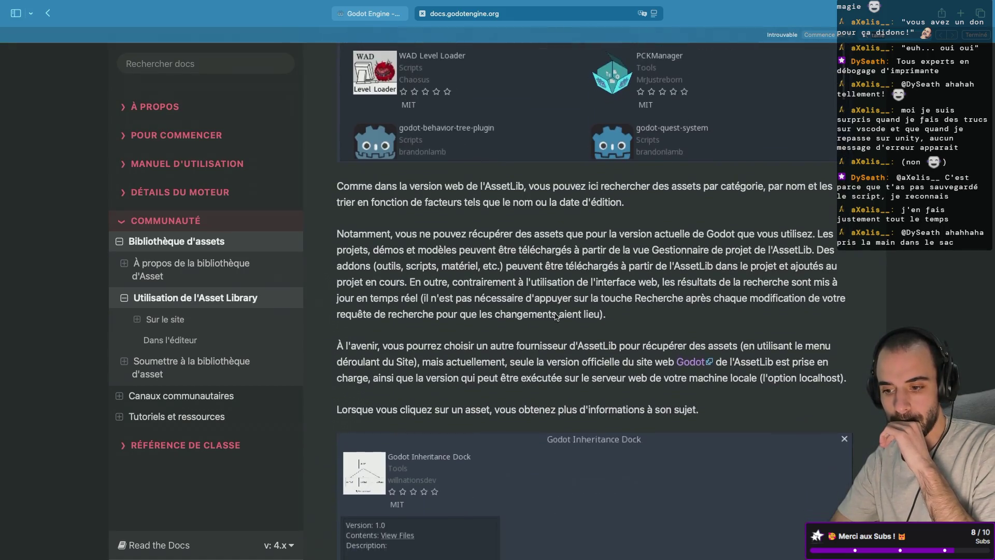
{"action": "scroll", "coordinate": [555, 316], "scroll_direction": "down", "scroll_amount": 4}
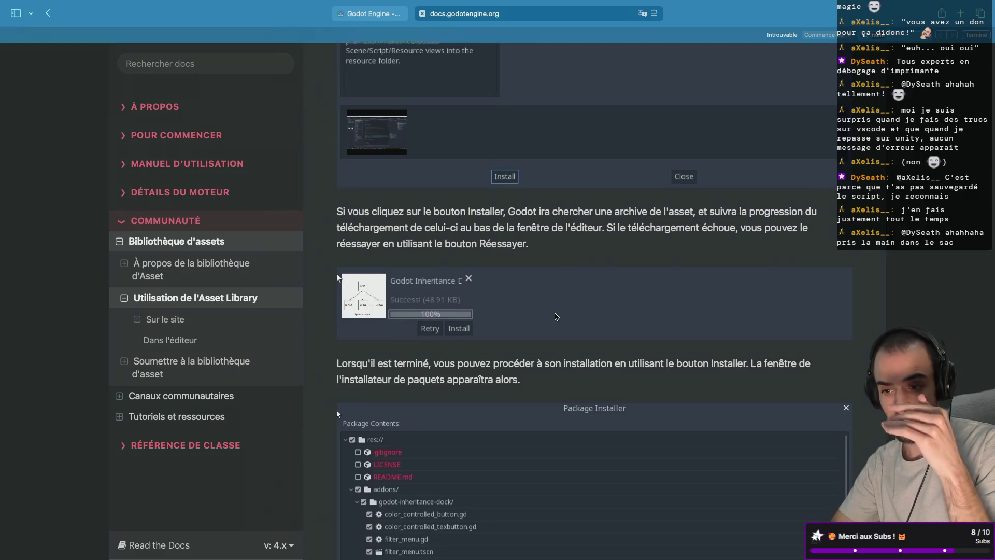
{"action": "scroll", "coordinate": [556, 316], "scroll_direction": "down", "scroll_amount": 9}
{"action": "scroll", "coordinate": [555, 316], "scroll_direction": "down", "scroll_amount": 5}
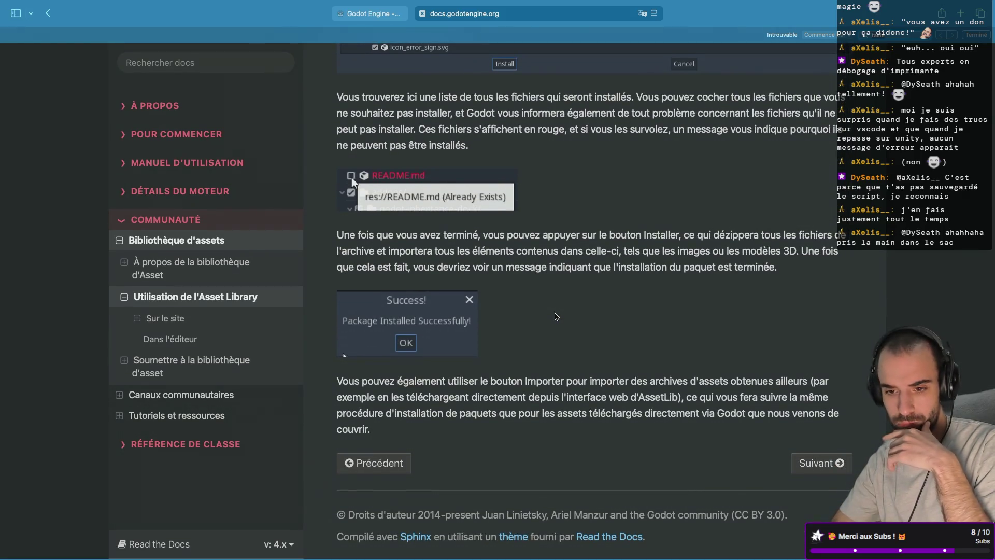
{"action": "scroll", "coordinate": [556, 317], "scroll_direction": "up", "scroll_amount": 1}
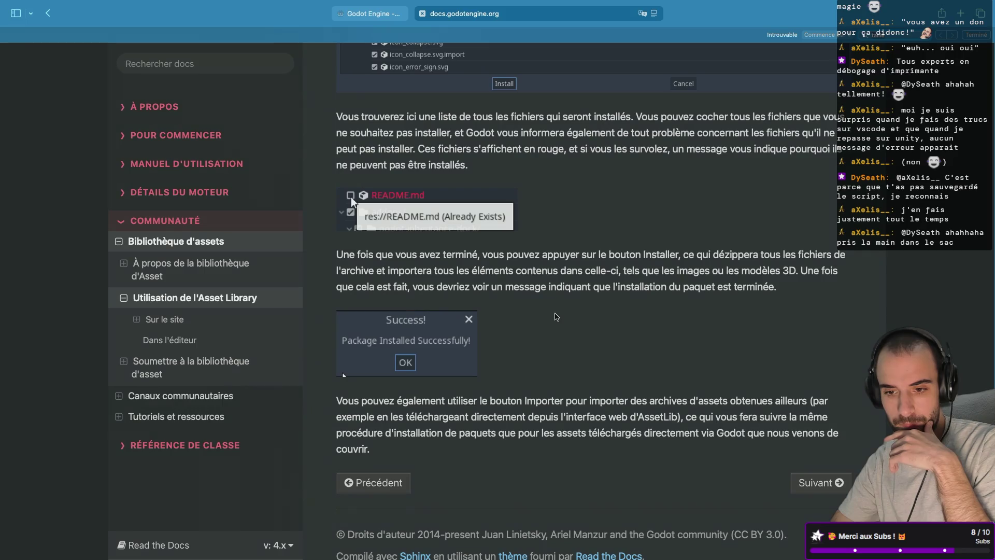
{"action": "left_click", "coordinate": [165, 366]}
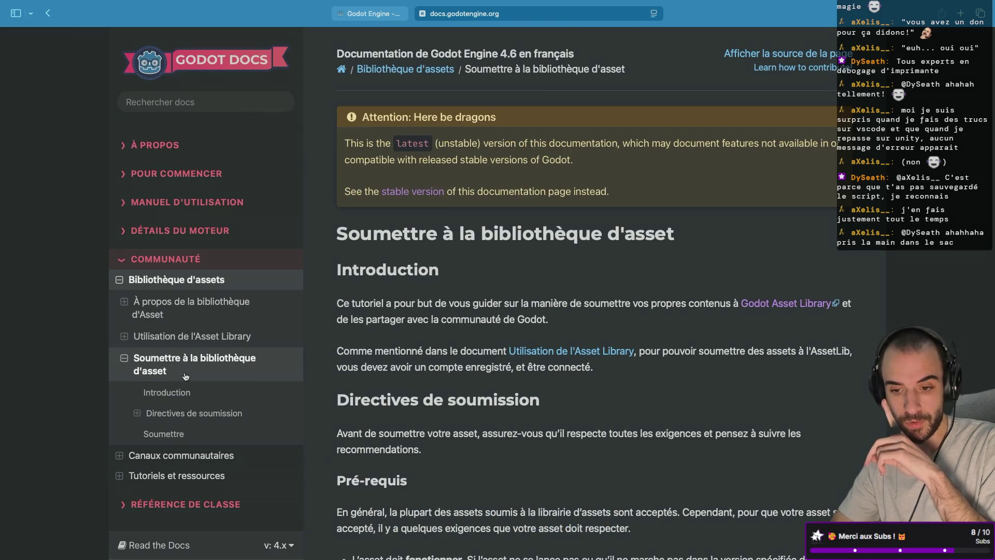
Step: Scroll through the guidelines on the 'Soumettre à la bibliothèque d'asset' page
{"action": "scroll", "coordinate": [463, 321], "scroll_direction": "down", "scroll_amount": 5}
{"action": "scroll", "coordinate": [463, 321], "scroll_direction": "down", "scroll_amount": 7}
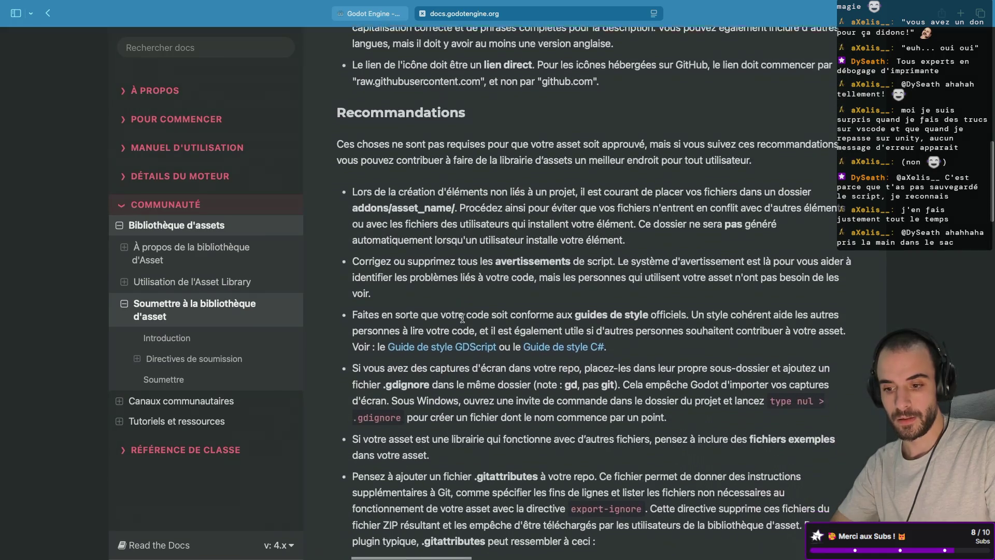
{"action": "scroll", "coordinate": [462, 318], "scroll_direction": "down", "scroll_amount": 1}
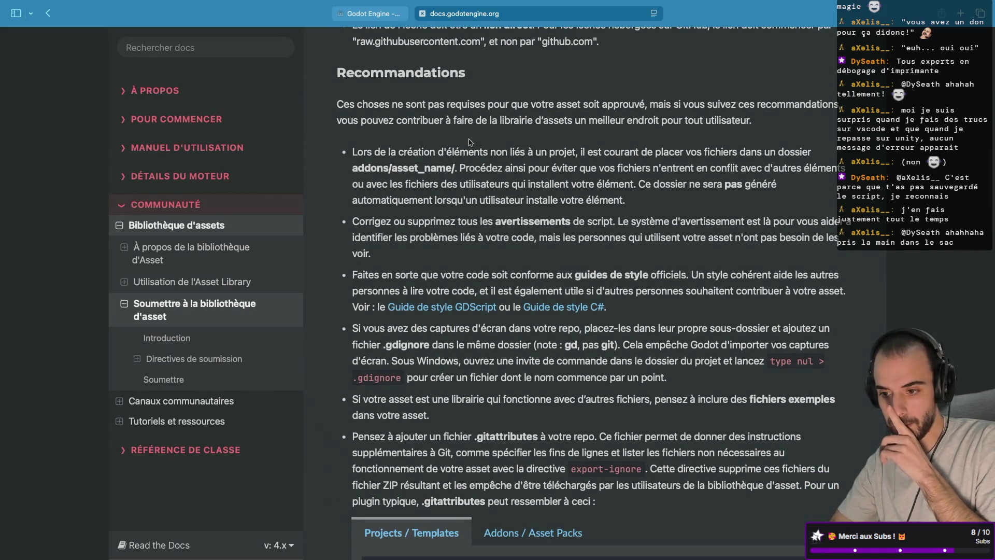
{"action": "scroll", "coordinate": [481, 200], "scroll_direction": "down", "scroll_amount": 3}
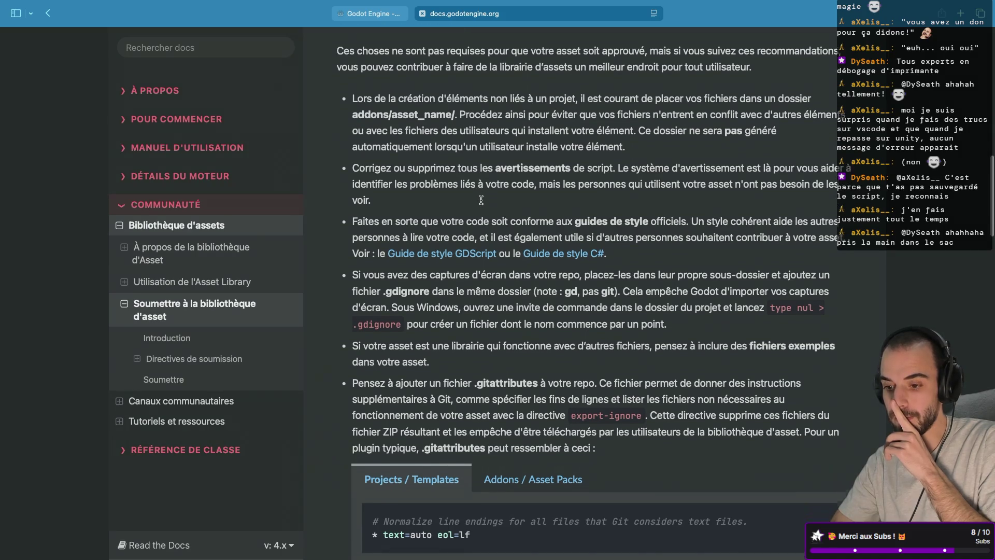
{"action": "scroll", "coordinate": [481, 200], "scroll_direction": "down", "scroll_amount": 4}
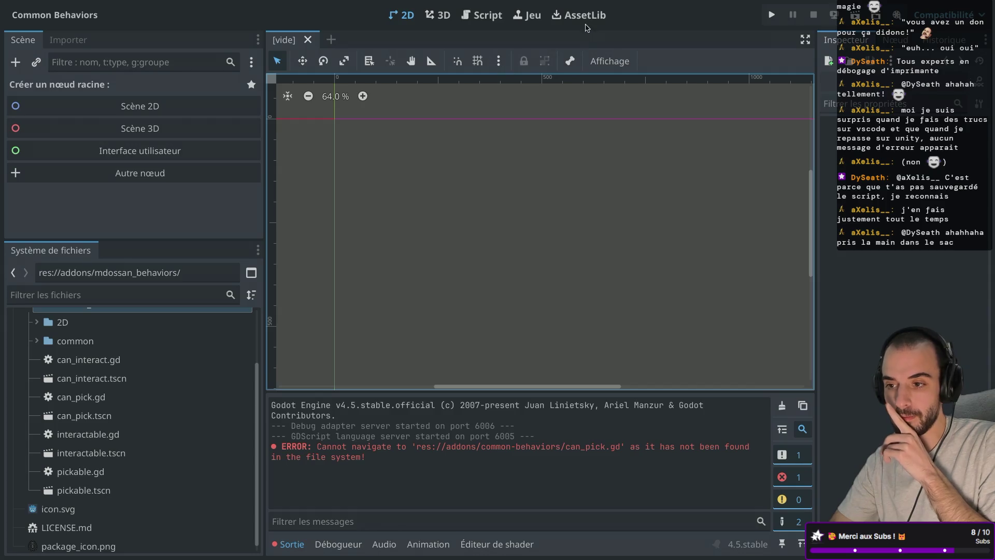
Step: Preview package_icon.png as a 512×512 texture in Godot's Inspector, then return to the submission docs
{"action": "scroll", "coordinate": [129, 485], "scroll_direction": "down", "scroll_amount": 1}
{"action": "left_click", "coordinate": [103, 539]}
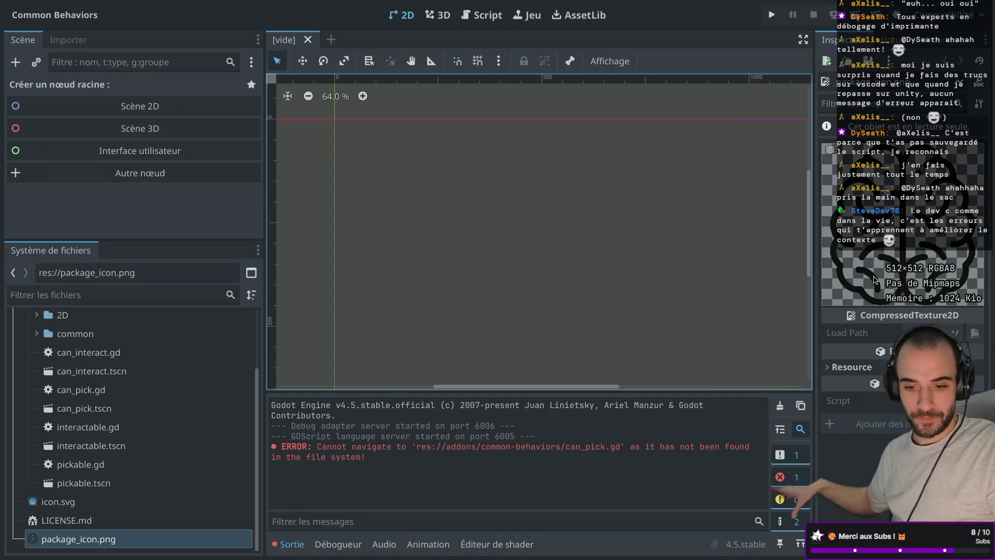
{"action": "key", "text": "alt+Tab"}
{"action": "scroll", "coordinate": [424, 212], "scroll_direction": "down", "scroll_amount": 9}
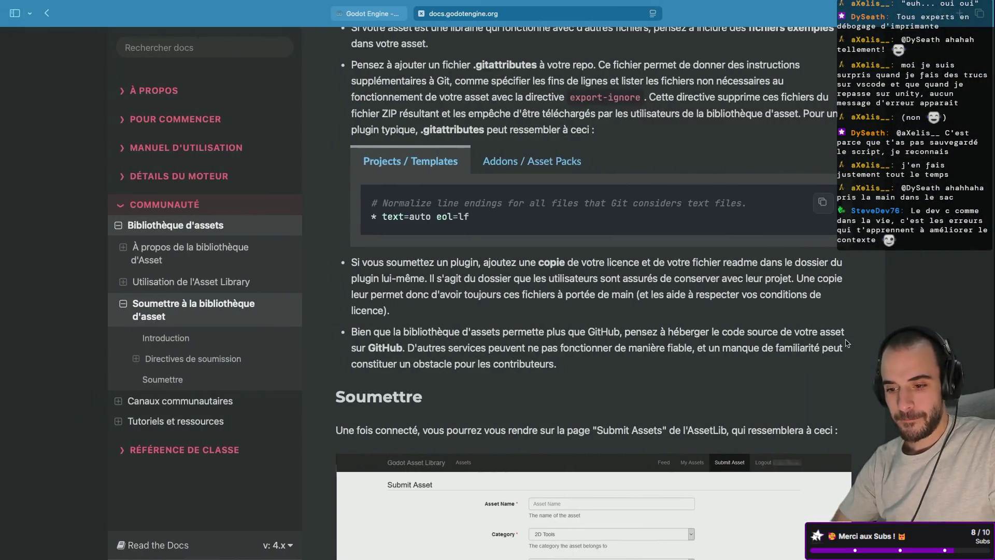
Step: Note the 128×128 Icon URL minimum and compute 128 / 16 = 8 in a new tab
{"action": "scroll", "coordinate": [679, 343], "scroll_direction": "down", "scroll_amount": 15}
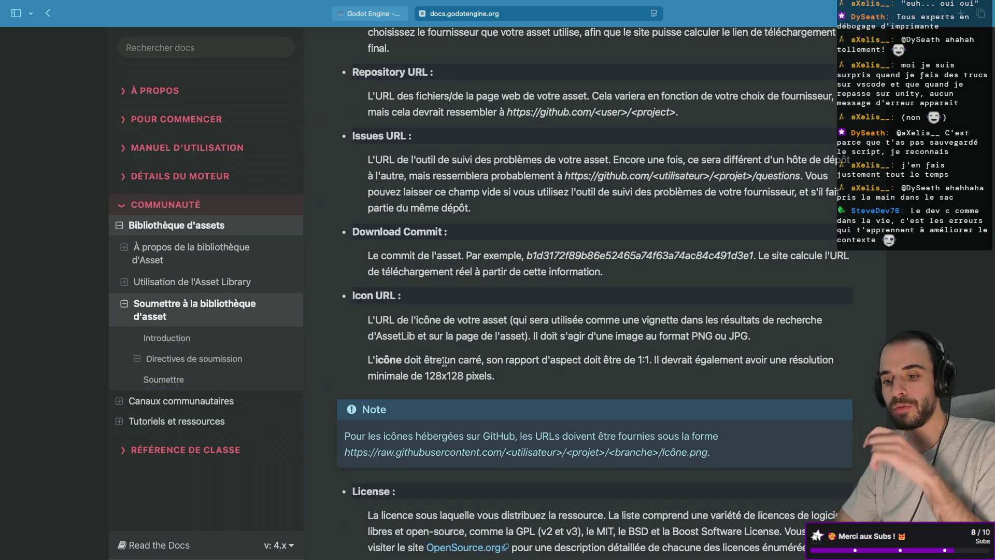
{"action": "double_click", "coordinate": [436, 375]}
{"action": "left_click", "coordinate": [522, 368]}
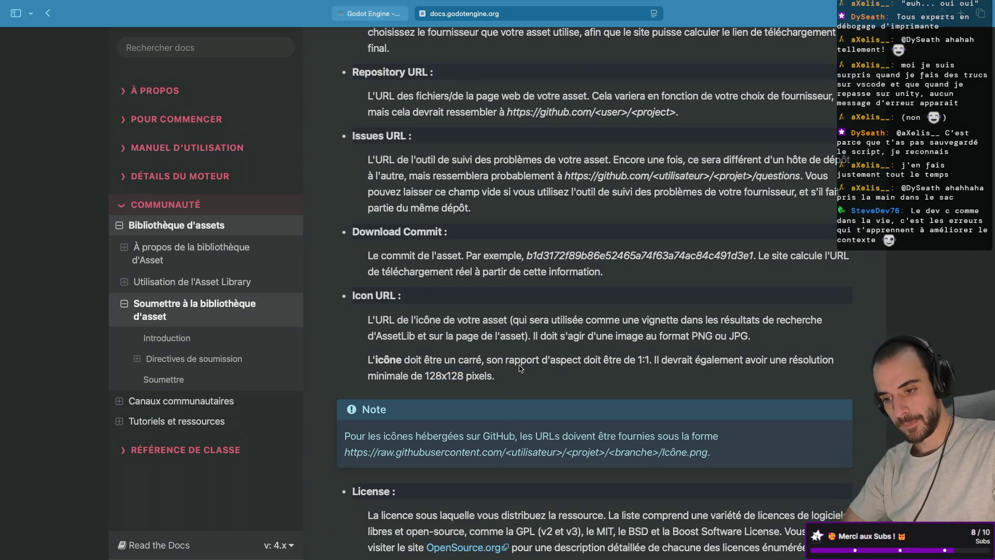
{"action": "left_click", "coordinate": [965, 7]}
{"action": "type", "text": "1"}
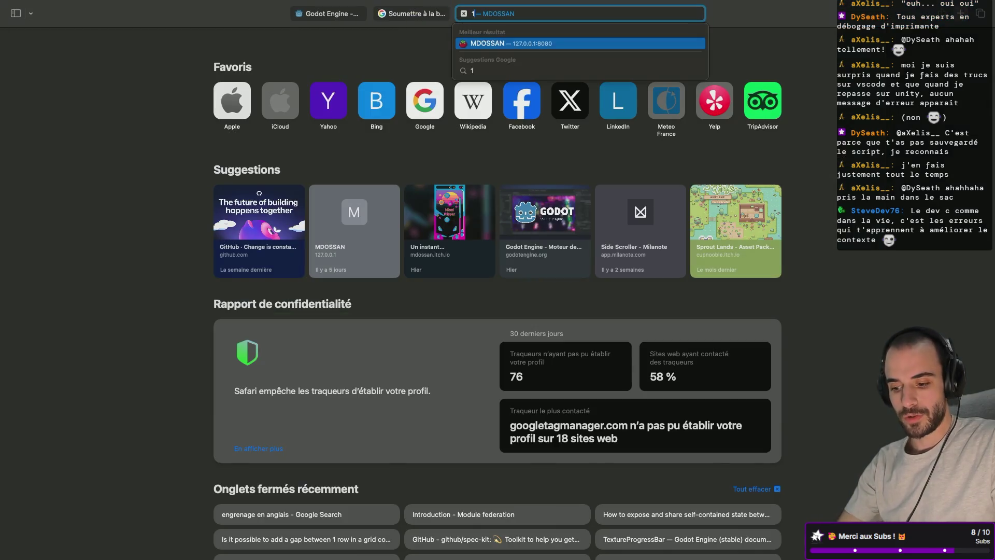
{"action": "type", "text": "28 / 16"}
{"action": "key", "text": "Return"}
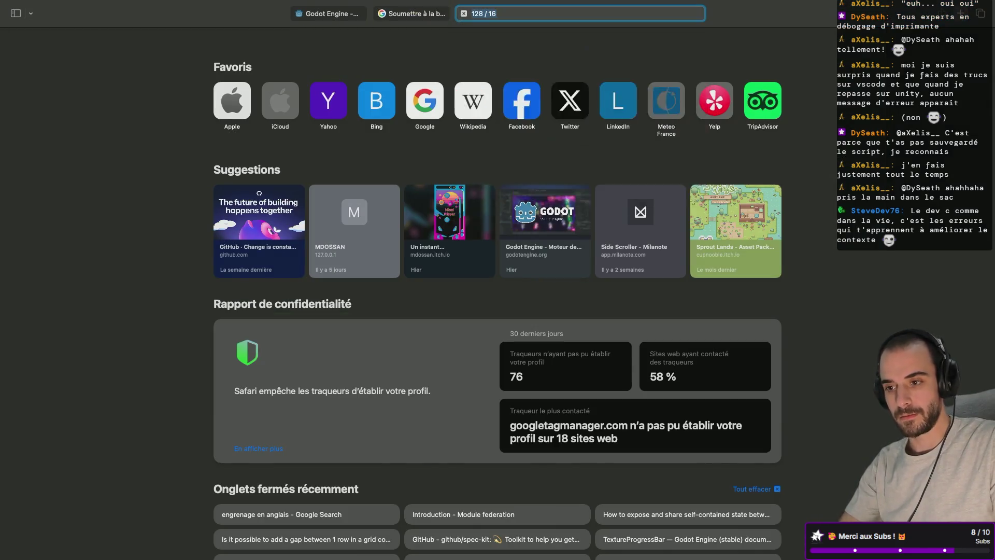
{"action": "key", "text": "ctrl+Right"}
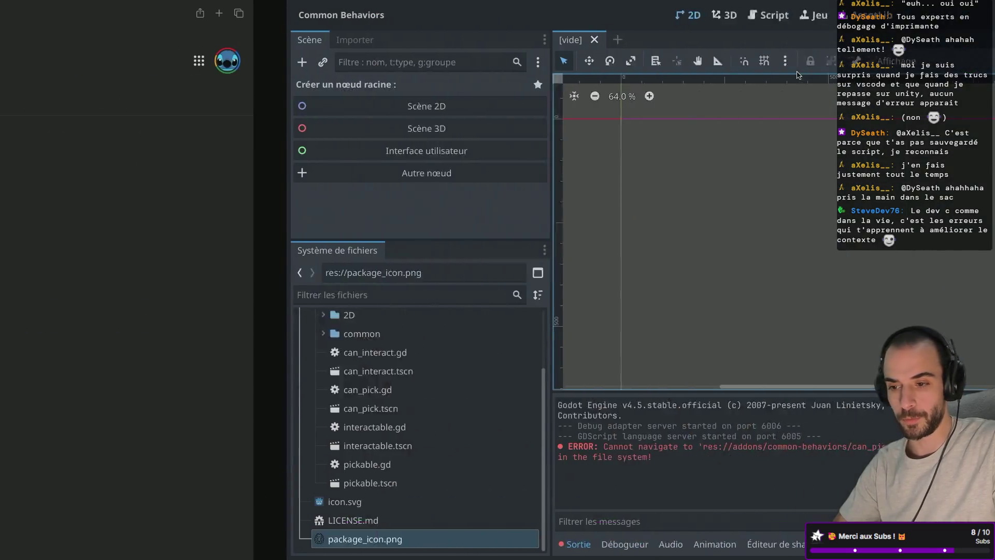
Step: Export the 16×16 gear sprite to gear.png at 800% resize in Aseprite
{"action": "key", "text": "ctrl+Right"}
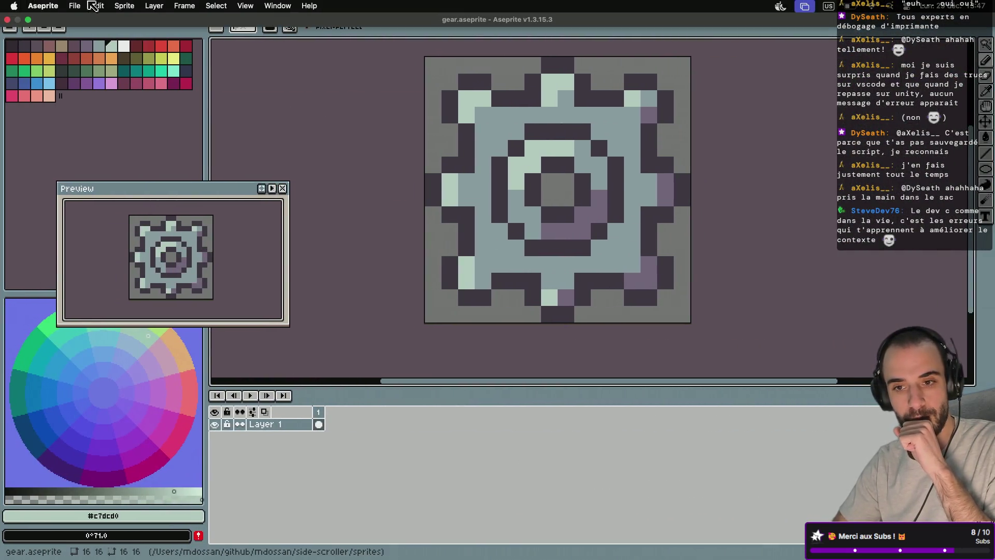
{"action": "left_click", "coordinate": [75, 6]}
{"action": "mouse_move", "coordinate": [100, 121]}
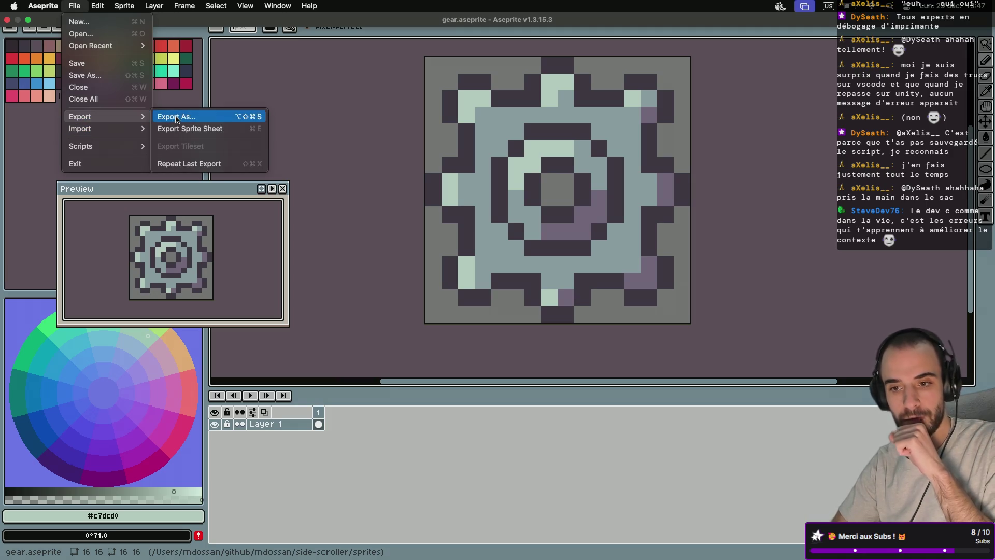
{"action": "left_click", "coordinate": [178, 116]}
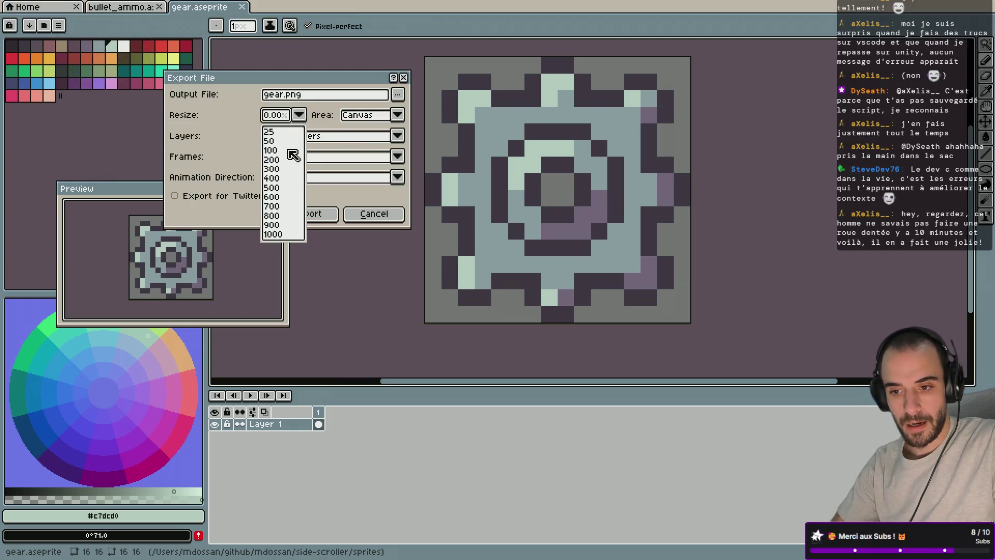
{"action": "left_click", "coordinate": [276, 216]}
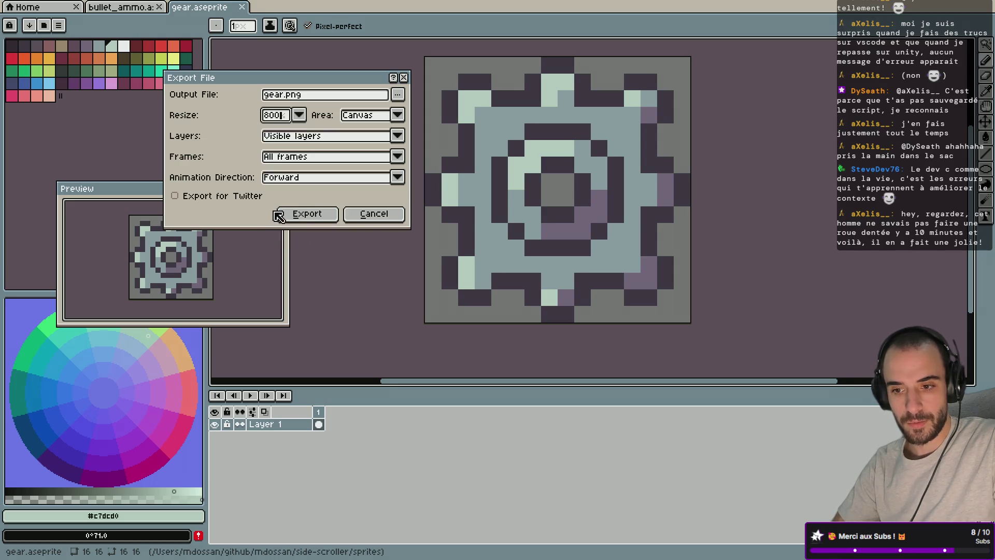
{"action": "left_click", "coordinate": [279, 216]}
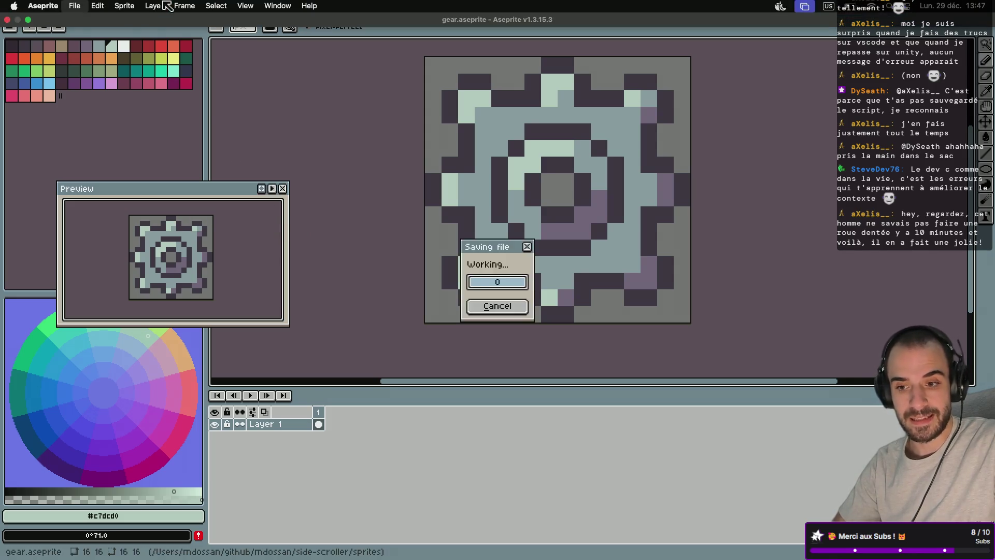
{"action": "left_click", "coordinate": [75, 5]}
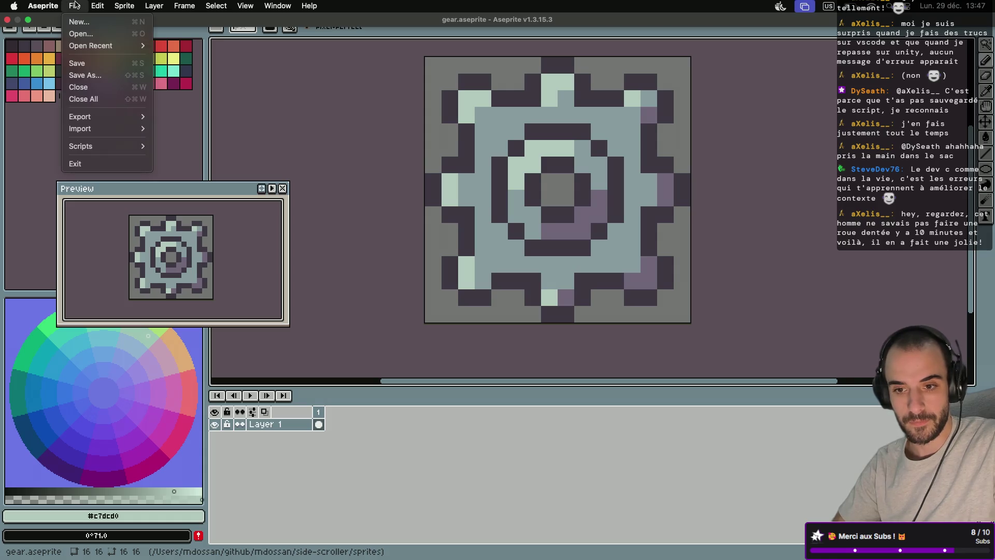
Step: Save the gear sprite into the godot-common-behaviors folder
{"action": "left_click", "coordinate": [91, 76]}
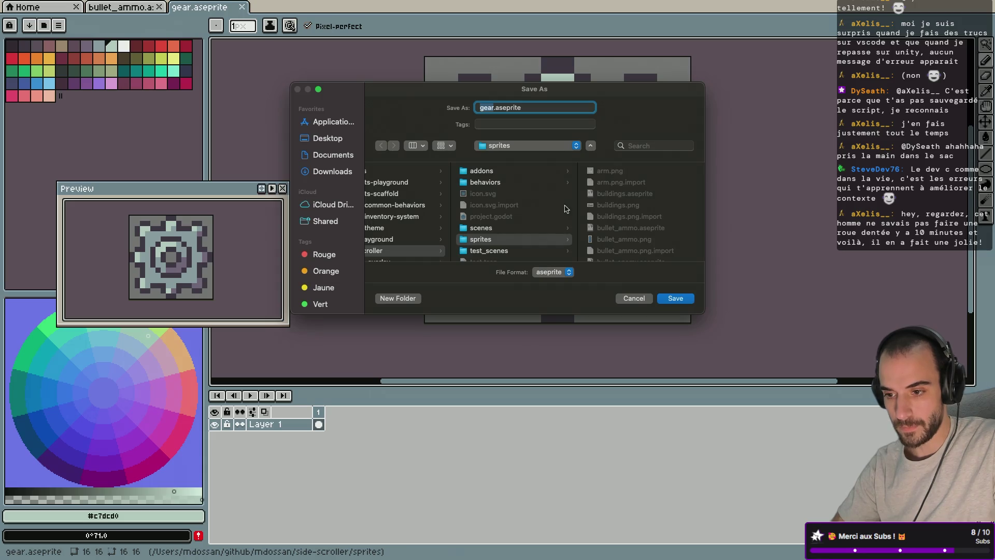
{"action": "scroll", "coordinate": [405, 222], "scroll_direction": "left", "scroll_amount": 3}
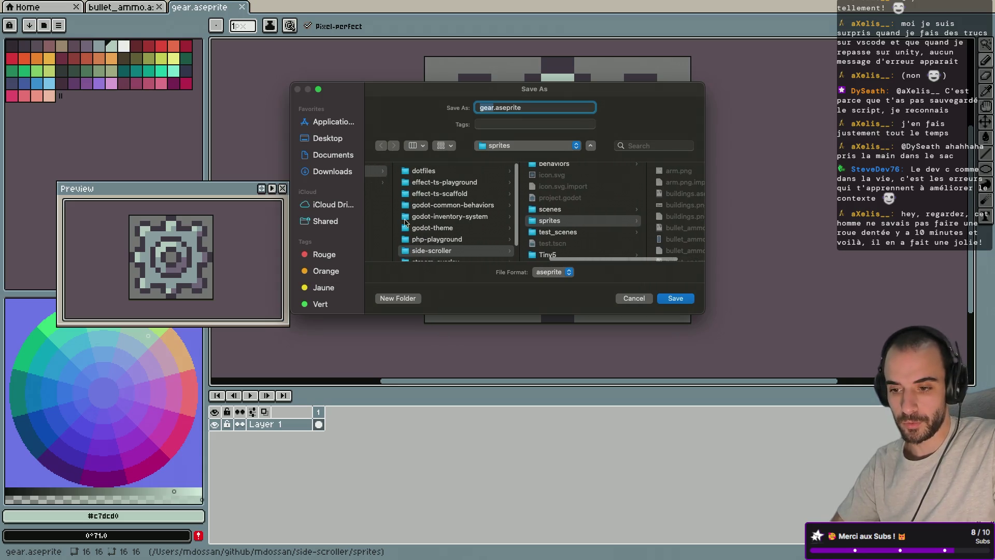
{"action": "scroll", "coordinate": [405, 221], "scroll_direction": "left", "scroll_amount": 1}
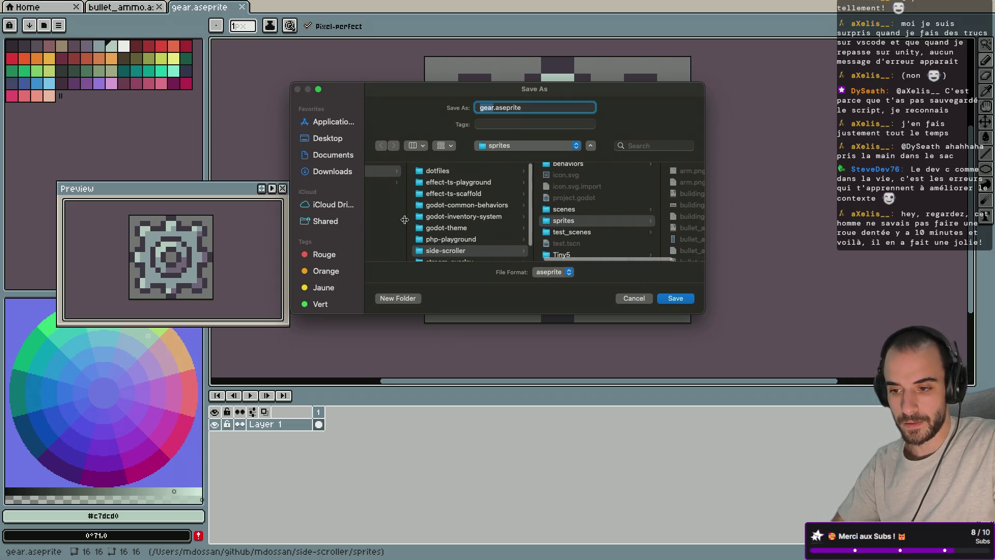
{"action": "left_click", "coordinate": [469, 205]}
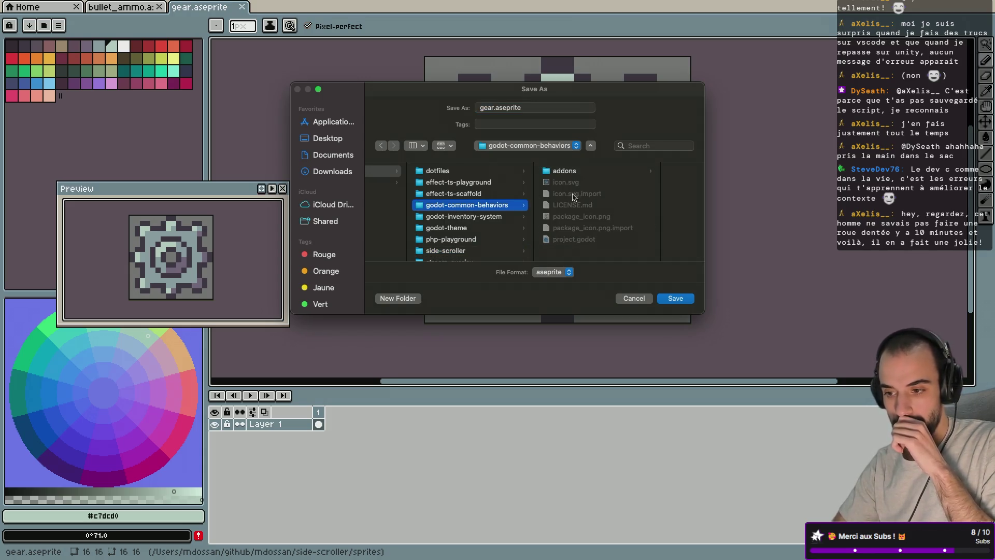
{"action": "left_click", "coordinate": [675, 299]}
Step: Export the gear scaled to 800% as icon.png and return to Godot
{"action": "left_click", "coordinate": [66, 2]}
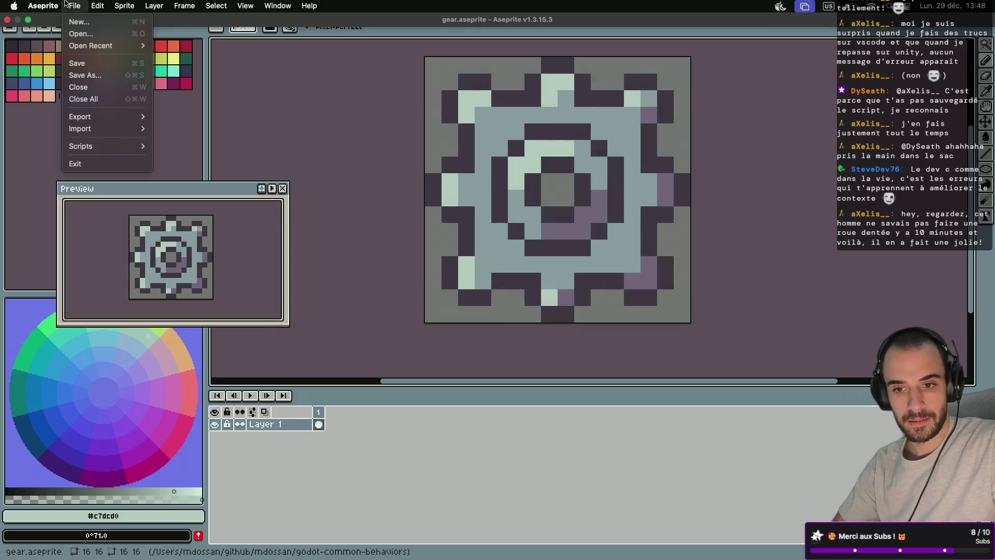
{"action": "mouse_move", "coordinate": [98, 6]}
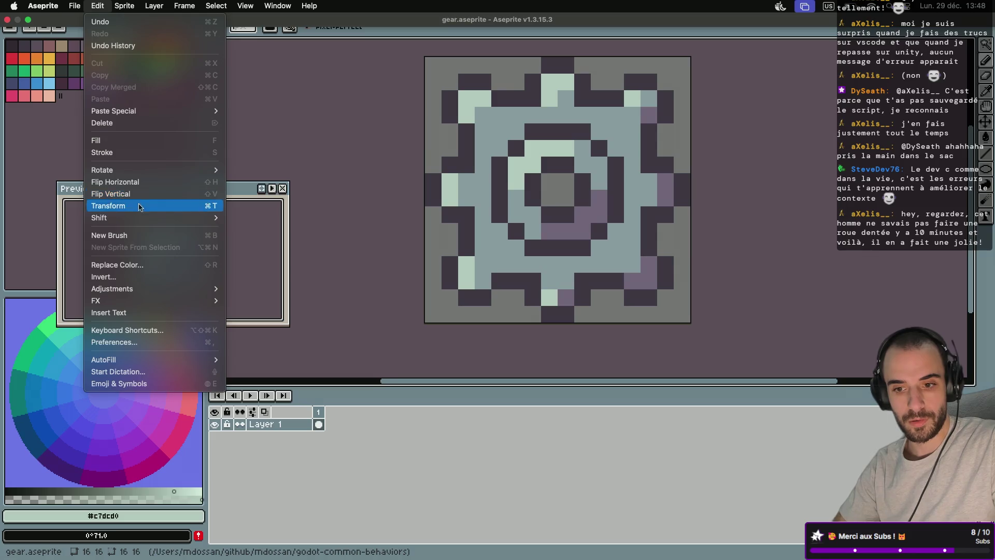
{"action": "mouse_move", "coordinate": [102, 120]}
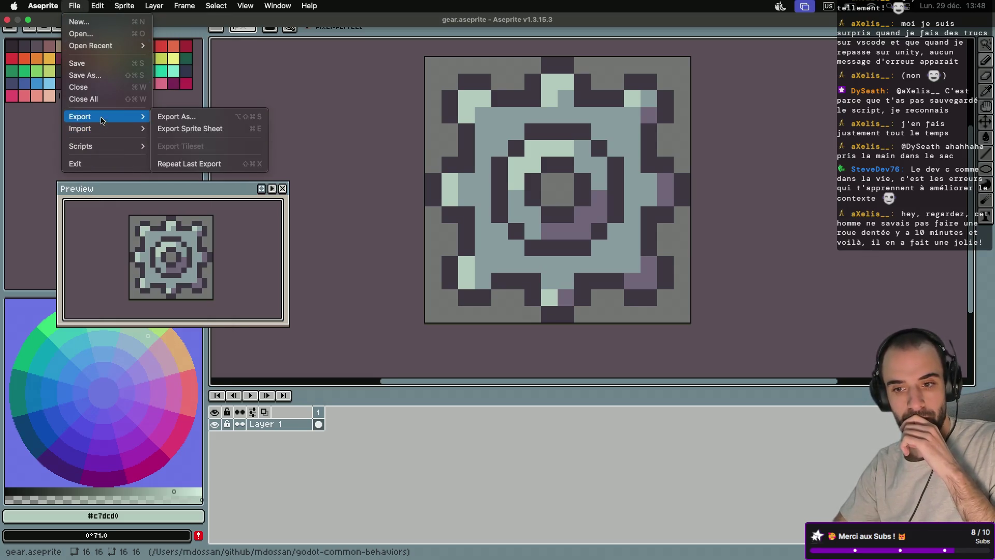
{"action": "left_click", "coordinate": [162, 117]}
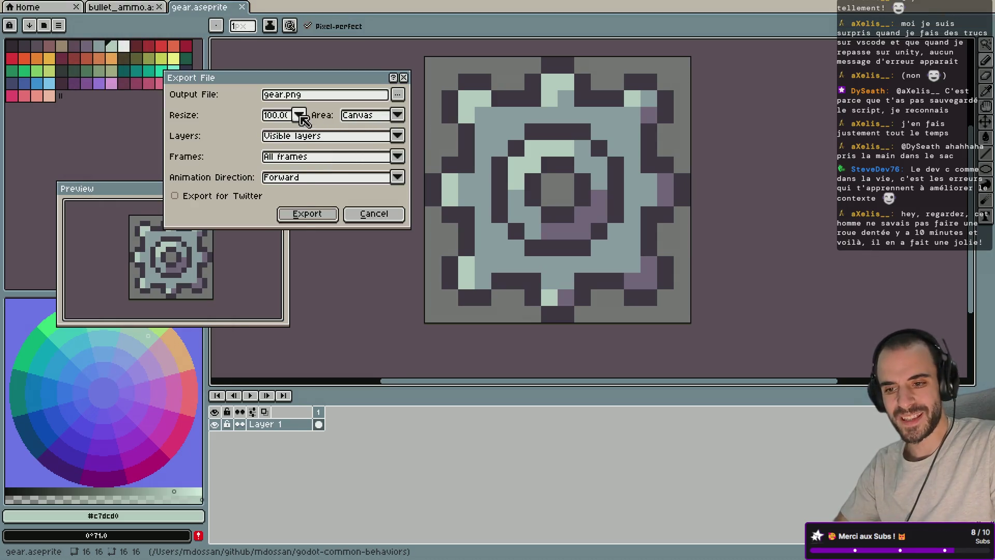
{"action": "left_click", "coordinate": [299, 115]}
{"action": "left_click", "coordinate": [274, 214]}
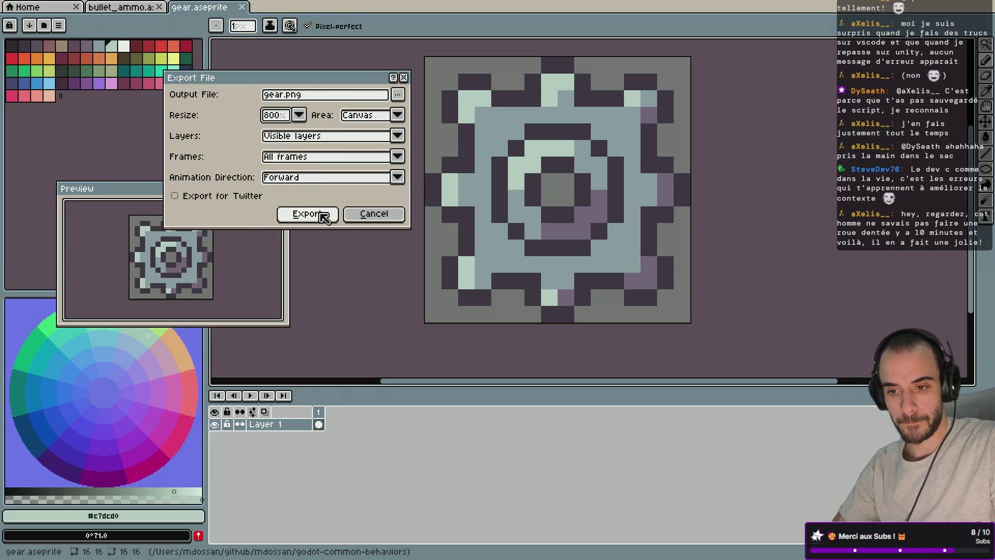
{"action": "left_click", "coordinate": [285, 97]}
{"action": "type", "text": "icon"}
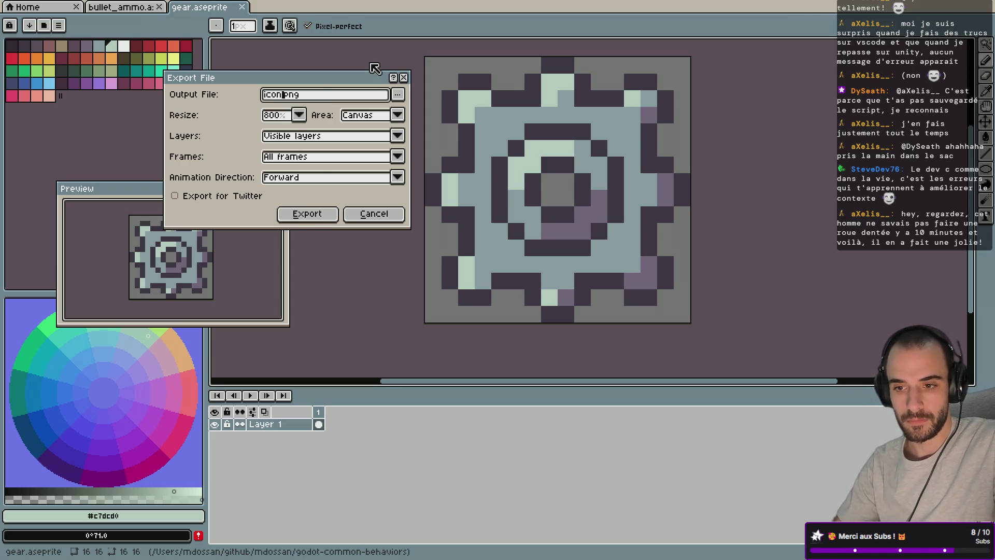
{"action": "left_click", "coordinate": [307, 214]}
{"action": "key", "text": "super+Tab"}
{"action": "key", "text": "super+Tab"}
{"action": "key", "text": "super+Tab"}
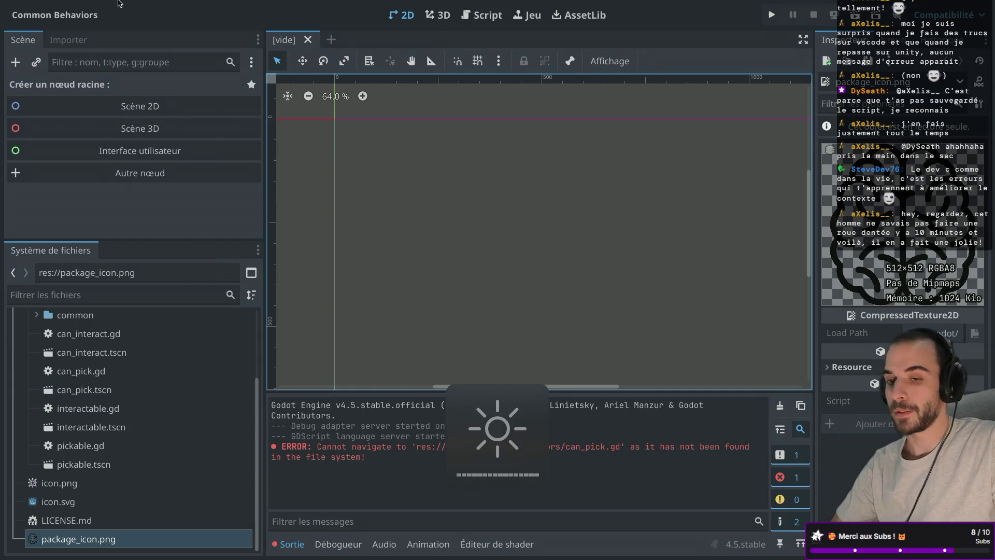
Step: In Project Settings, locate the icon setting under Application > Configuration
{"action": "left_click", "coordinate": [77, 6]}
{"action": "left_click", "coordinate": [125, 22]}
{"action": "type", "text": "o"}
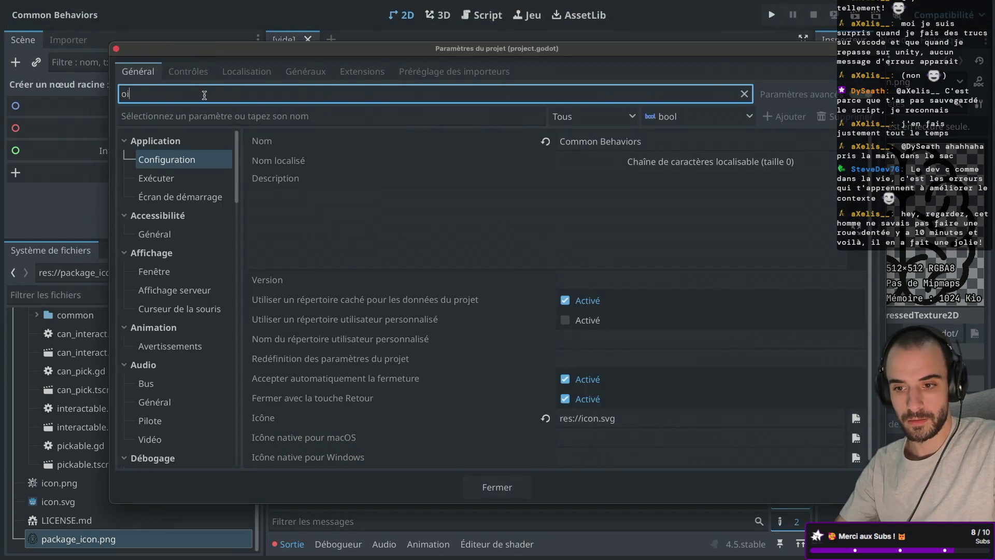
{"action": "key", "text": "BackSpace"}
{"action": "type", "text": "icone"}
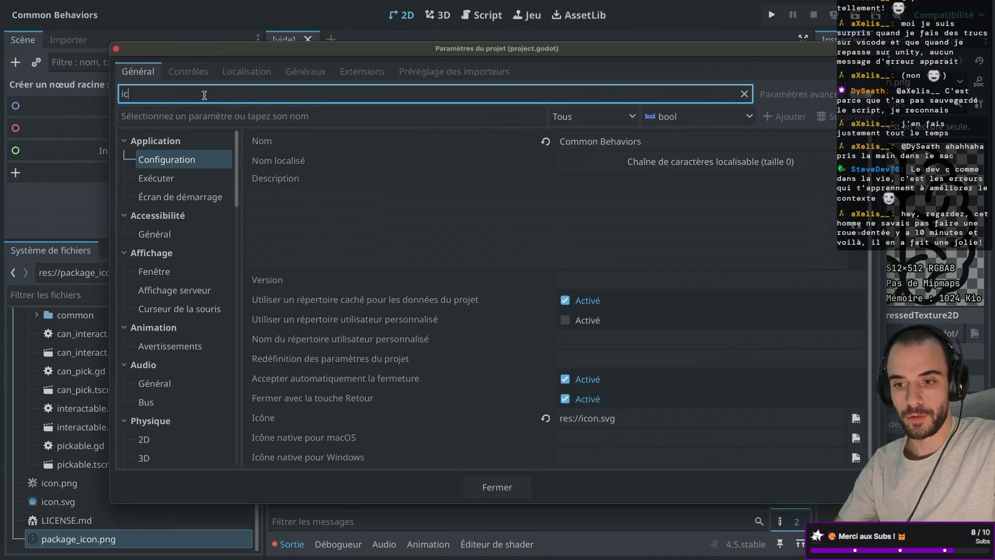
{"action": "scroll", "coordinate": [200, 217], "scroll_direction": "down", "scroll_amount": 6}
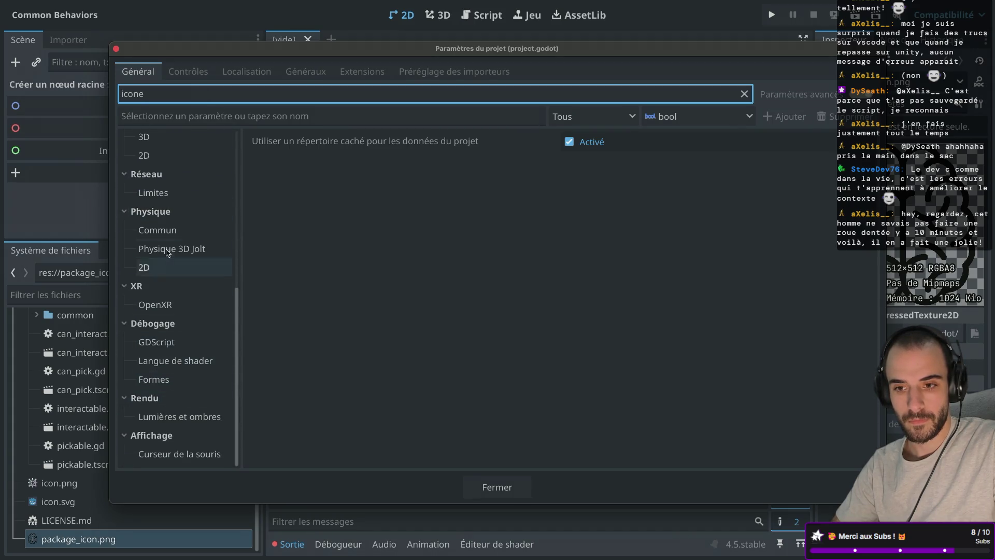
{"action": "scroll", "coordinate": [167, 291], "scroll_direction": "up", "scroll_amount": 6}
{"action": "left_click", "coordinate": [155, 141]}
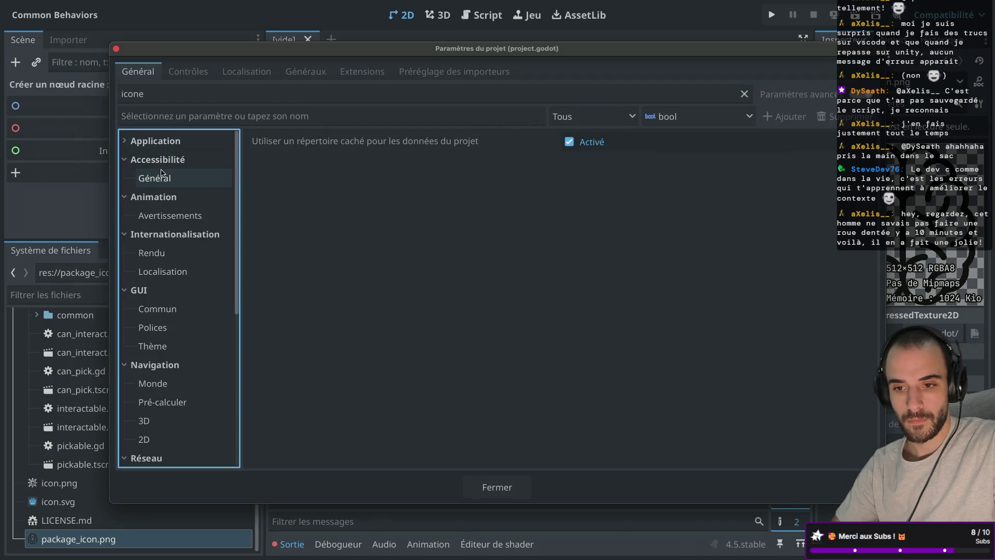
{"action": "left_click", "coordinate": [156, 141]}
{"action": "left_click", "coordinate": [163, 160]}
{"action": "double_click", "coordinate": [185, 93]}
{"action": "key", "text": "BackSpace"}
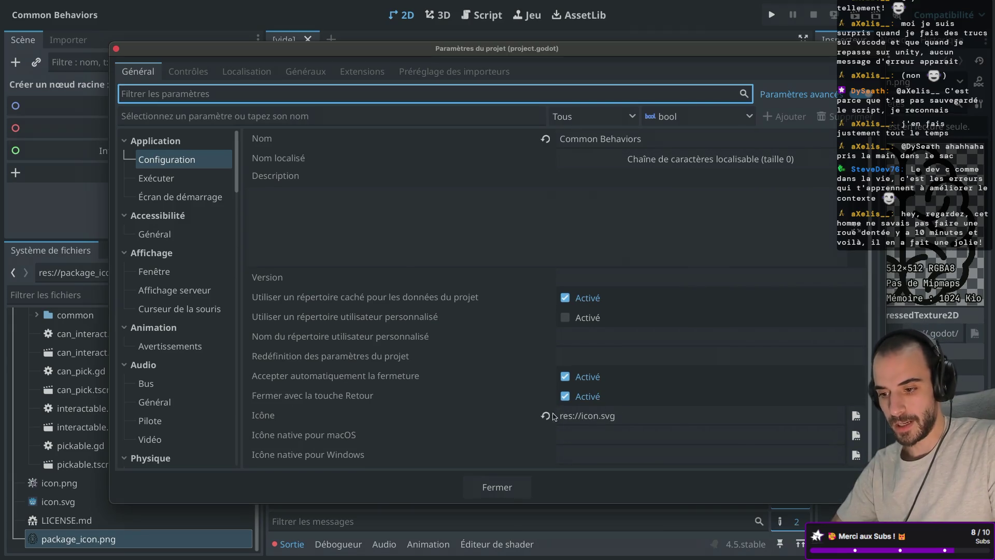
Step: Set the project icon to res://icon.png, close the settings, and quit Godot
{"action": "left_click", "coordinate": [855, 415]}
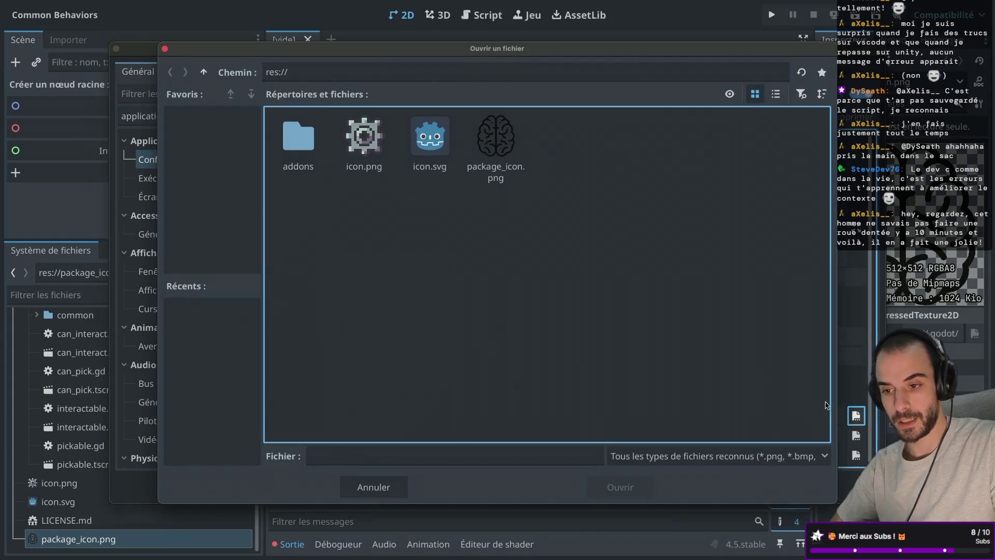
{"action": "double_click", "coordinate": [370, 147]}
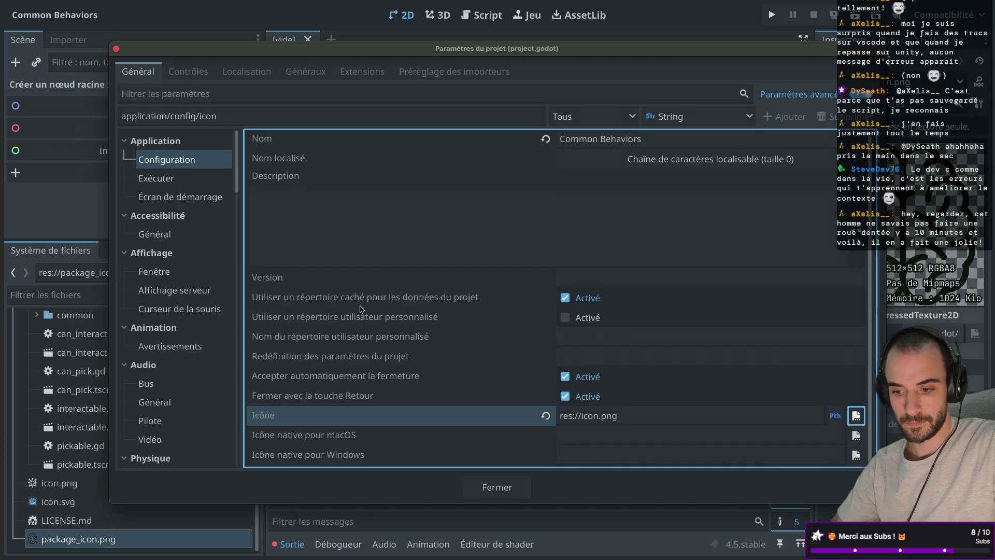
{"action": "left_click", "coordinate": [494, 487]}
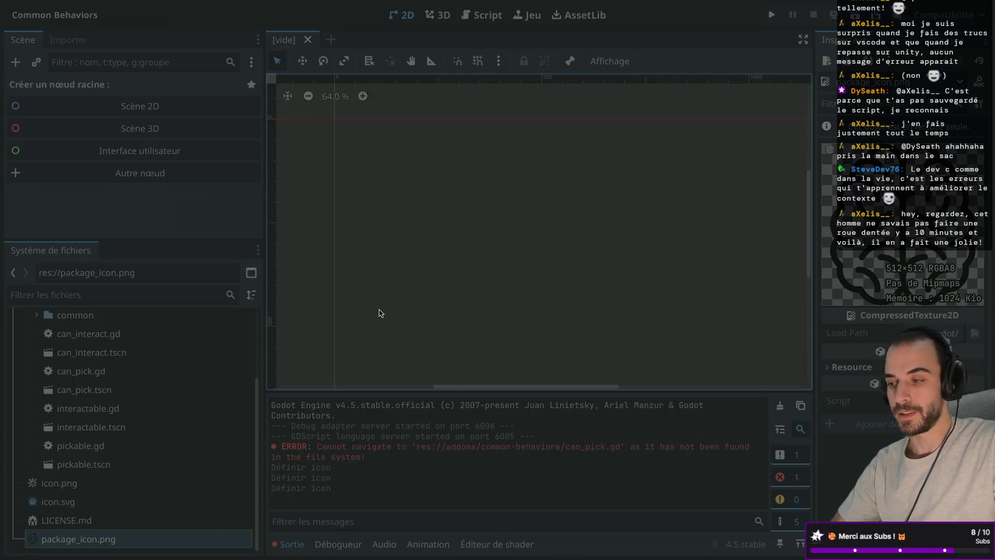
{"action": "key", "text": "super+q"}
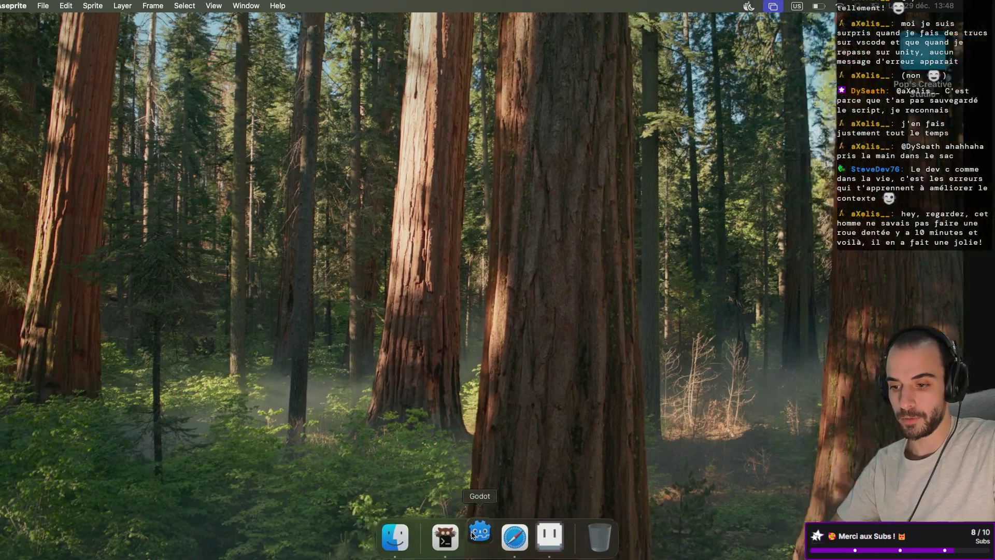
Step: Relaunch Godot and reopen the Common Behaviors project to see its new gear icon
{"action": "left_click", "coordinate": [472, 535]}
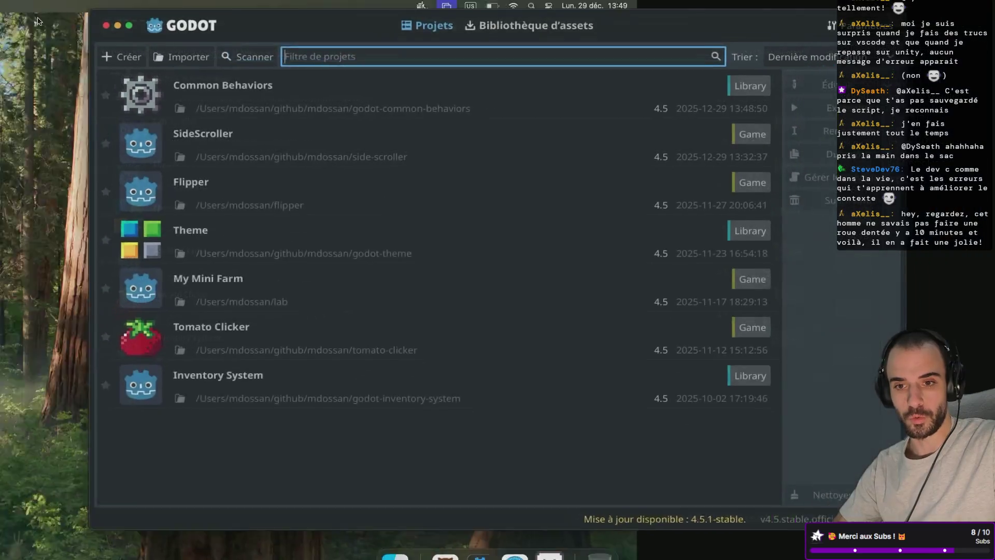
{"action": "double_click", "coordinate": [305, 83]}
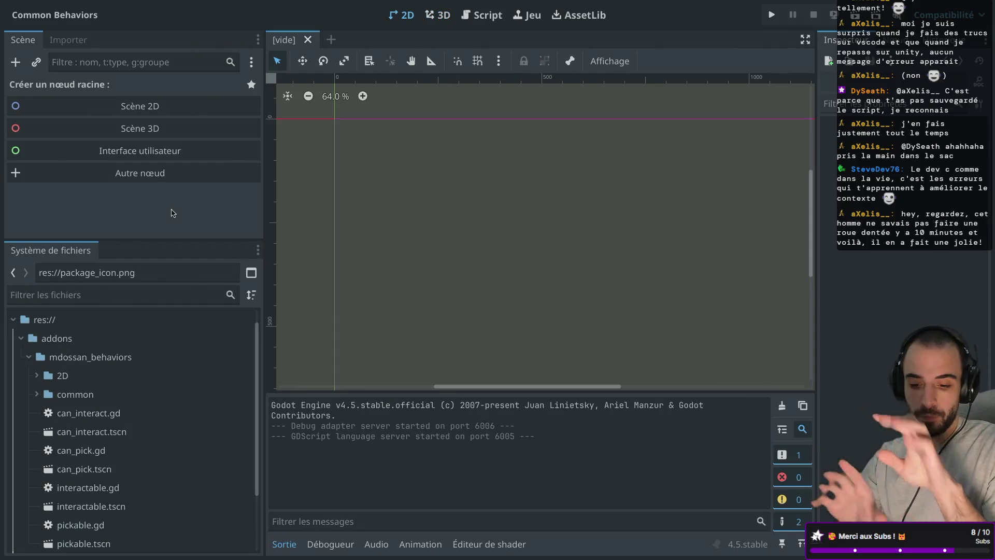
{"action": "key", "text": "ctrl+Up"}
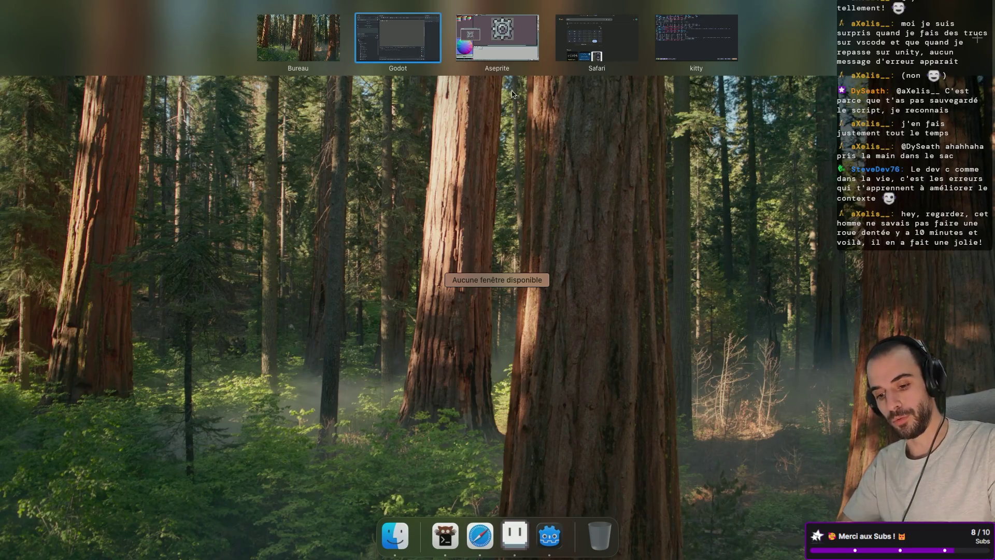
{"action": "key", "text": "XF86MonBrightnessUp"}
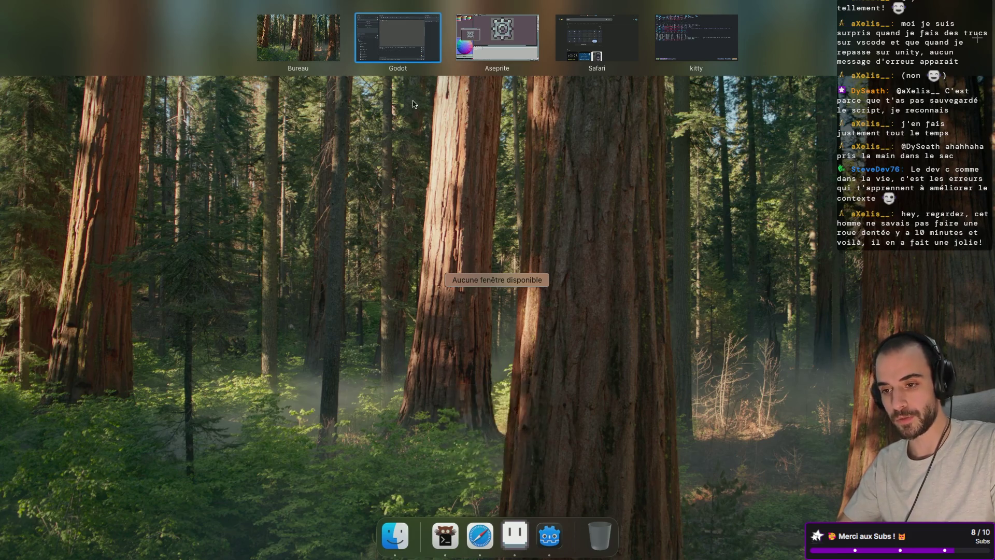
{"action": "left_click", "coordinate": [426, 54]}
{"action": "key", "text": "ctrl+Right"}
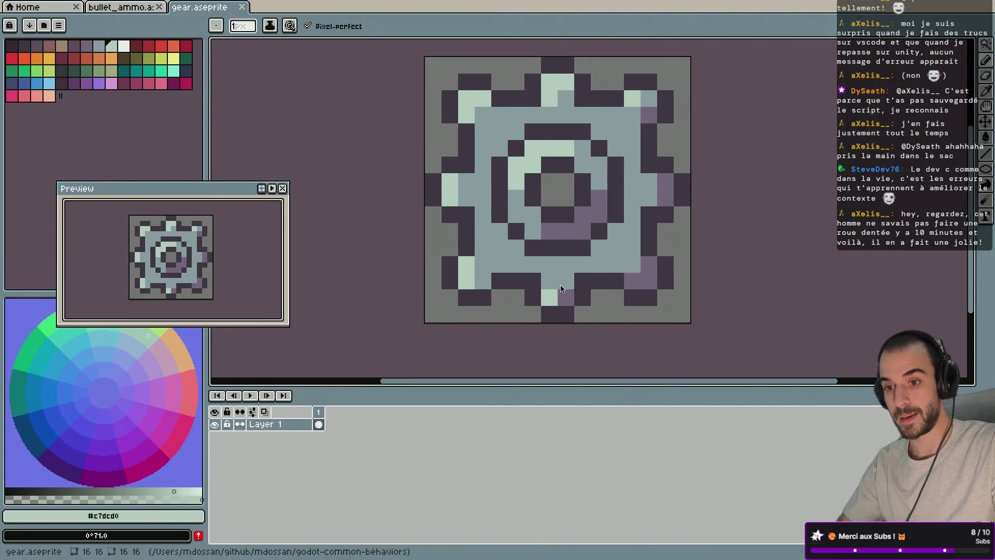
{"action": "key", "text": "ctrl+Left"}
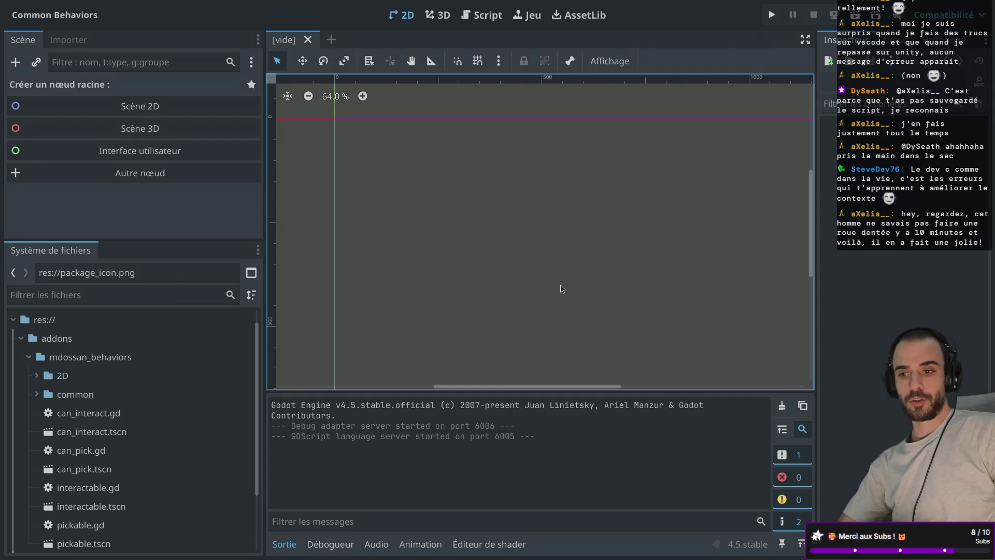
Step: Close the calculator tab in Safari and switch to the terminal
{"action": "key", "text": "ctrl+Right"}
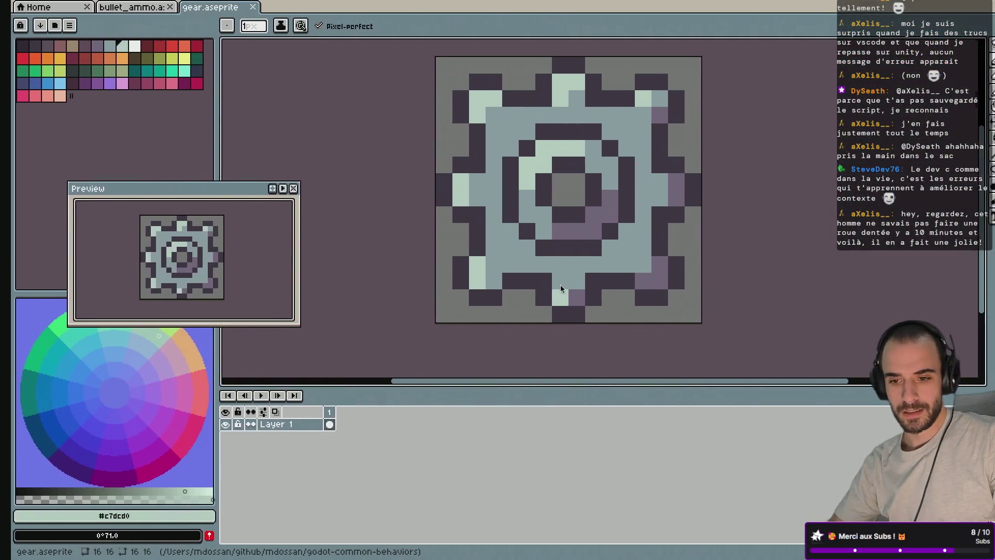
{"action": "key", "text": "ctrl+Right"}
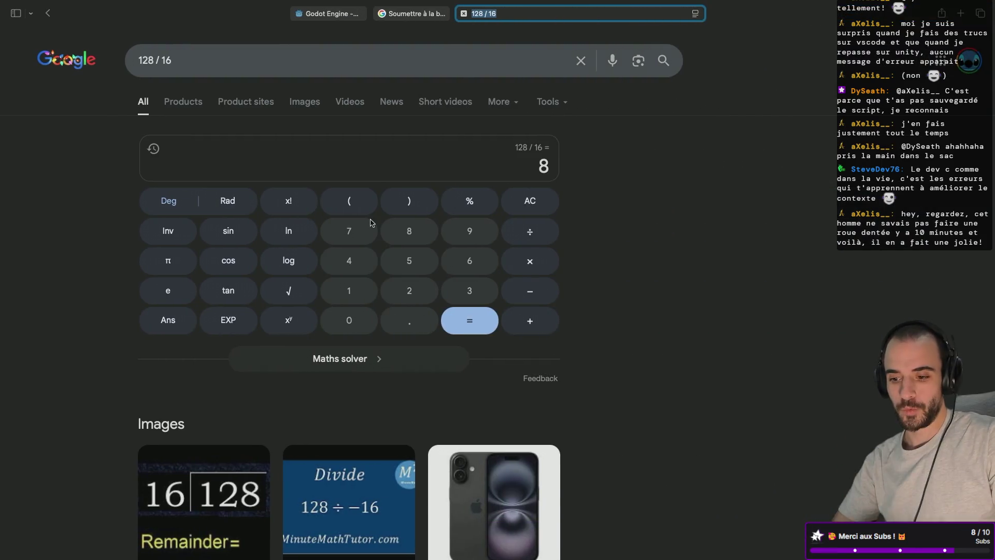
{"action": "left_click", "coordinate": [464, 15]}
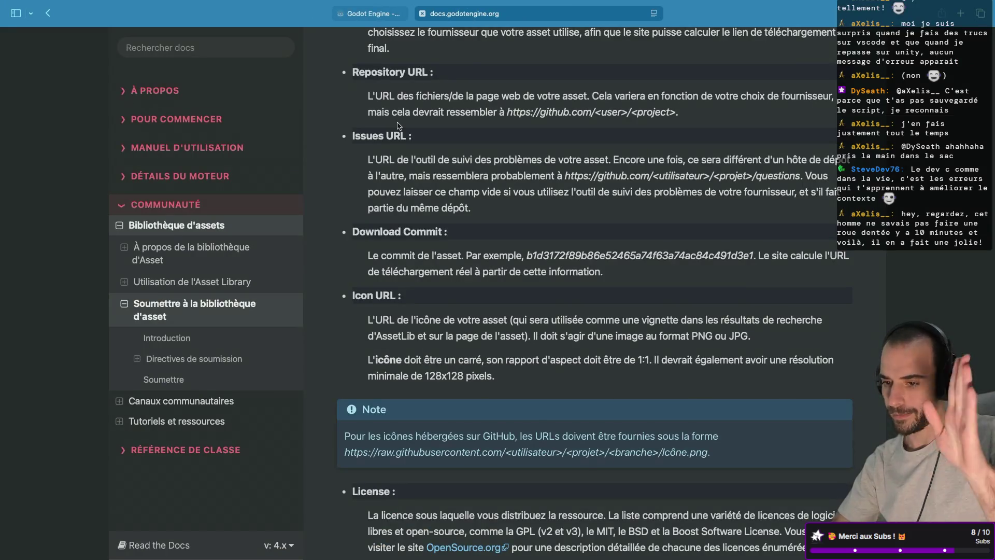
{"action": "key", "text": "ctrl+Right"}
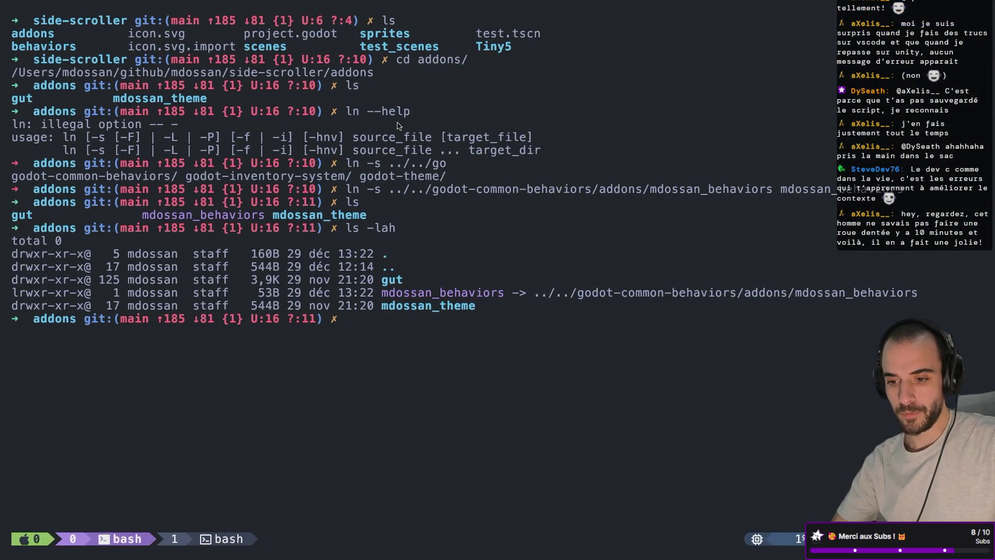
Step: Open a new tmux window, enlarge the text, and list the parent folder with cd .. and ls
{"action": "key", "text": "ctrl+b"}
{"action": "key", "text": "c"}
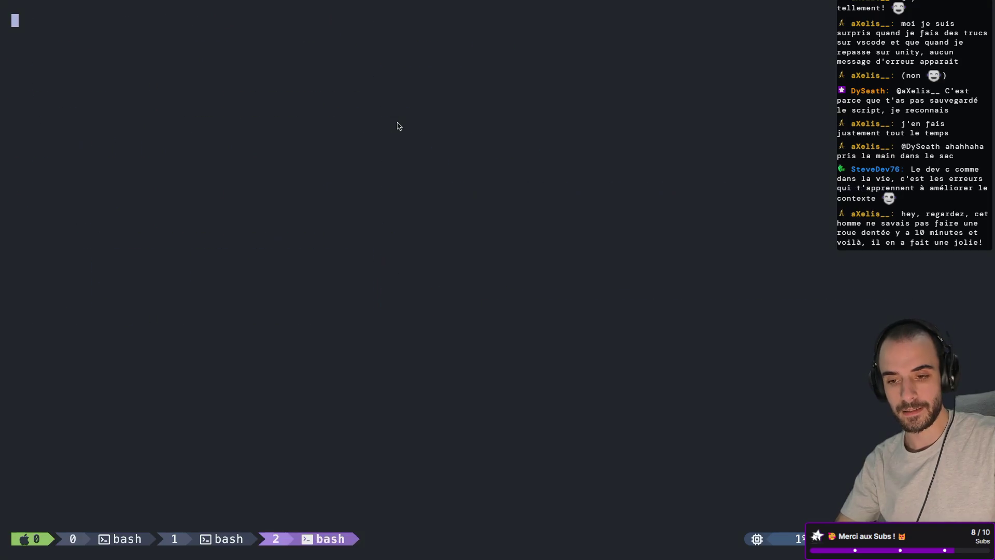
{"action": "type", "text": "cd"}
{"action": "key", "text": "BackSpace"}
{"action": "key", "text": "ctrl+plus"}
{"action": "key", "text": "ctrl+plus"}
{"action": "type", "text": "cd .."}
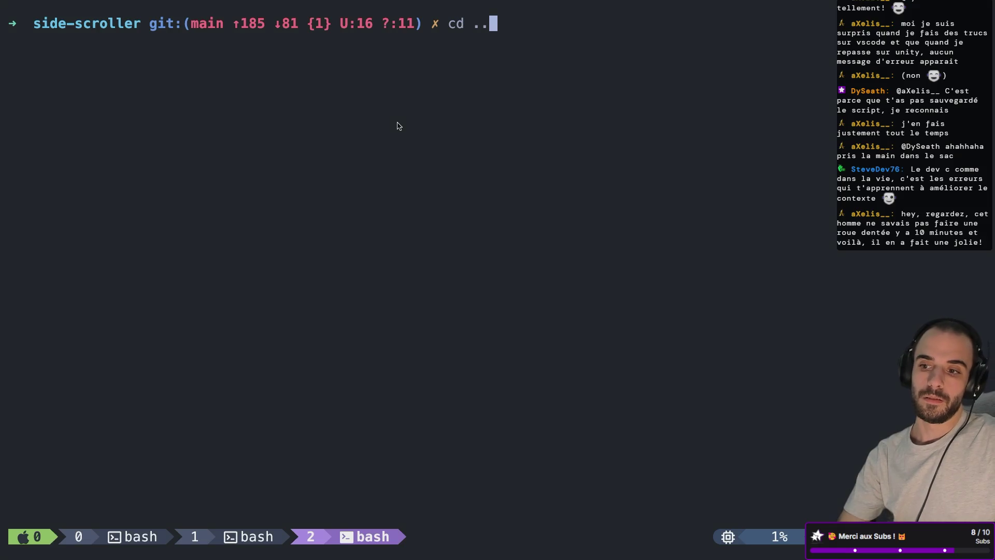
{"action": "key", "text": "Return"}
{"action": "type", "text": "ls"}
{"action": "key", "text": "Return"}
Step: Enter godot-common-behaviors and run git status to review the changes
{"action": "type", "text": "cd go"}
{"action": "key", "text": "Tab"}
{"action": "type", "text": "co"}
{"action": "key", "text": "Tab"}
{"action": "key", "text": "Return"}
{"action": "type", "text": "git status"}
{"action": "key", "text": "Return"}
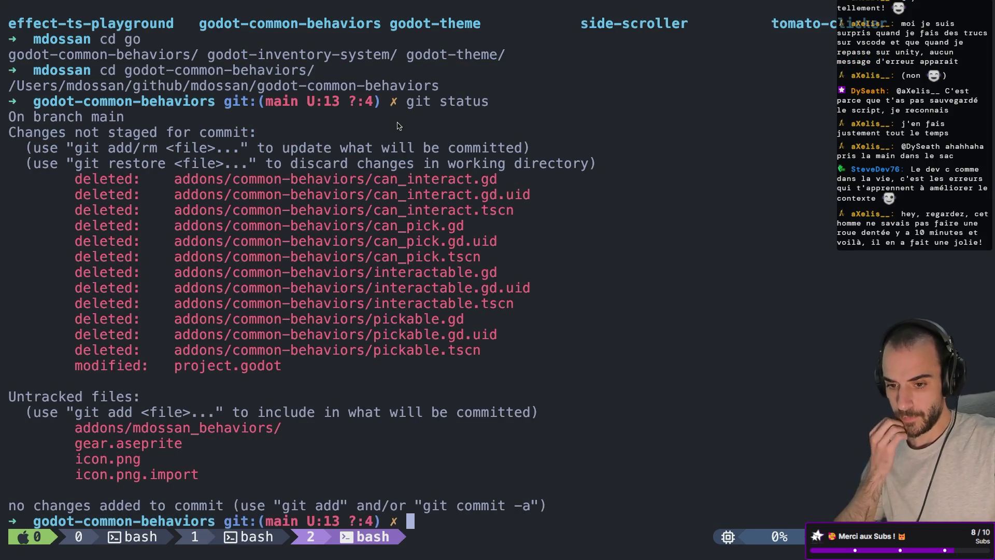
{"action": "key", "text": "ctrl+Left"}
{"action": "key", "text": "ctrl+Left"}
{"action": "key", "text": "ctrl+Left"}
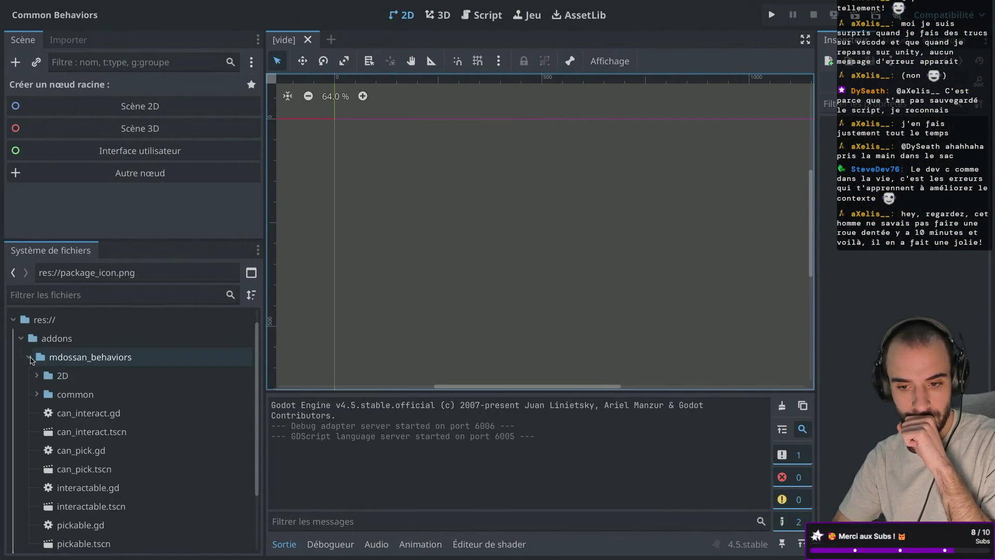
Step: Delete icon.svg and package_icon.png from the project in the FileSystem dock
{"action": "left_click", "coordinate": [31, 358]}
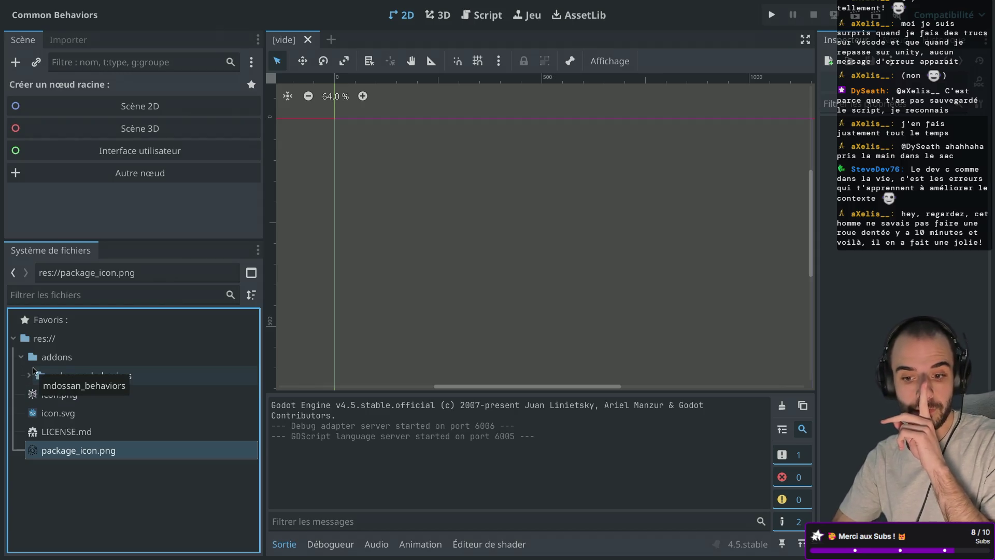
{"action": "right_click", "coordinate": [73, 417]}
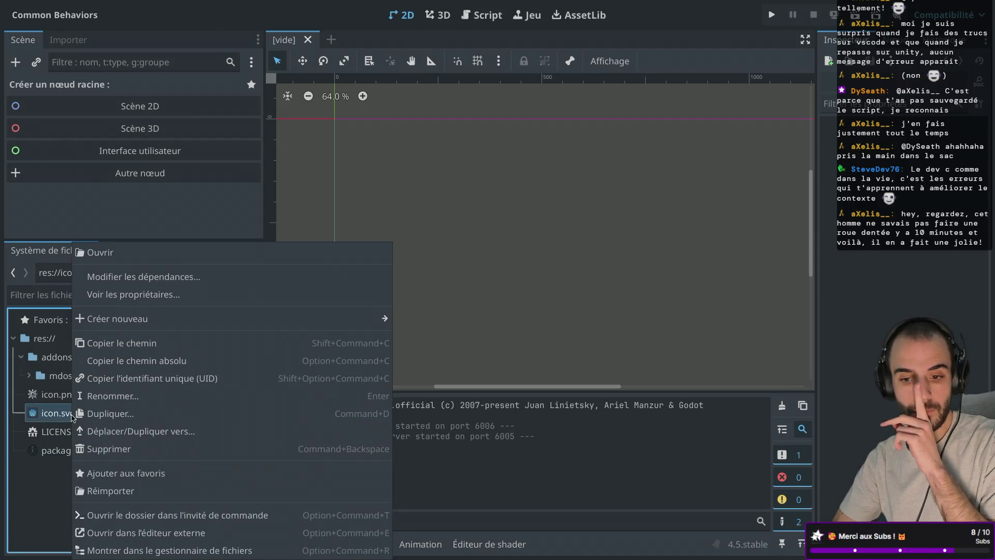
{"action": "left_click", "coordinate": [124, 449]}
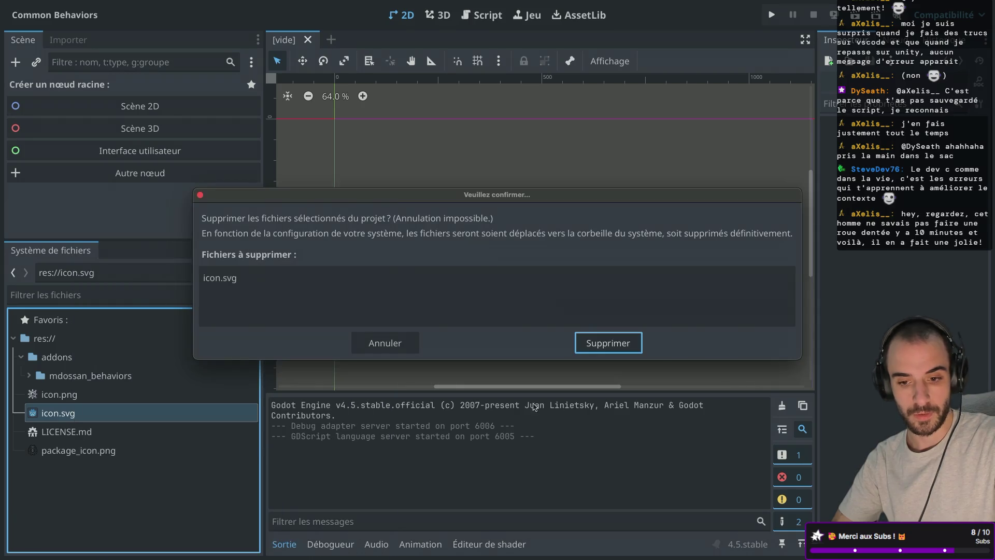
{"action": "left_click", "coordinate": [606, 343]}
{"action": "right_click", "coordinate": [100, 440]}
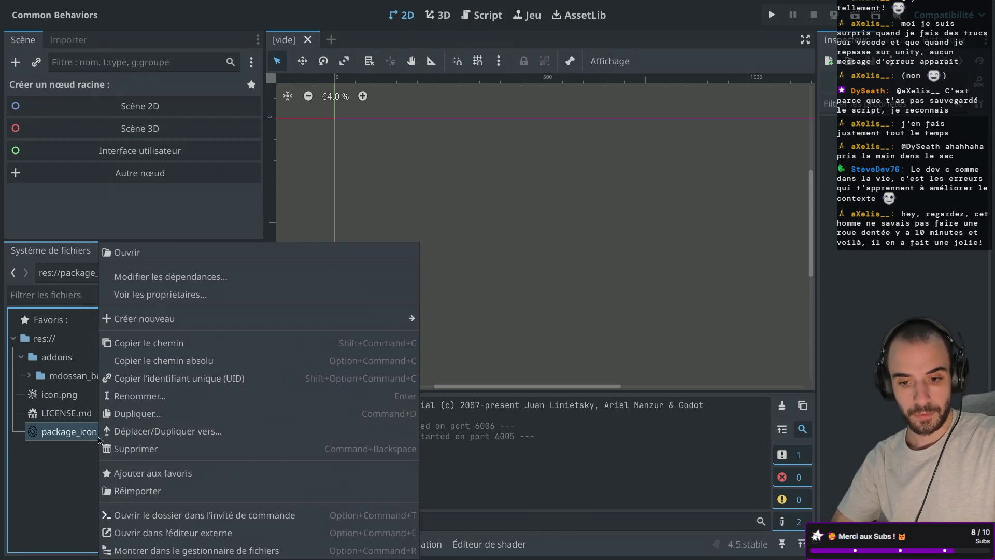
{"action": "left_click", "coordinate": [180, 450]}
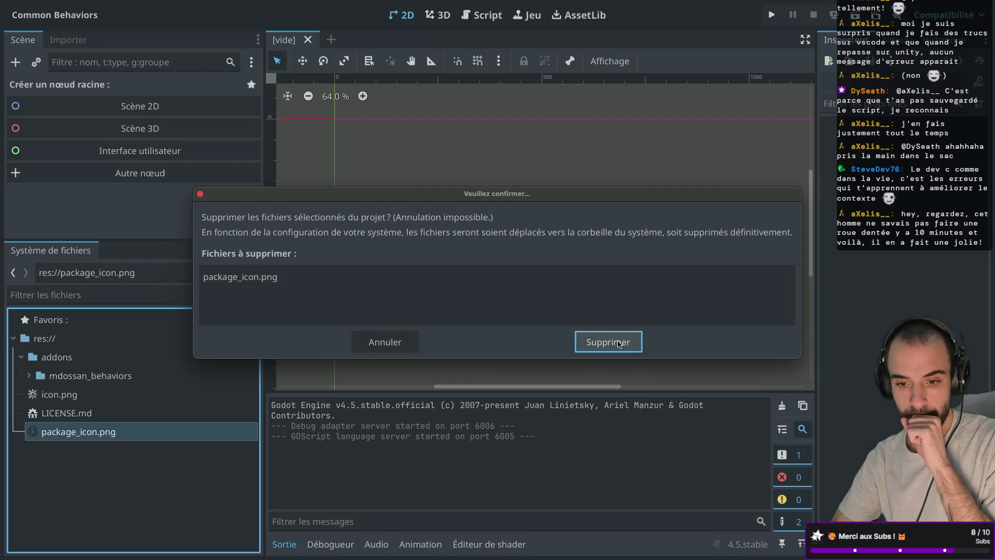
{"action": "left_click", "coordinate": [619, 344]}
Step: Select the root and LICENSE.md, then expand mdossan_behaviors to review its contents
{"action": "left_click", "coordinate": [59, 394]}
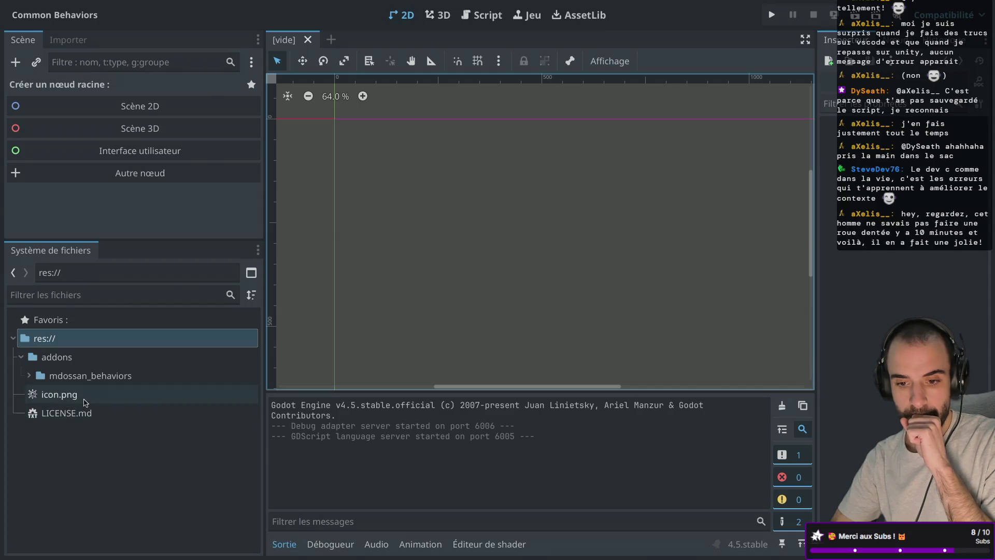
{"action": "left_click", "coordinate": [70, 419]}
{"action": "left_click", "coordinate": [29, 375]}
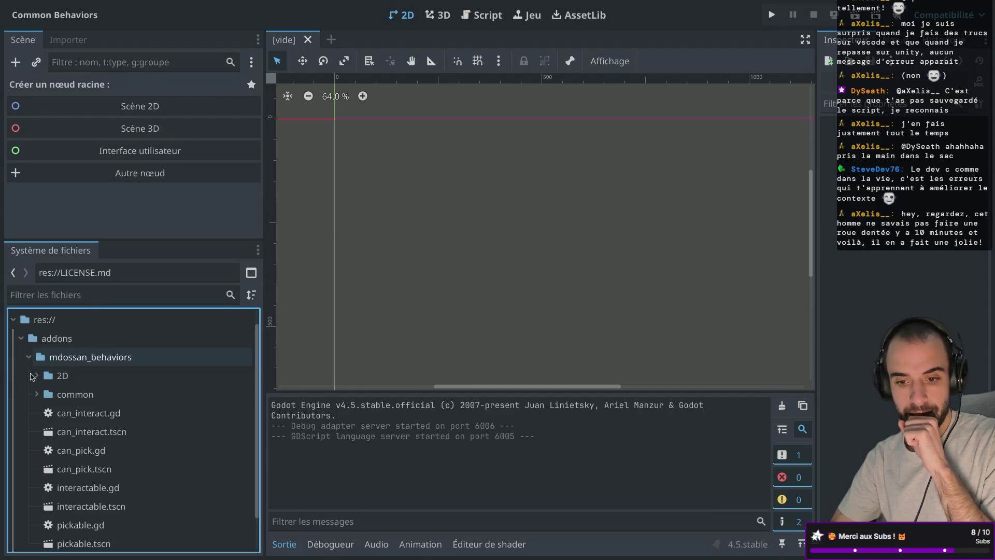
{"action": "scroll", "coordinate": [96, 425], "scroll_direction": "down", "scroll_amount": 2}
{"action": "scroll", "coordinate": [96, 426], "scroll_direction": "up", "scroll_amount": 5}
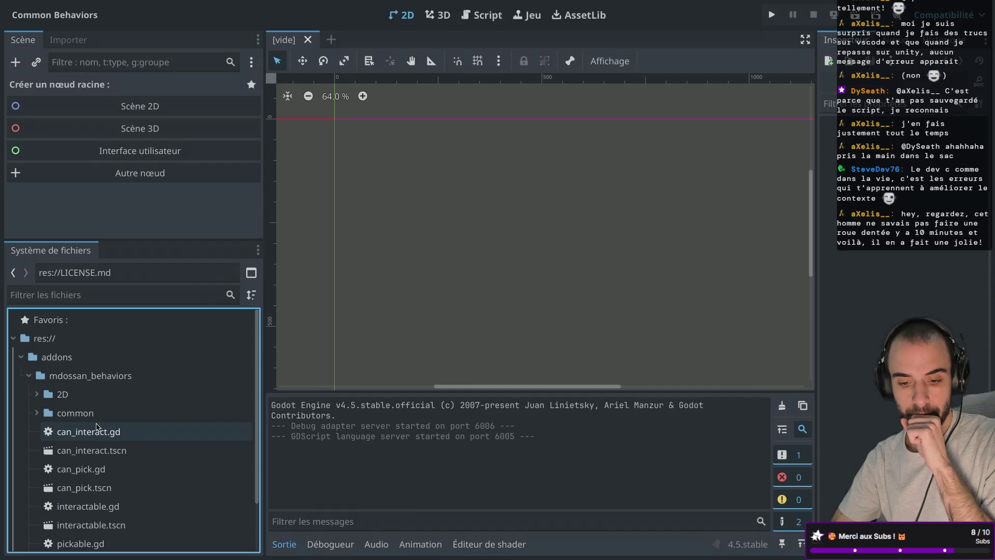
{"action": "scroll", "coordinate": [88, 464], "scroll_direction": "down", "scroll_amount": 2}
{"action": "scroll", "coordinate": [88, 464], "scroll_direction": "up", "scroll_amount": 2}
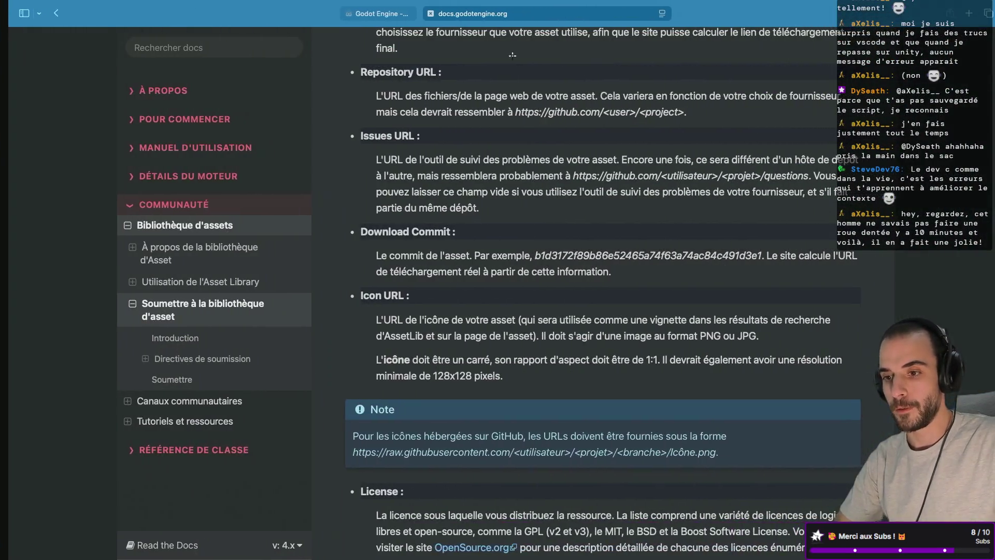
Step: Search the web for 'godot asset lib' in a new Safari tab
{"action": "key", "text": "super+t"}
{"action": "type", "text": "a"}
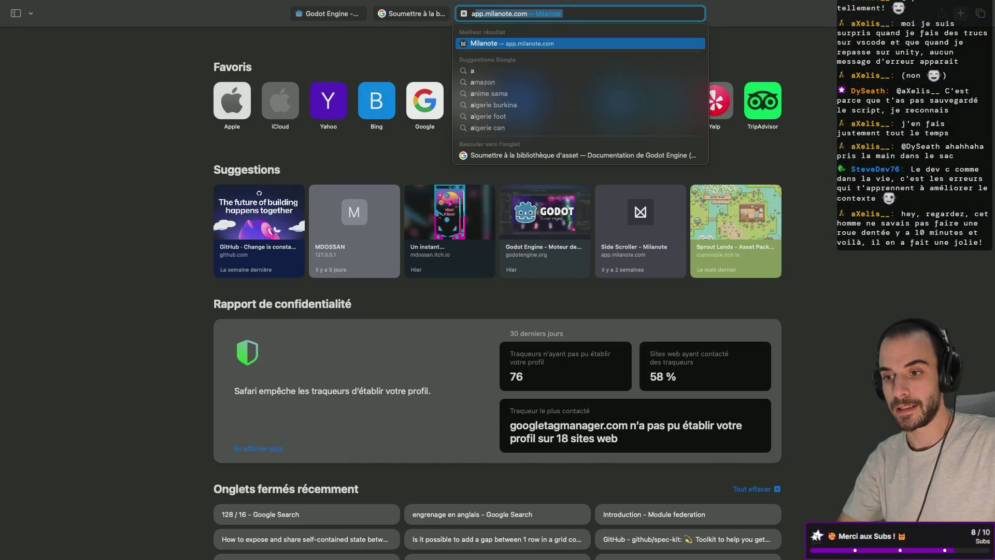
{"action": "key", "text": "BackSpace"}
{"action": "type", "text": "godot asset lib"}
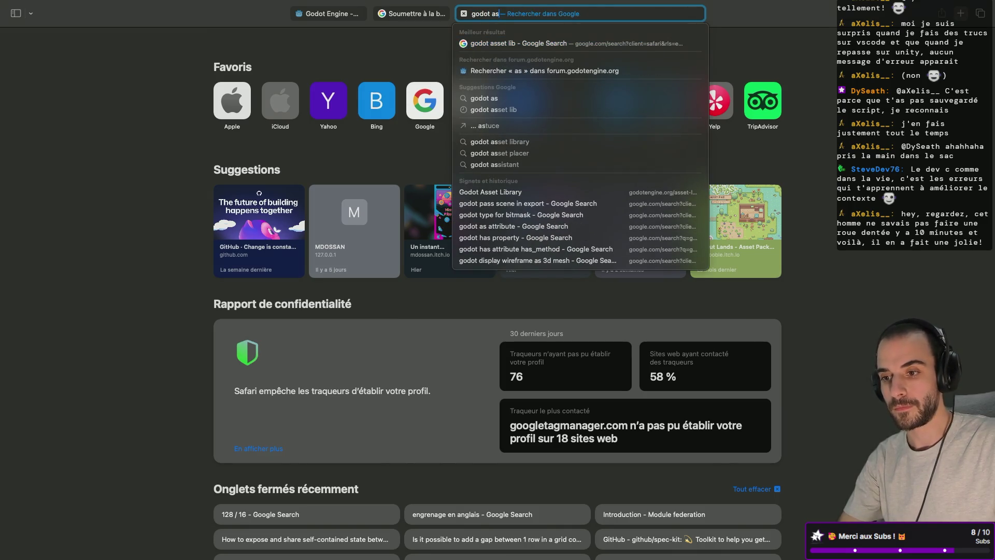
{"action": "key", "text": "Return"}
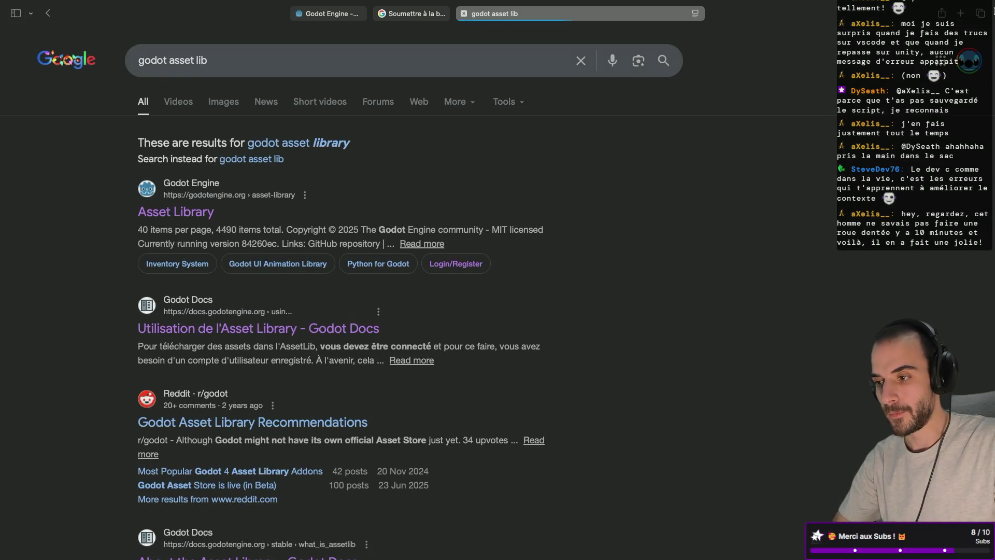
Step: Open the Godot Asset Library, sign in, and list your own published assets
{"action": "left_click", "coordinate": [191, 212]}
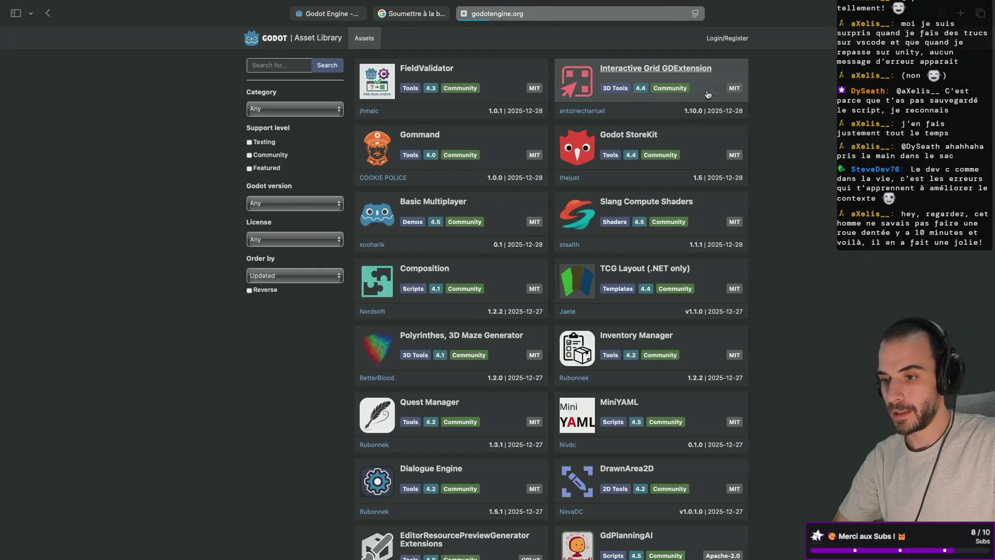
{"action": "left_click", "coordinate": [725, 34]}
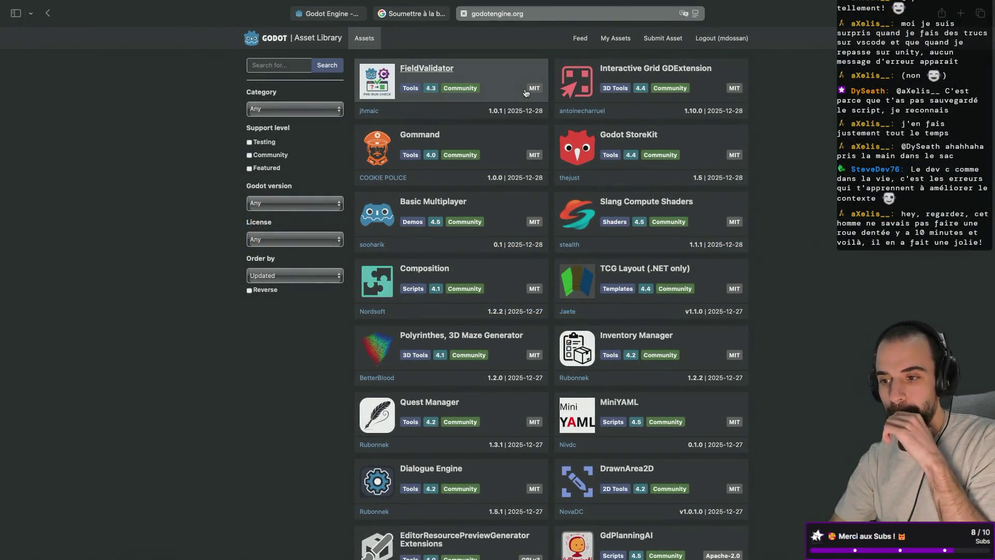
{"action": "left_click", "coordinate": [611, 40]}
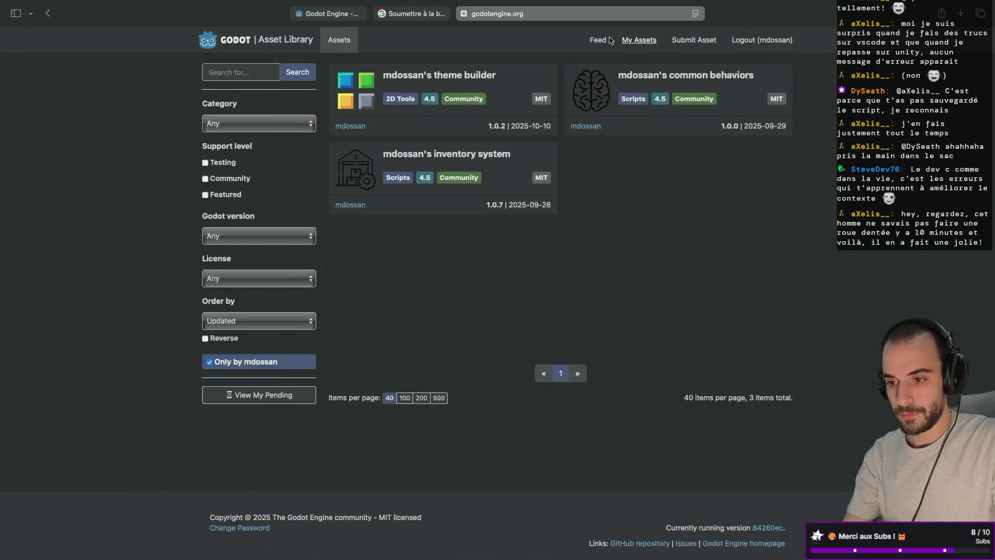
Step: Enlarge the page and look through the common behaviors asset's edit form
{"action": "key", "text": "super+plus"}
{"action": "key", "text": "super+plus"}
{"action": "key", "text": "super+plus"}
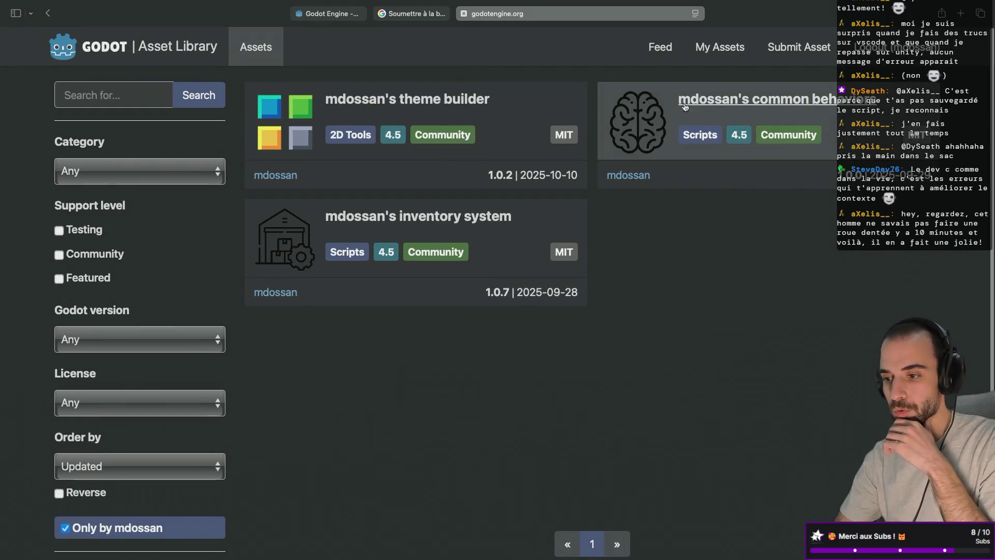
{"action": "left_click", "coordinate": [705, 105]}
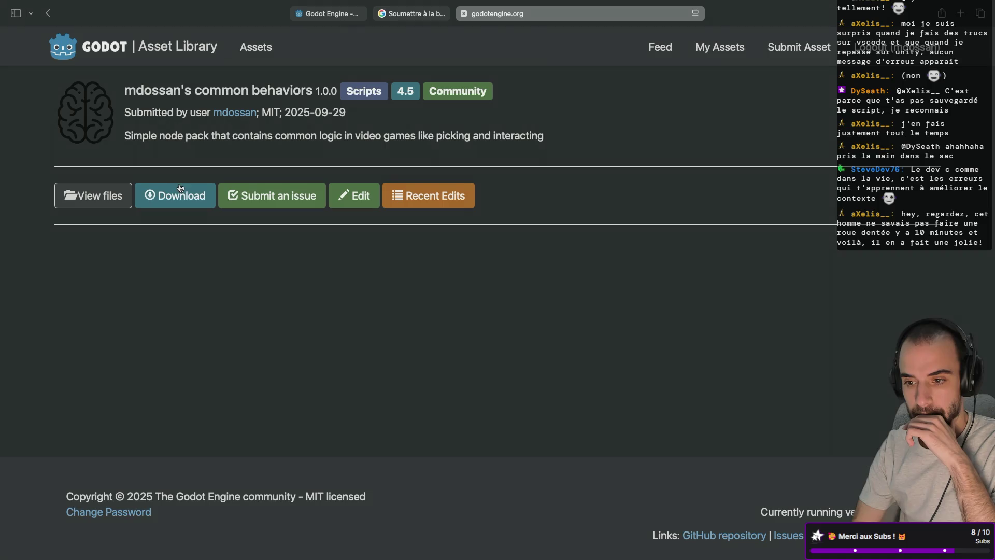
{"action": "left_click", "coordinate": [350, 196]}
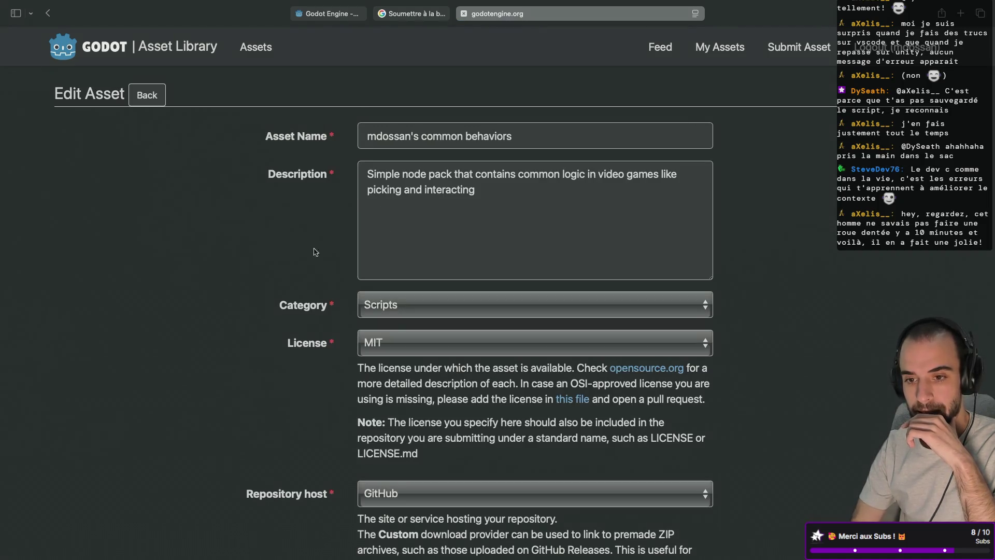
{"action": "scroll", "coordinate": [298, 248], "scroll_direction": "down", "scroll_amount": 1}
{"action": "scroll", "coordinate": [298, 248], "scroll_direction": "down", "scroll_amount": 20}
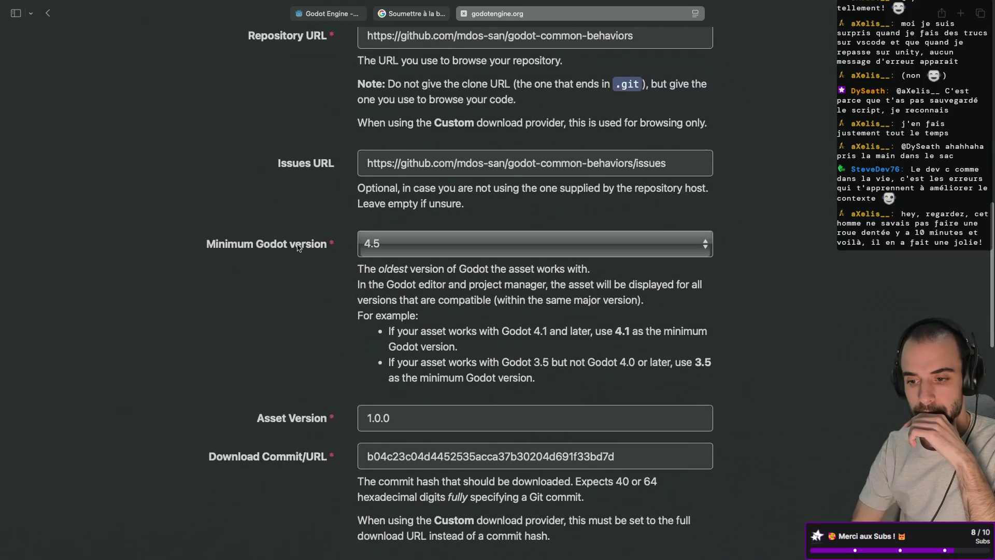
{"action": "scroll", "coordinate": [298, 247], "scroll_direction": "up", "scroll_amount": 10}
{"action": "scroll", "coordinate": [298, 247], "scroll_direction": "up", "scroll_amount": 15}
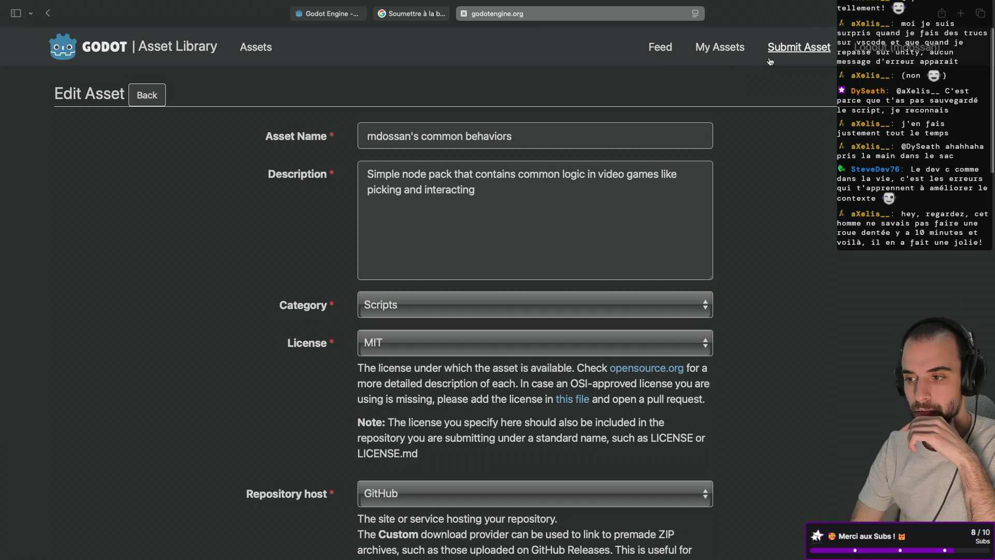
Step: Reopen the common behaviors edit form from My Assets and check the asset name
{"action": "left_click", "coordinate": [707, 47]}
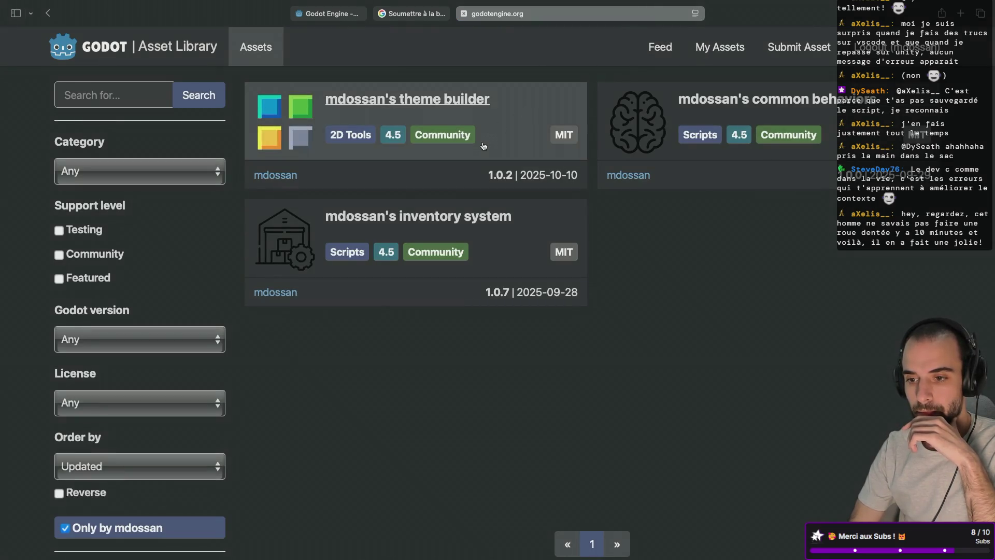
{"action": "left_click", "coordinate": [727, 112]}
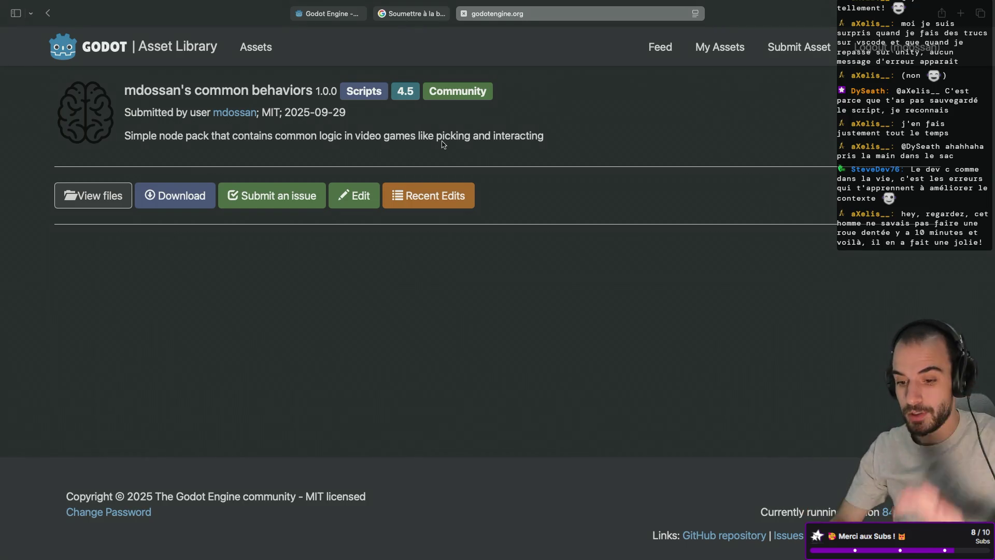
{"action": "left_click", "coordinate": [366, 206]}
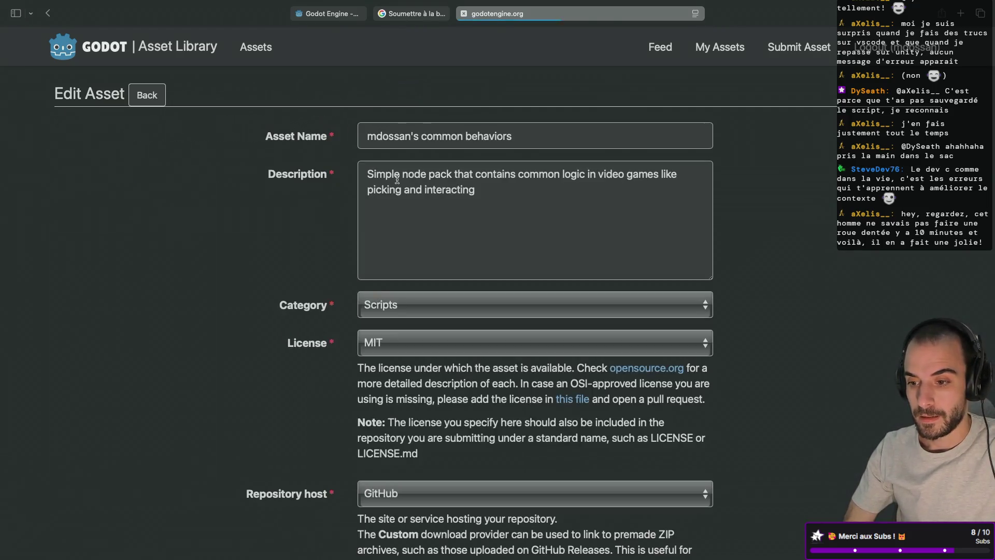
{"action": "scroll", "coordinate": [480, 307], "scroll_direction": "down", "scroll_amount": 6}
{"action": "scroll", "coordinate": [481, 306], "scroll_direction": "down", "scroll_amount": 2}
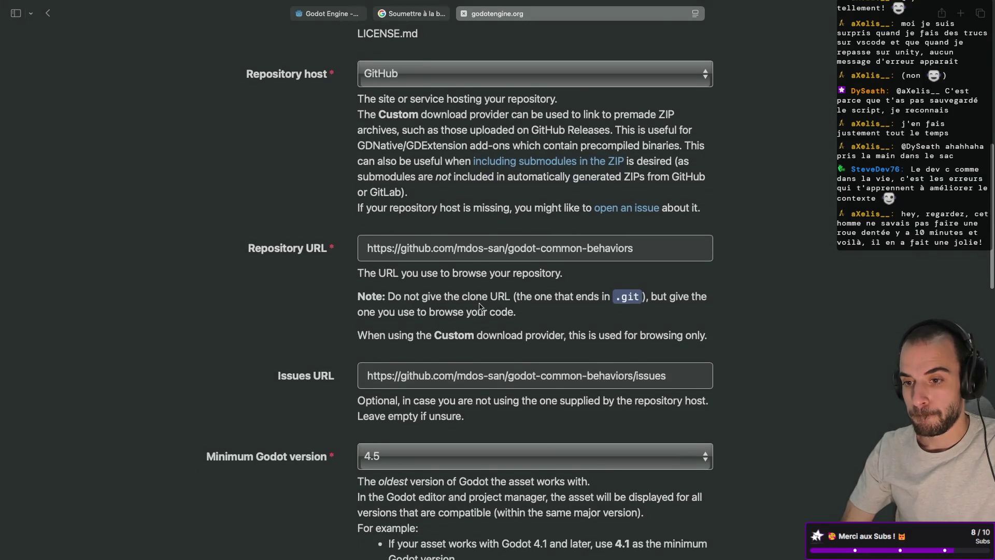
{"action": "scroll", "coordinate": [438, 110], "scroll_direction": "down", "scroll_amount": 2}
{"action": "scroll", "coordinate": [413, 131], "scroll_direction": "down", "scroll_amount": 7}
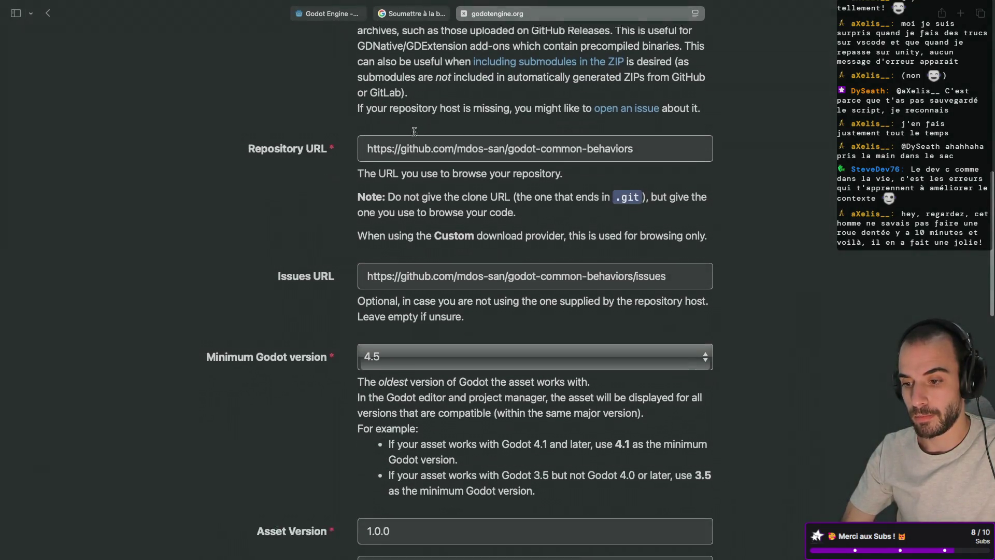
{"action": "scroll", "coordinate": [312, 197], "scroll_direction": "up", "scroll_amount": 20}
{"action": "double_click", "coordinate": [440, 139]}
{"action": "scroll", "coordinate": [402, 211], "scroll_direction": "down", "scroll_amount": 5}
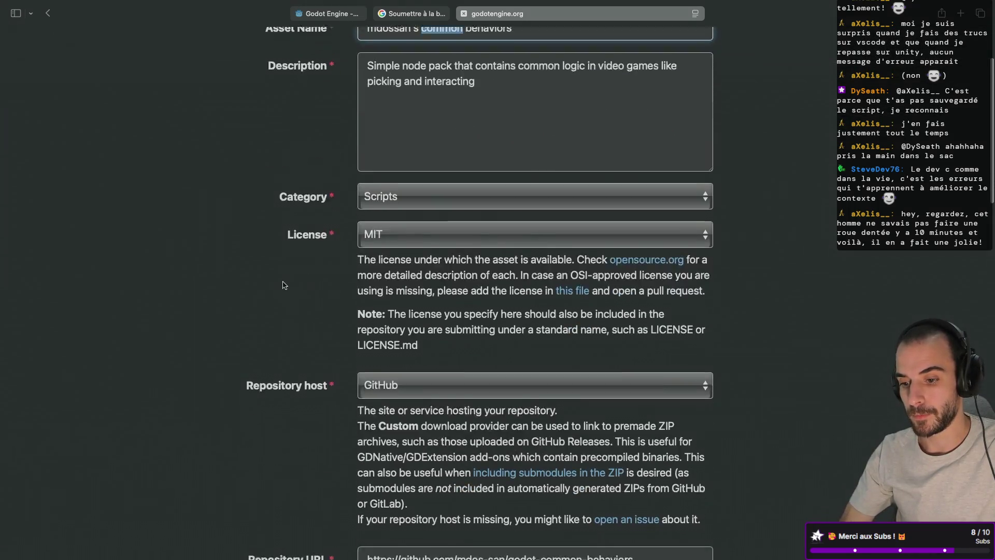
{"action": "key", "text": "ctrl+Right"}
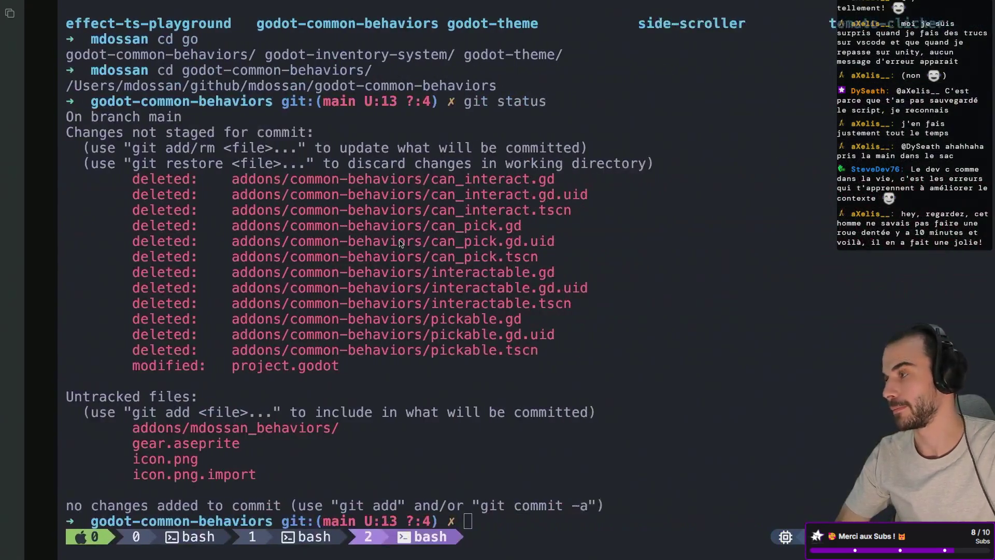
Step: Clear the terminal, launch lazygit, and stage the deleted common-behaviors folder
{"action": "type", "text": "clear"}
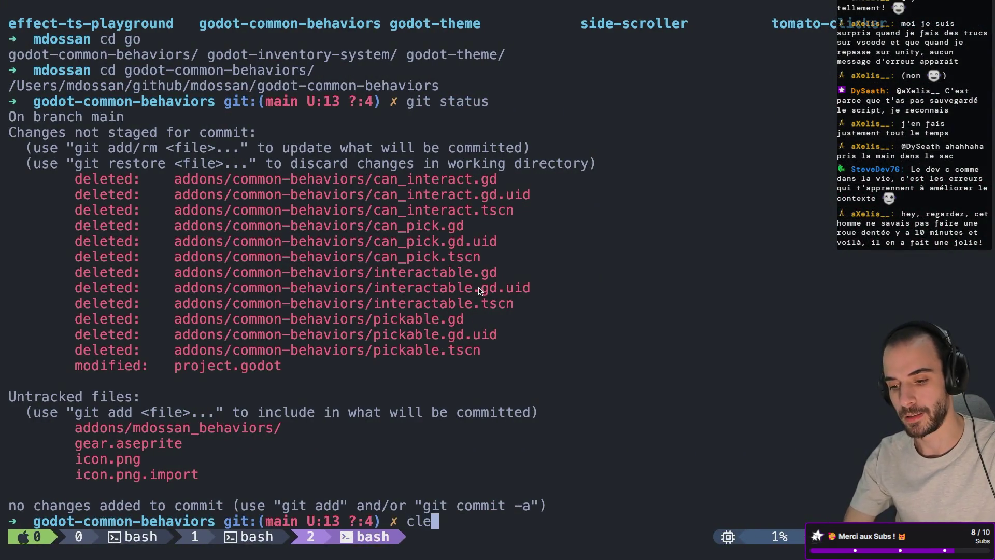
{"action": "key", "text": "Return"}
{"action": "type", "text": "lazygit"}
{"action": "key", "text": "Return"}
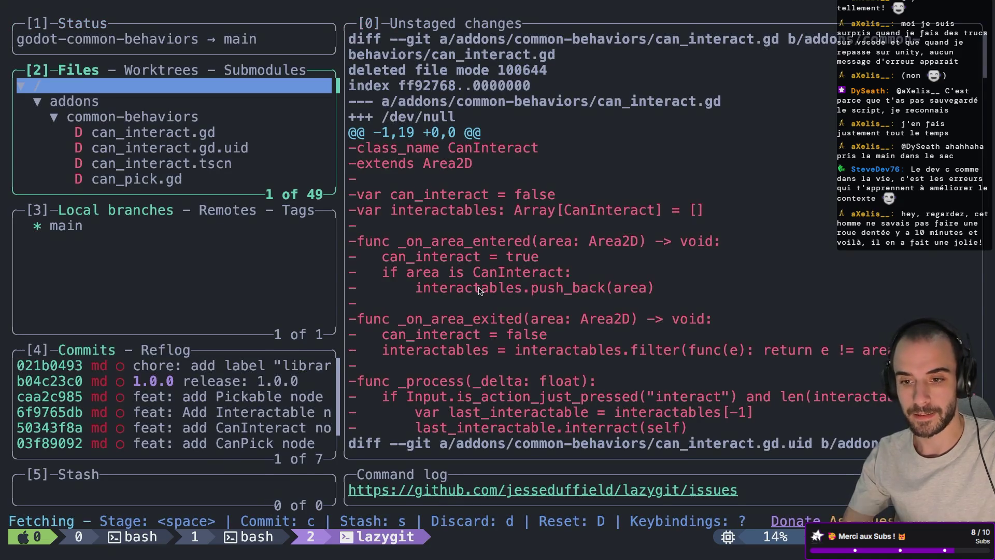
{"action": "key", "text": "Down"}
{"action": "key", "text": "Down"}
{"action": "key", "text": "Return"}
{"action": "key", "text": "Down"}
{"action": "key", "text": "Return"}
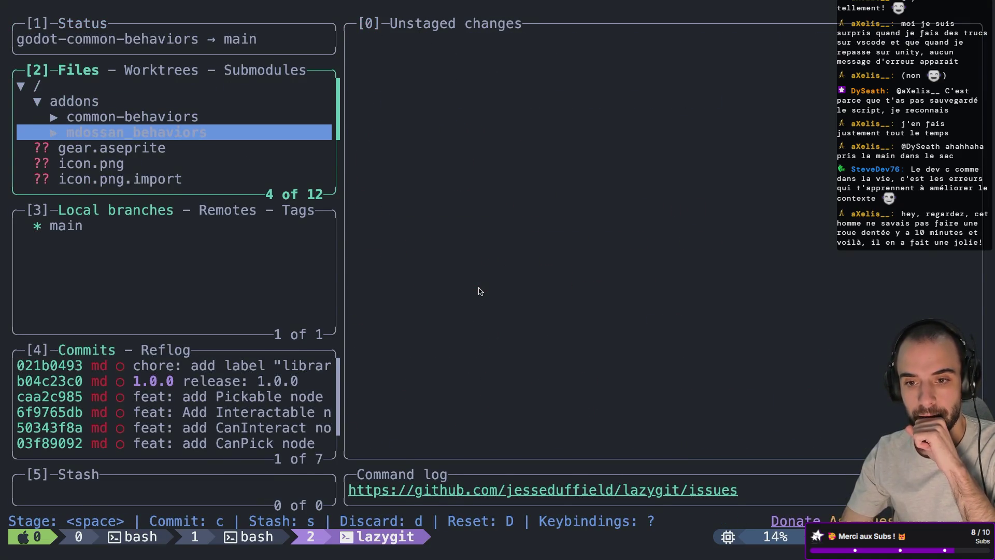
{"action": "key", "text": "Up"}
{"action": "key", "text": "space"}
{"action": "key", "text": "Down"}
{"action": "key", "text": "Up"}
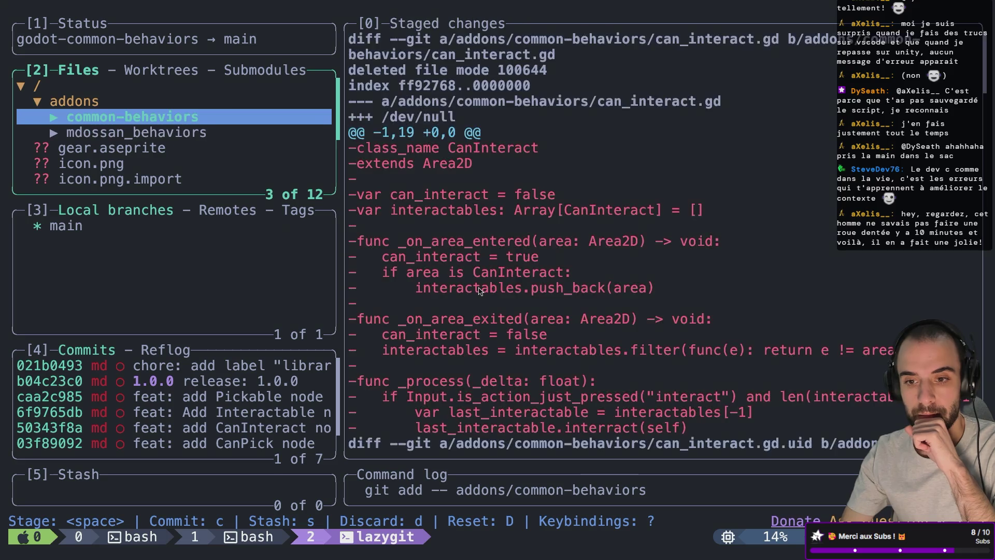
Step: Stage each can_interact, can_pick, interactable and pickable file in the new folder as renames
{"action": "key", "text": "Down"}
{"action": "key", "text": "Return"}
{"action": "key", "text": "Down"}
{"action": "key", "text": "Return"}
{"action": "key", "text": "Down"}
{"action": "key", "text": "Return"}
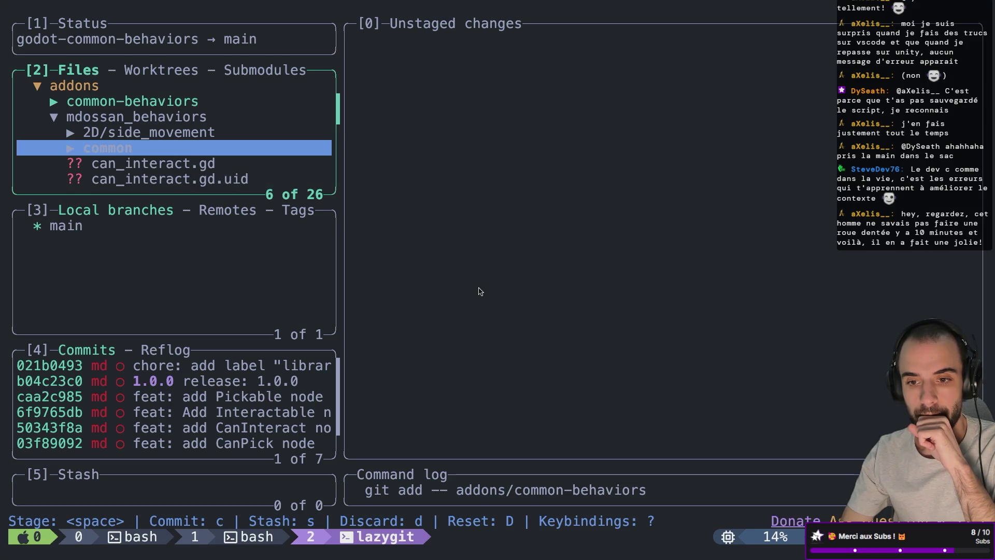
{"action": "key", "text": "Down"}
{"action": "key", "text": "space"}
{"action": "key", "text": "Down"}
{"action": "key", "text": "space"}
{"action": "key", "text": "Down"}
{"action": "key", "text": "space"}
{"action": "key", "text": "Down"}
{"action": "key", "text": "space"}
{"action": "key", "text": "Down"}
{"action": "key", "text": "space"}
{"action": "key", "text": "Down"}
{"action": "key", "text": "Down"}
{"action": "key", "text": "Down"}
{"action": "key", "text": "Up"}
{"action": "key", "text": "Up"}
{"action": "key", "text": "space"}
{"action": "key", "text": "Down"}
{"action": "key", "text": "space"}
{"action": "key", "text": "Down"}
{"action": "key", "text": "space"}
{"action": "key", "text": "Down"}
{"action": "key", "text": "space"}
{"action": "key", "text": "Down"}
{"action": "key", "text": "Down"}
{"action": "key", "text": "Down"}
{"action": "key", "text": "Up"}
{"action": "key", "text": "Up"}
{"action": "key", "text": "space"}
{"action": "key", "text": "Down"}
{"action": "key", "text": "space"}
{"action": "key", "text": "Down"}
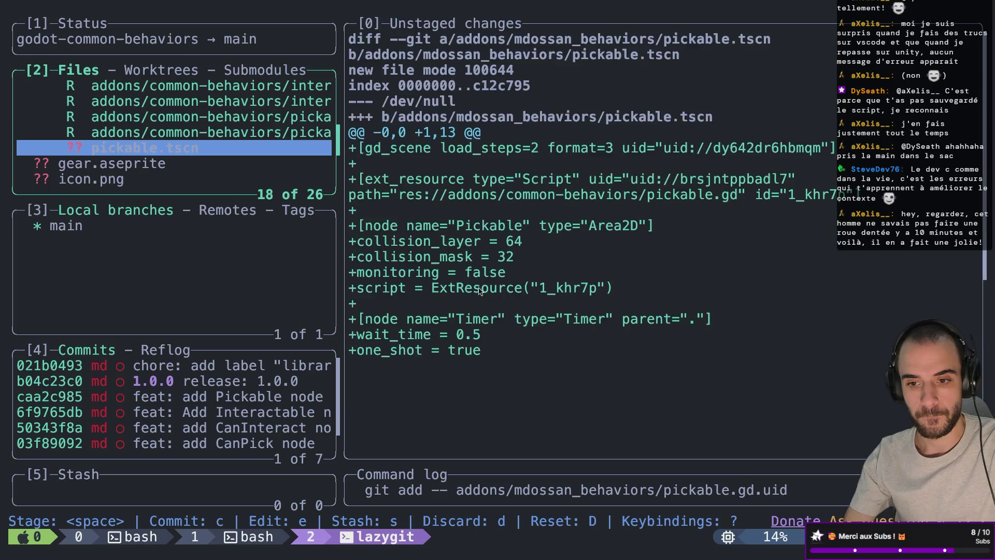
{"action": "key", "text": "space"}
{"action": "key", "text": "Up"}
{"action": "key", "text": "Up"}
{"action": "key", "text": "Up"}
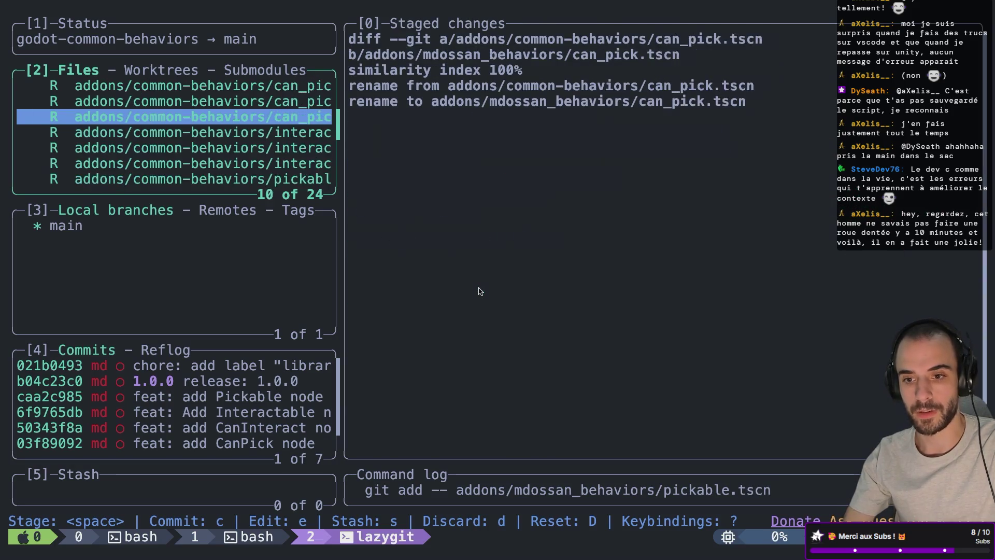
{"action": "key", "text": "Up"}
{"action": "key", "text": "Up"}
{"action": "key", "text": "Up"}
{"action": "key", "text": "Up"}
{"action": "key", "text": "Up"}
Step: Quit lazygit, review git status, and type git commit at the prompt
{"action": "type", "text": "qgit status"}
{"action": "key", "text": "Return"}
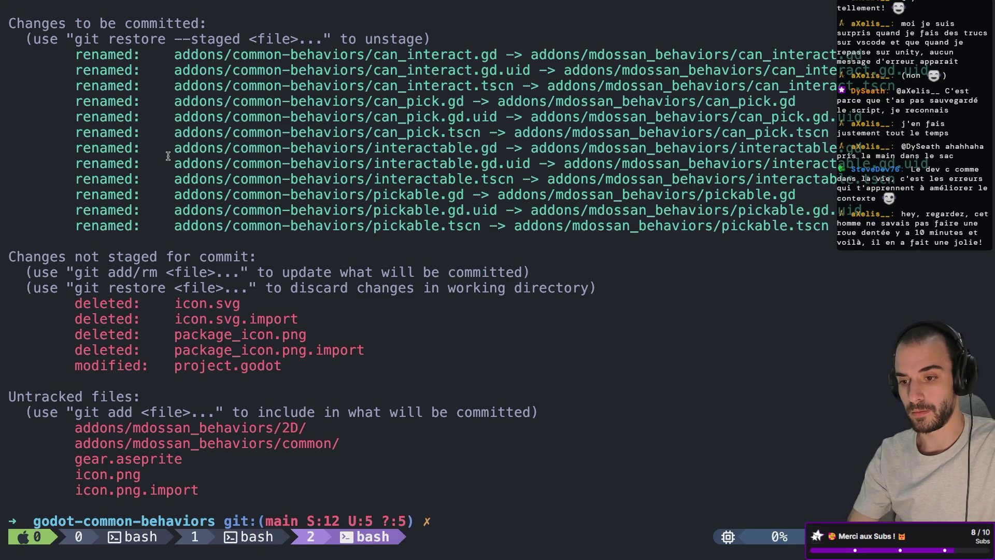
{"action": "type", "text": "git commit"}
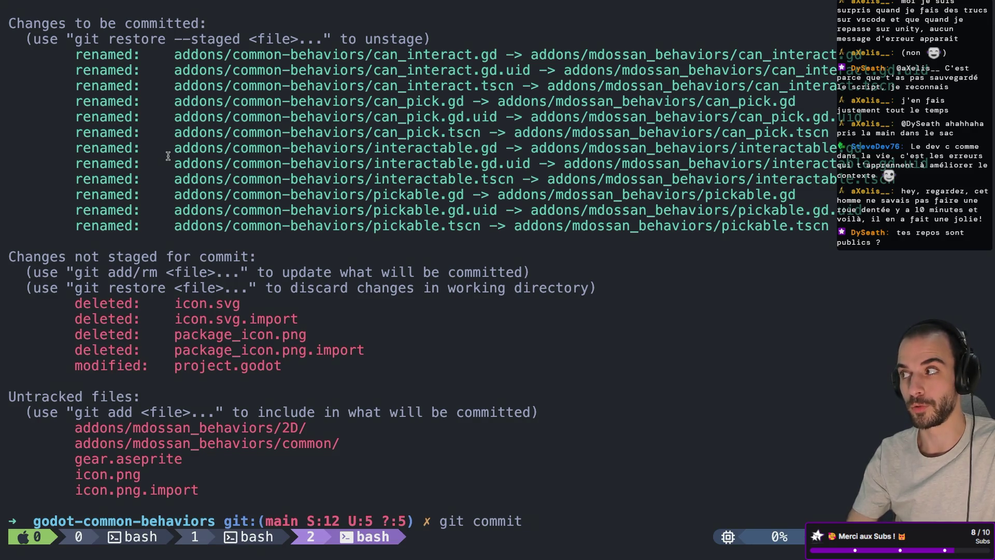
{"action": "key", "text": "ctrl+Left"}
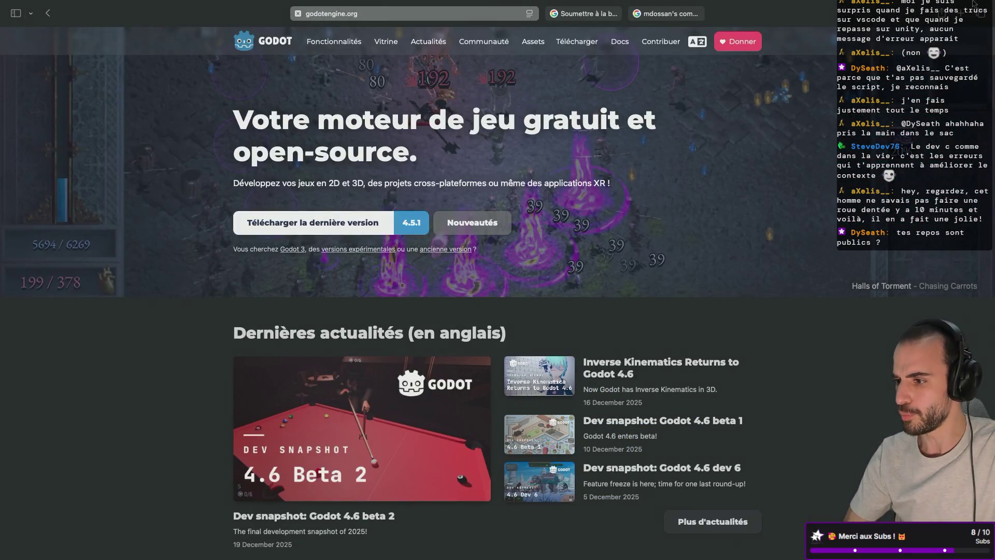
Step: Load GitHub, search for the account's username, and filter results to Users
{"action": "key", "text": "super+l"}
{"action": "type", "text": "github.com"}
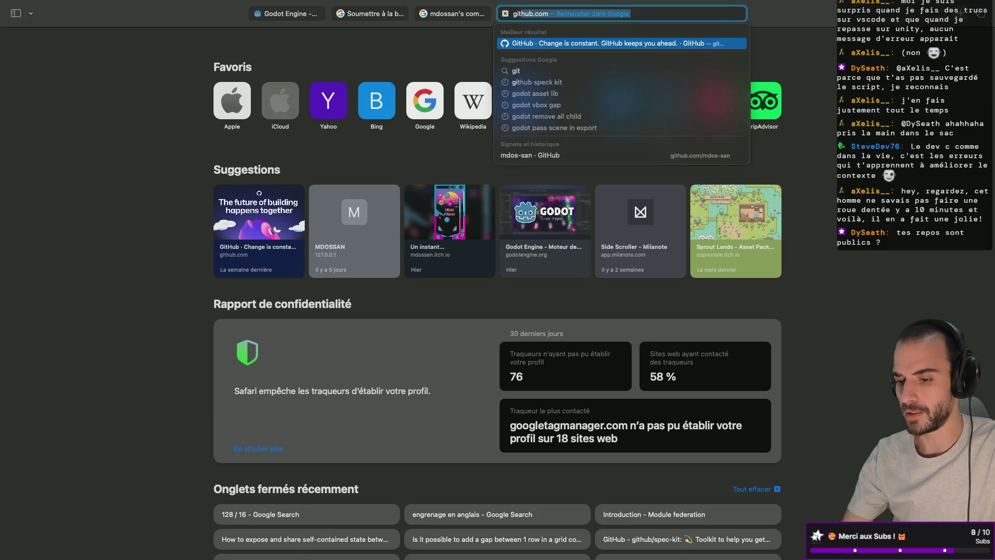
{"action": "key", "text": "Return"}
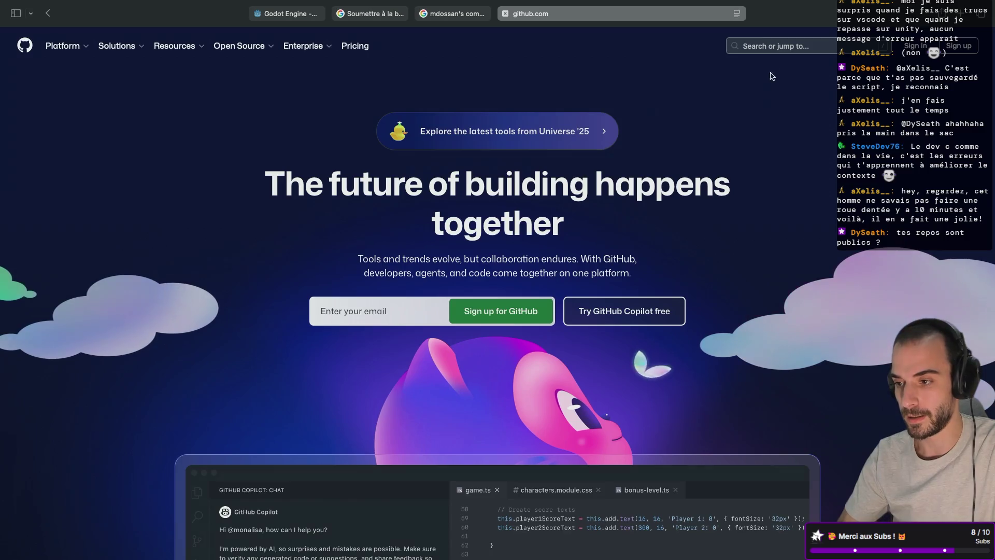
{"action": "left_click", "coordinate": [777, 46]}
{"action": "type", "text": "mdos"}
{"action": "key", "text": "Return"}
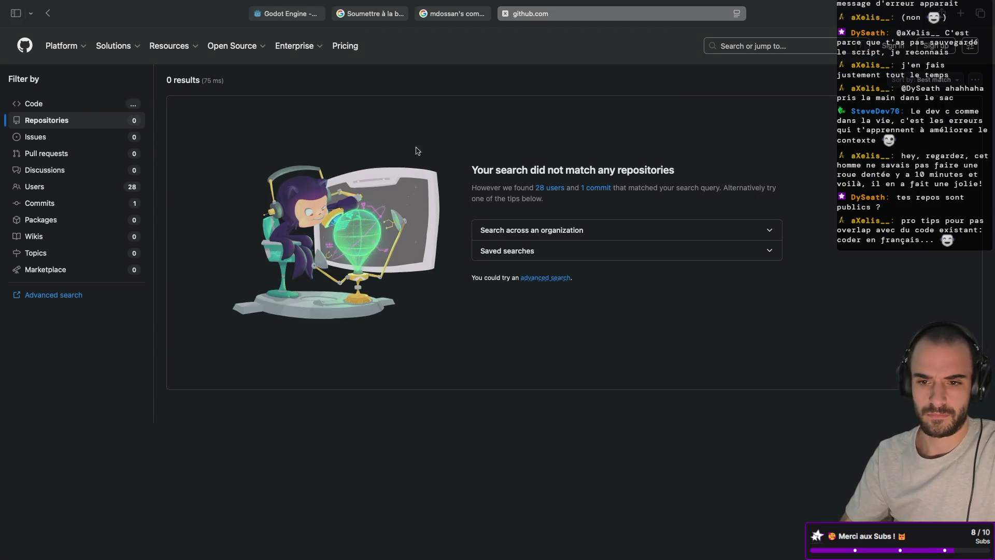
{"action": "scroll", "coordinate": [67, 220], "scroll_direction": "down", "scroll_amount": 1}
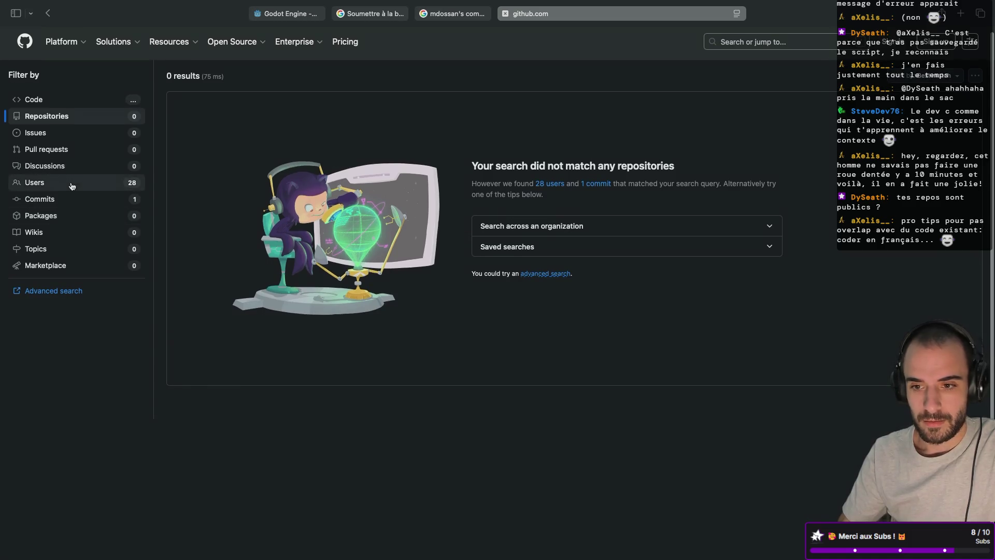
{"action": "left_click", "coordinate": [72, 184]}
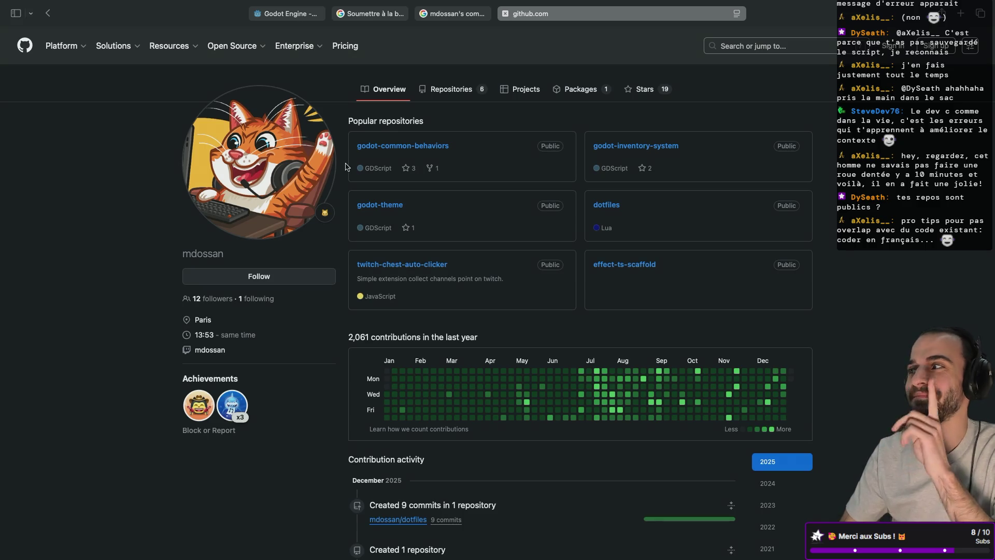
Step: Browse the godot-common-behaviors and godot-inventory-system repositories
{"action": "left_click", "coordinate": [415, 147]}
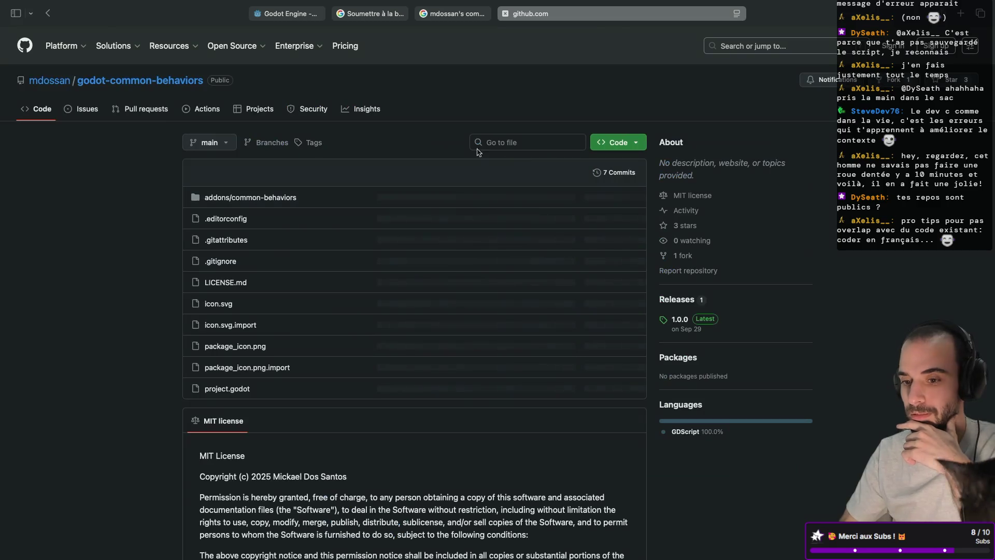
{"action": "scroll", "coordinate": [363, 254], "scroll_direction": "down", "scroll_amount": 5}
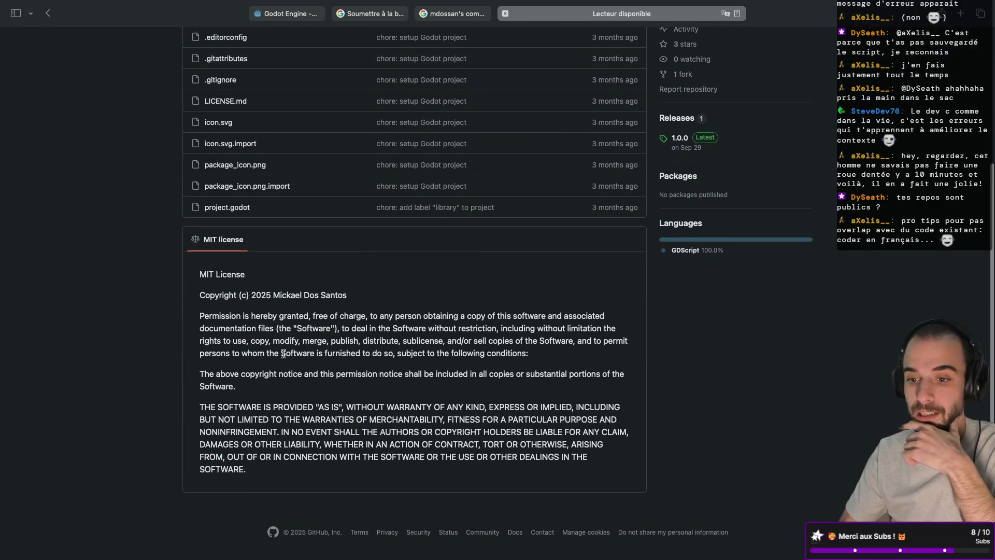
{"action": "scroll", "coordinate": [261, 254], "scroll_direction": "up", "scroll_amount": 4}
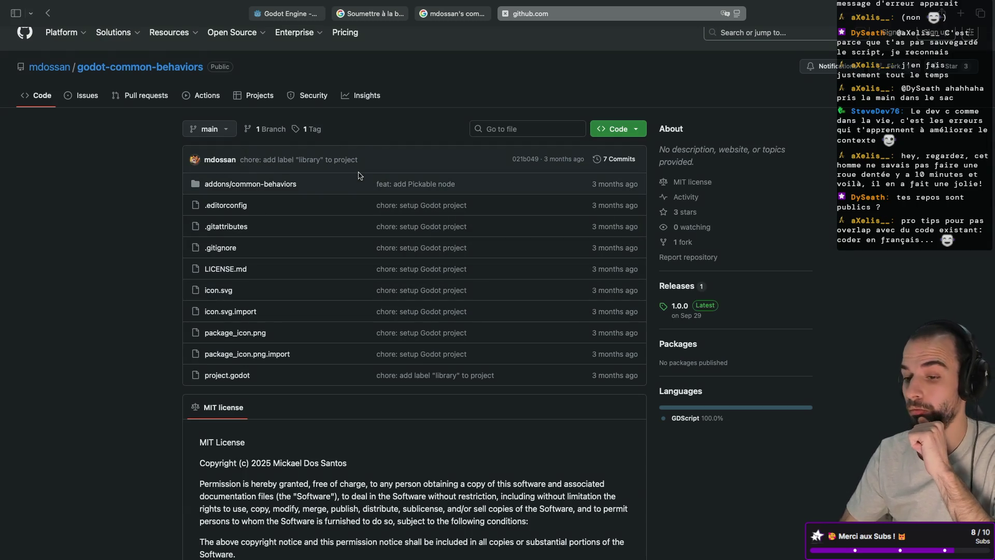
{"action": "scroll", "coordinate": [358, 176], "scroll_direction": "left", "scroll_amount": 5}
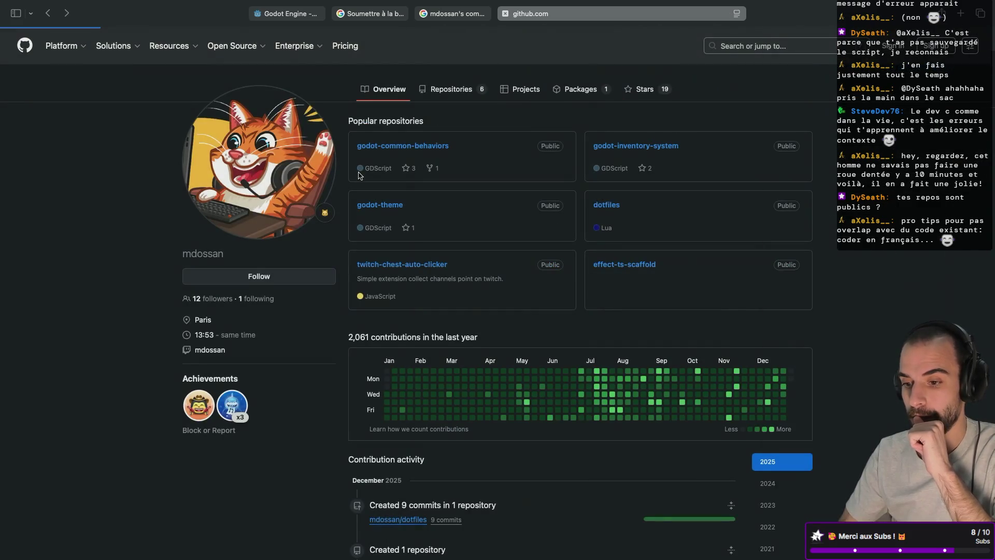
{"action": "left_click", "coordinate": [626, 151]}
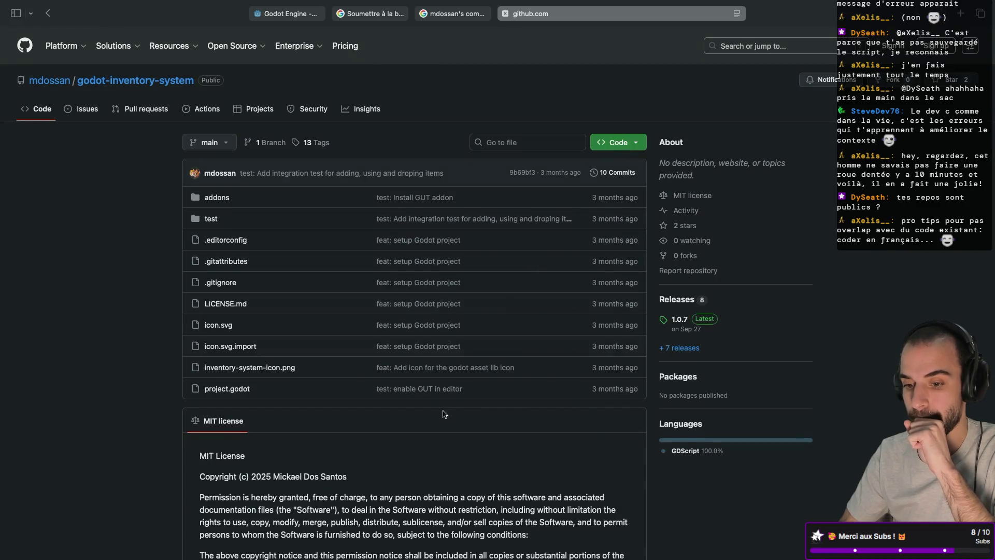
{"action": "scroll", "coordinate": [444, 413], "scroll_direction": "down", "scroll_amount": 5}
{"action": "scroll", "coordinate": [444, 413], "scroll_direction": "up", "scroll_amount": 4}
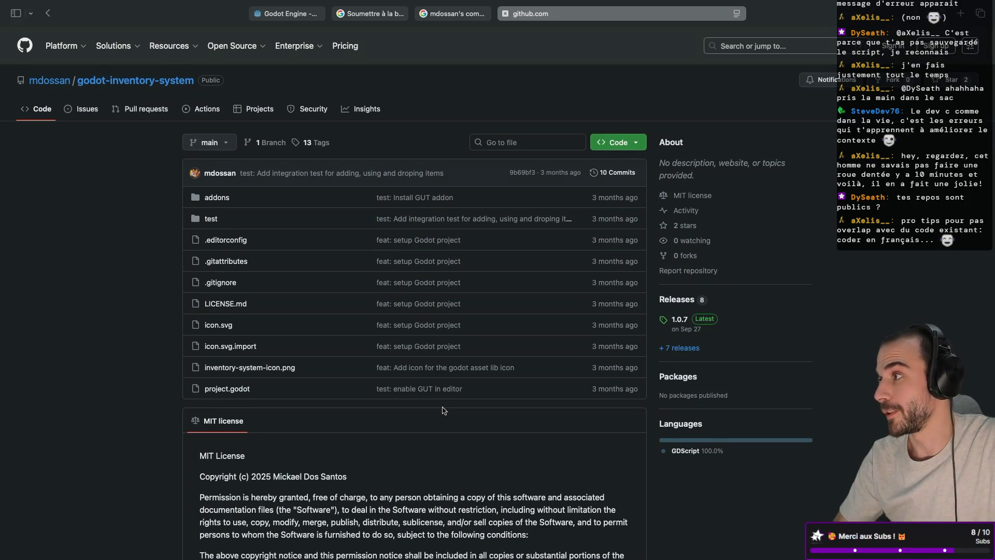
{"action": "key", "text": "super+Tab"}
Step: Commit the renames in Vim with a 'chore: rename addon folder' message for mdossan_behaviors
{"action": "key", "text": "BackSpace"}
{"action": "type", "text": "t commit"}
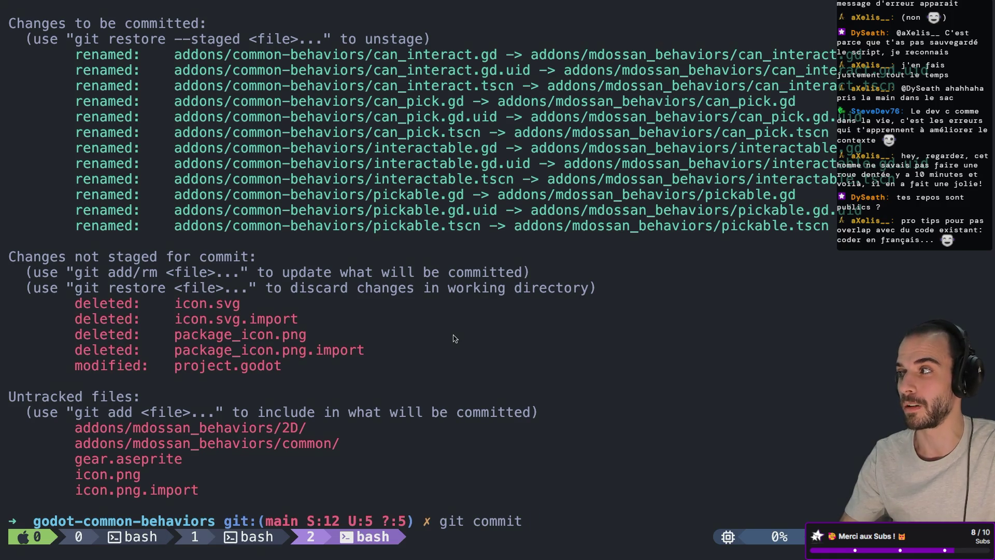
{"action": "key", "text": "Return"}
{"action": "type", "text": "ichore: r"}
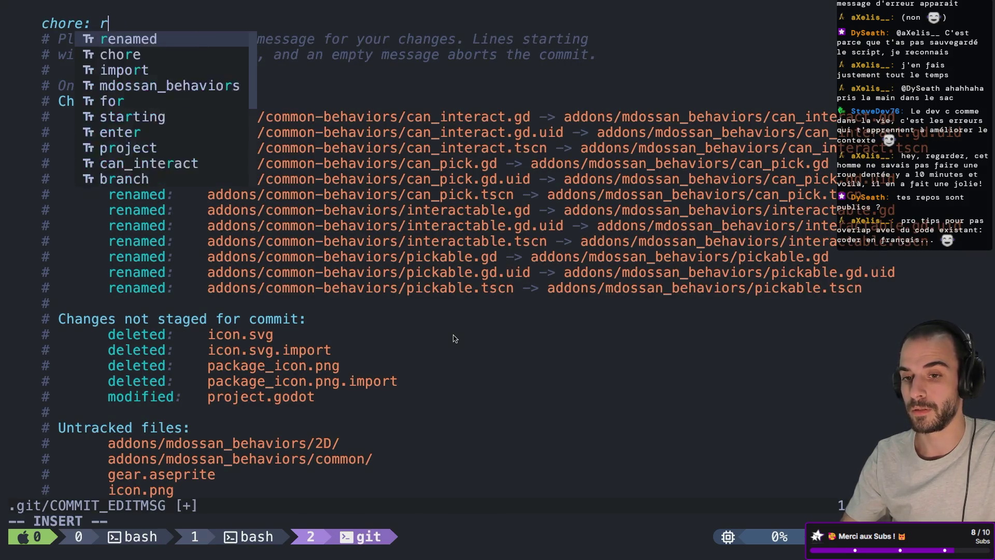
{"action": "type", "text": "ename addon"}
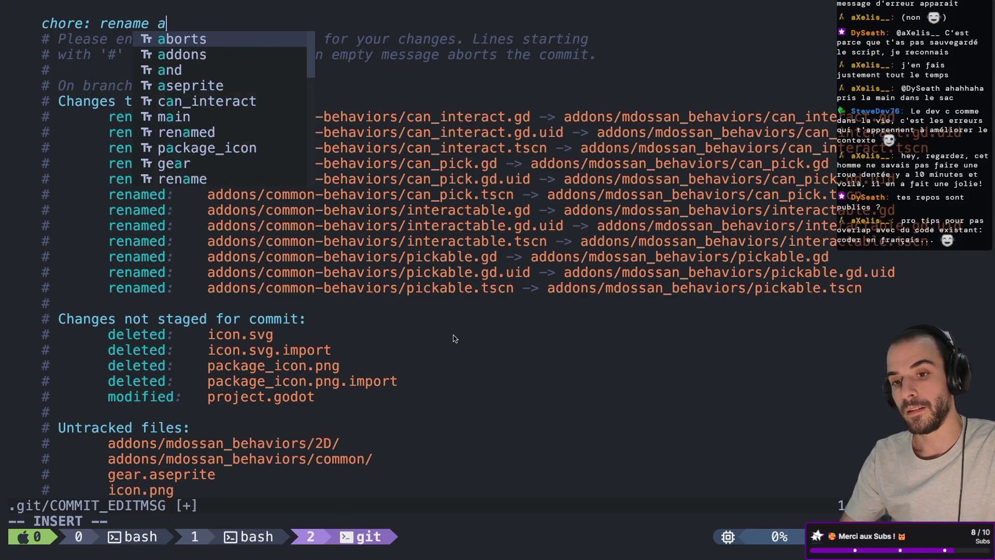
{"action": "type", "text": " folder to"}
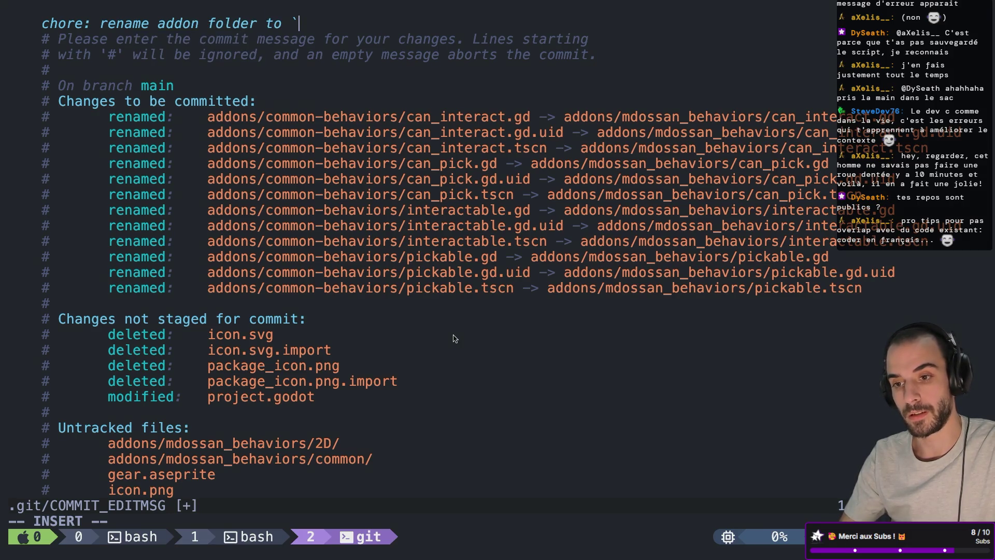
{"action": "type", "text": "mdossan_behaviors"}
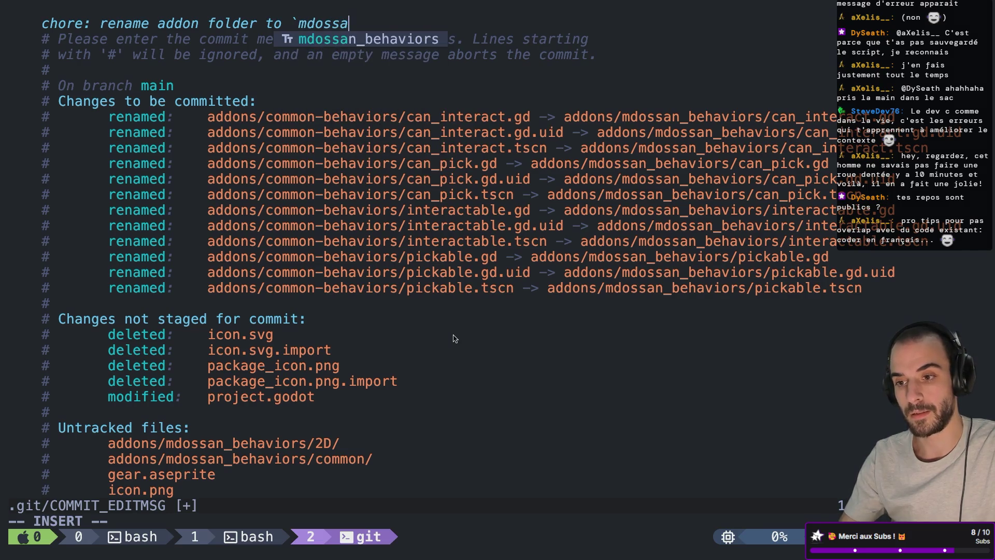
{"action": "key", "text": "Escape"}
{"action": "type", "text": ":wq"}
{"action": "key", "text": "Return"}
Step: Check git status after the commit and relaunch lazygit with the behaviors folder collapsed
{"action": "type", "text": "git status"}
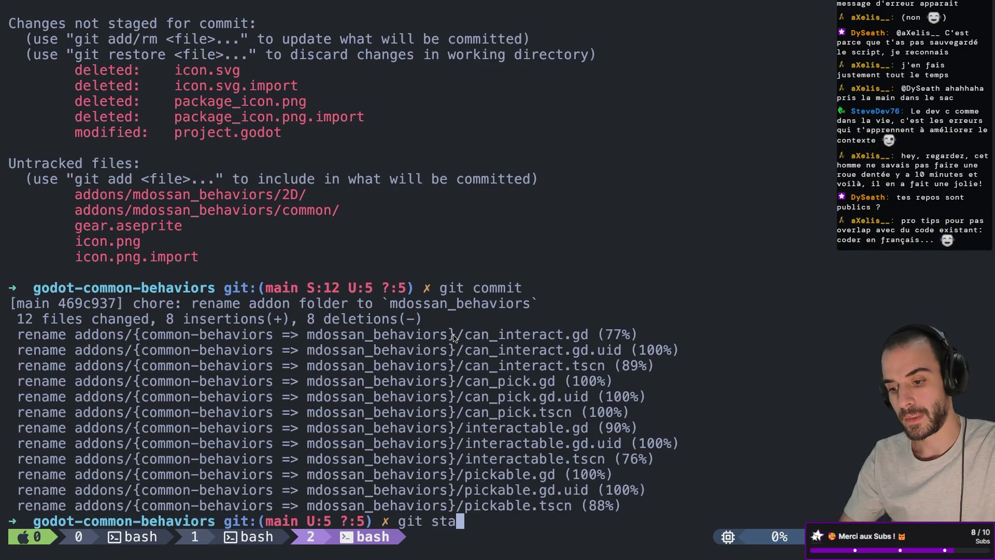
{"action": "key", "text": "Return"}
{"action": "type", "text": "lazygit"}
{"action": "key", "text": "Return"}
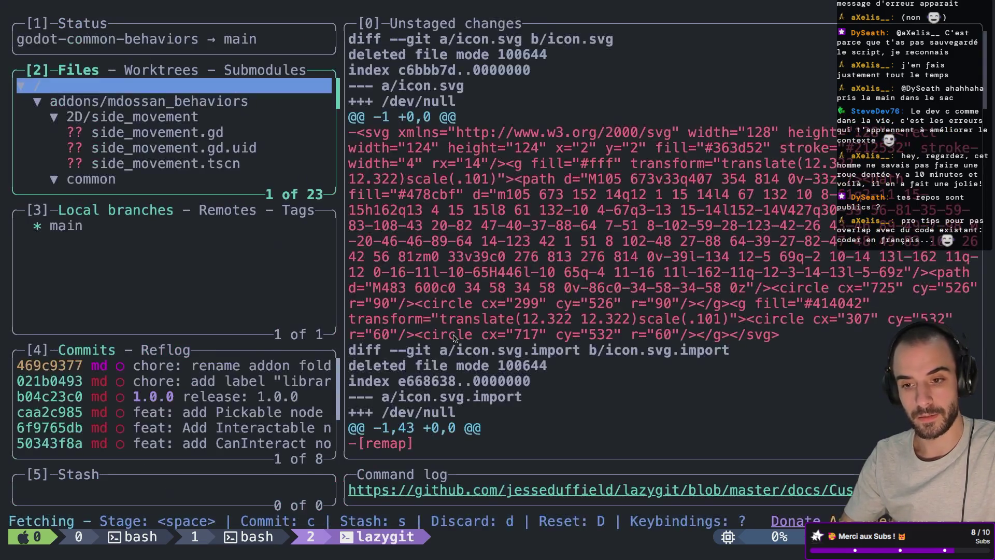
{"action": "key", "text": "Down"}
{"action": "key", "text": "Return"}
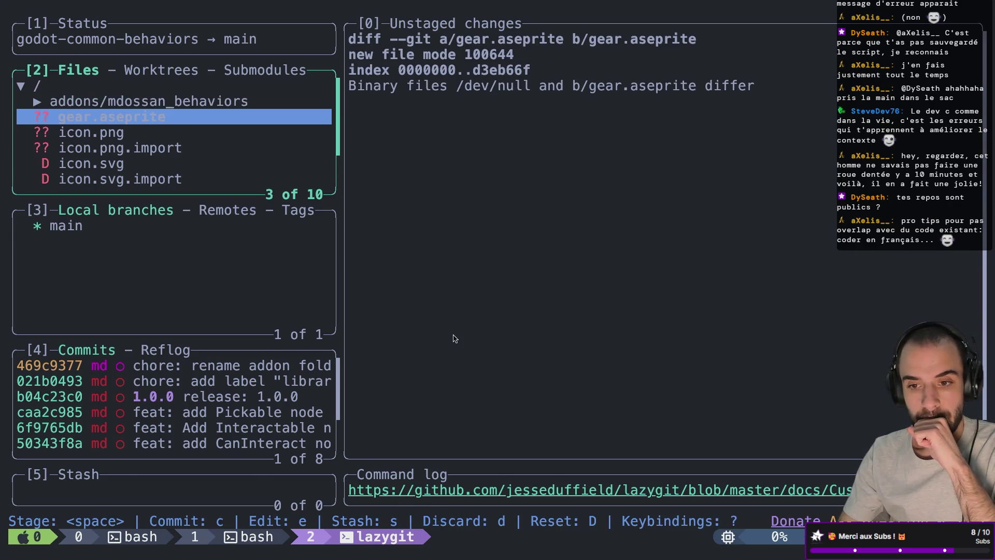
Step: Stage gear.aseprite, icon.svg.import, package_icon.png files and project.godot for a new commit
{"action": "key", "text": "space"}
{"action": "key", "text": "space"}
{"action": "key", "text": "space"}
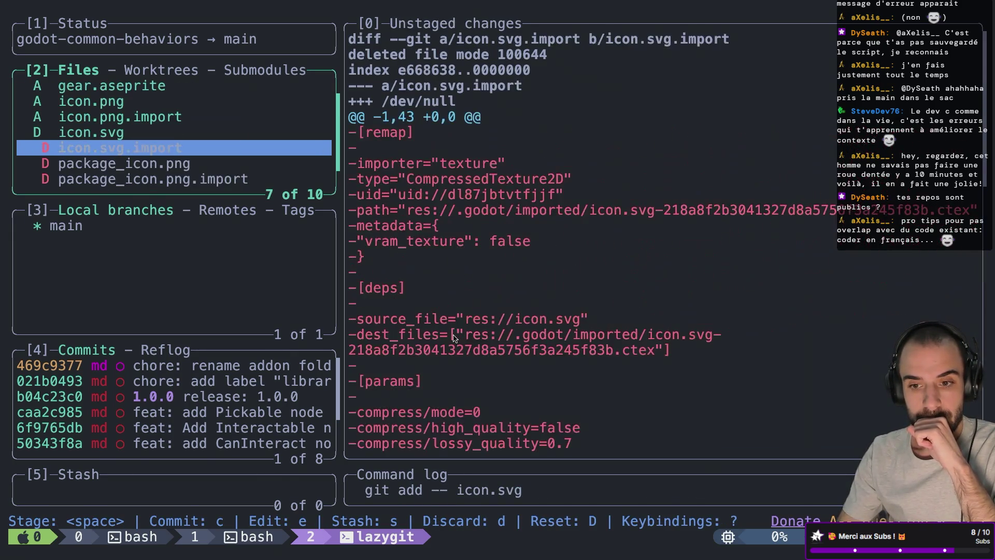
{"action": "key", "text": "space"}
{"action": "key", "text": "Up"}
{"action": "key", "text": "space"}
{"action": "key", "text": "Down"}
{"action": "key", "text": "space"}
{"action": "key", "text": "Down"}
{"action": "key", "text": "space"}
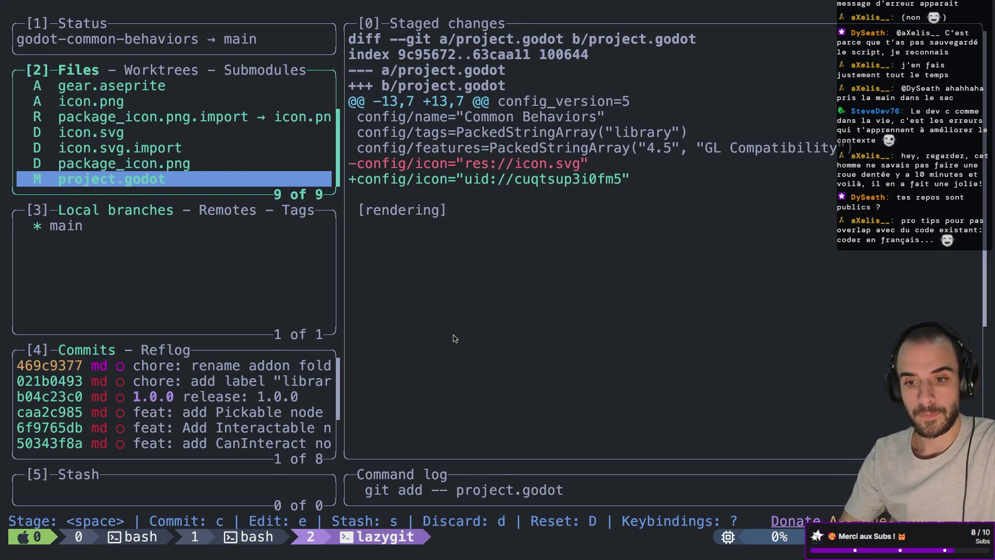
{"action": "key", "text": "c"}
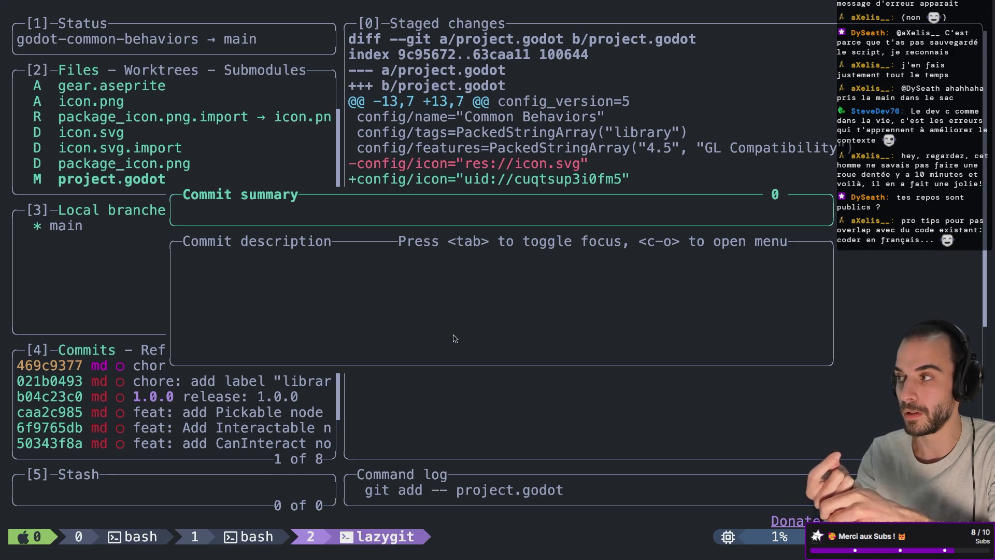
Step: Enter the commit summary 'feat: update project icon', fixing the 'icion' typo
{"action": "type", "text": "feat: "}
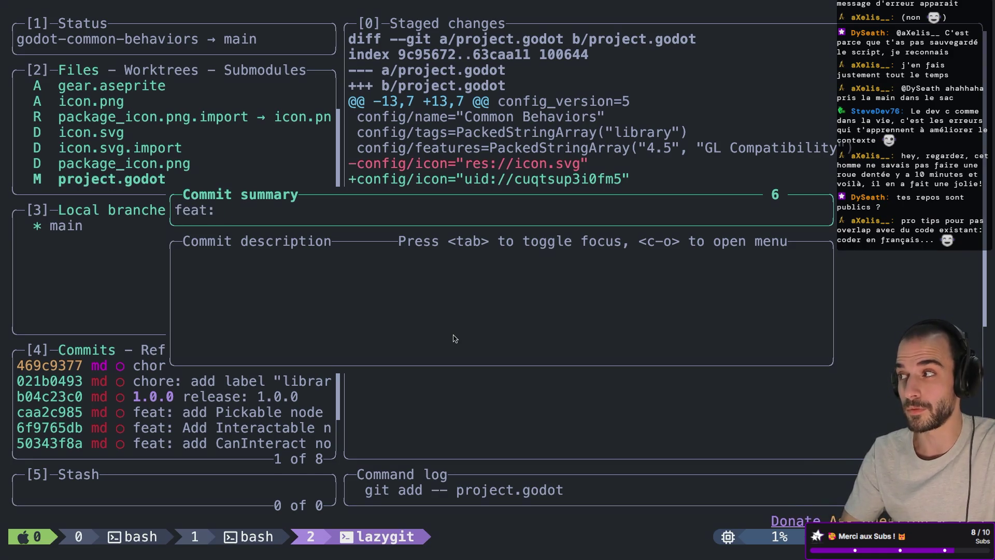
{"action": "type", "text": "update comm"}
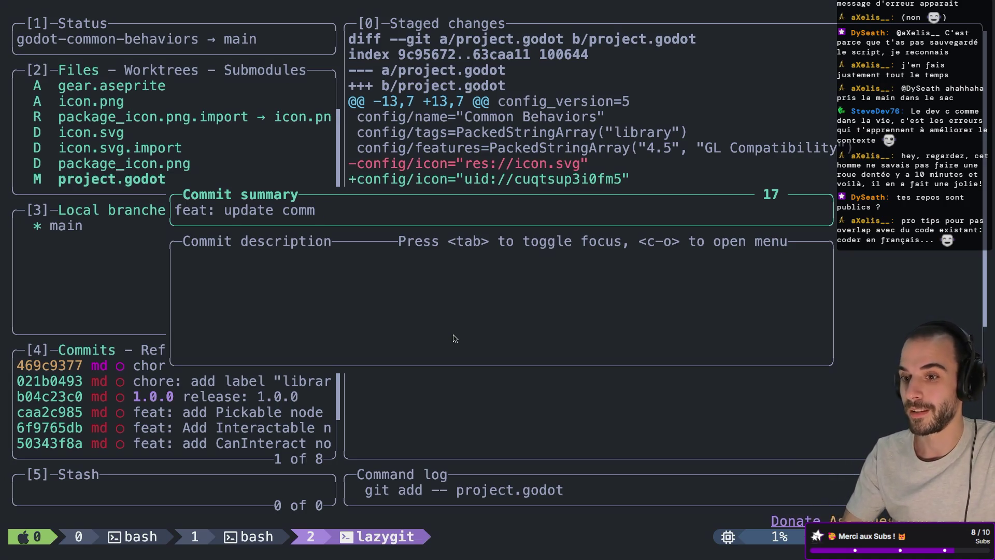
{"action": "key", "text": "BackSpace"}
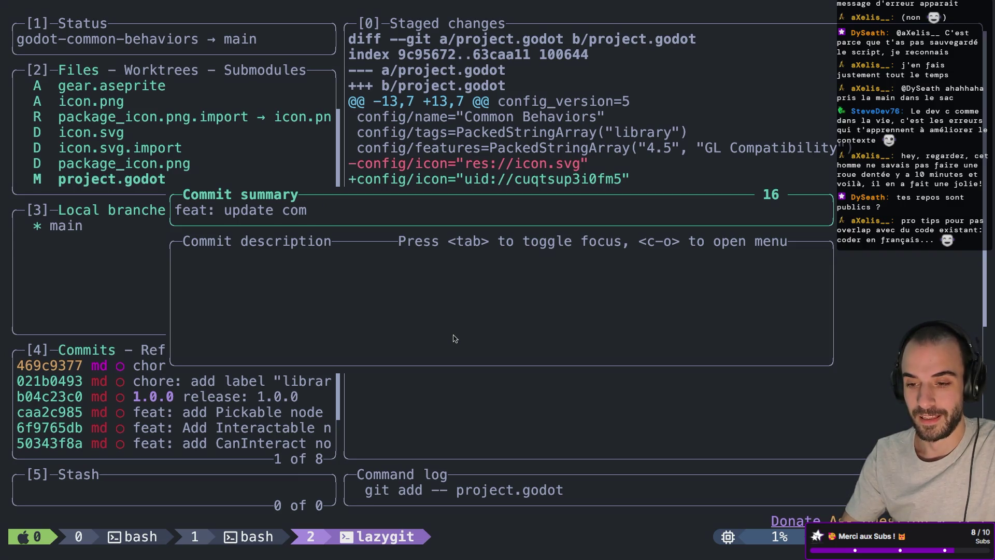
{"action": "key", "text": "BackSpace"}
{"action": "key", "text": "BackSpace"}
{"action": "key", "text": "BackSpace"}
{"action": "type", "text": "proje"}
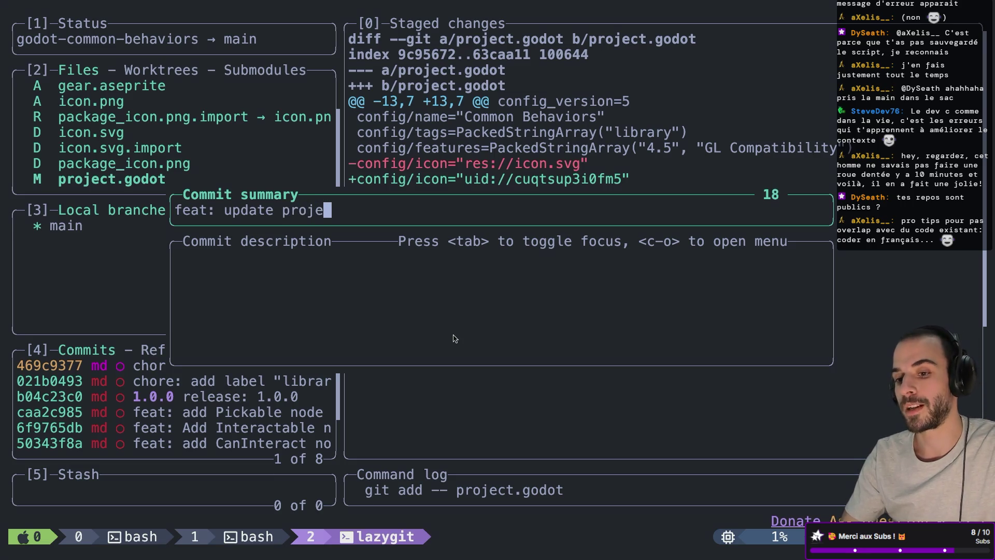
{"action": "type", "text": "ct icion"}
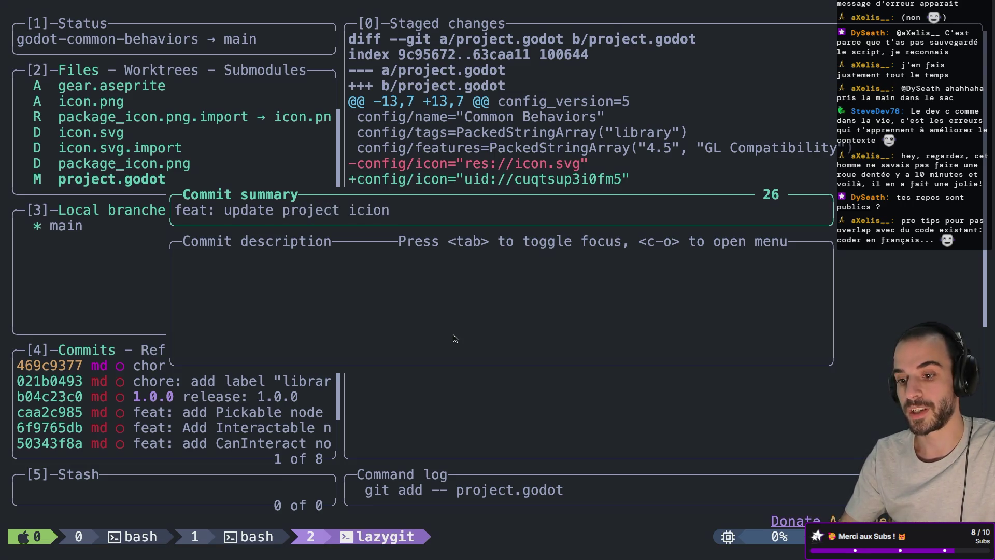
{"action": "key", "text": "BackSpace"}
{"action": "key", "text": "BackSpace"}
{"action": "key", "text": "BackSpace"}
{"action": "type", "text": "on"}
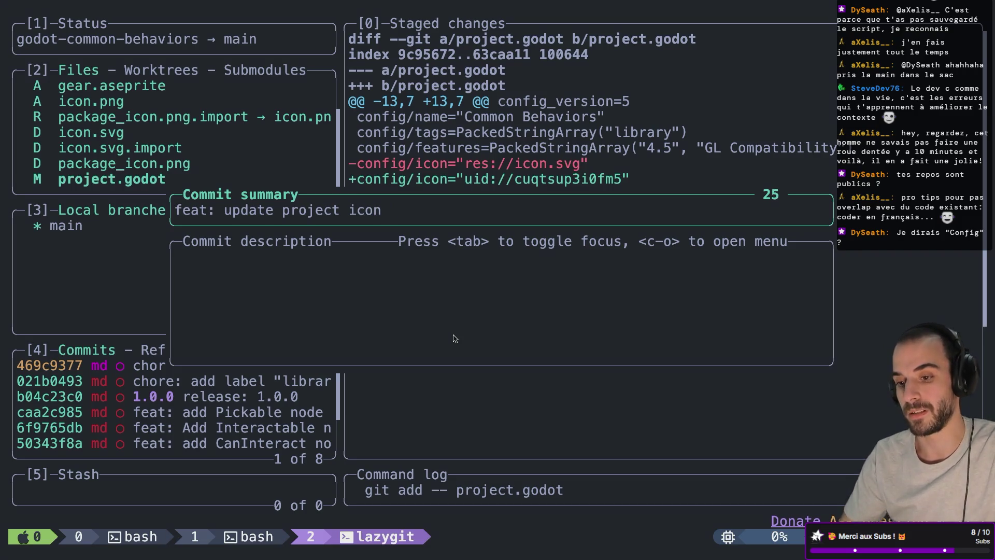
{"action": "key", "text": "Left"}
{"action": "key", "text": "Left"}
{"action": "key", "text": "Left"}
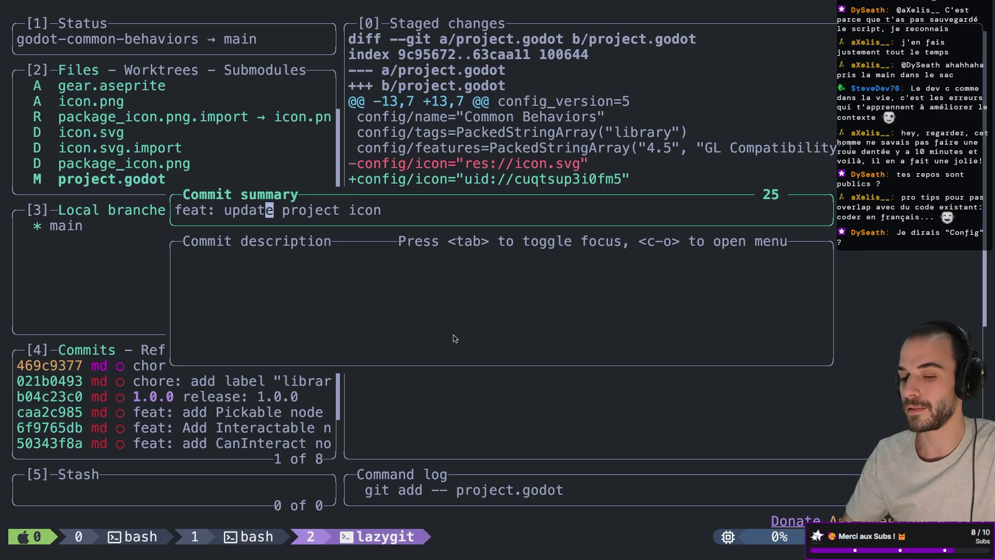
{"action": "key", "text": "Left"}
{"action": "key", "text": "Left"}
{"action": "key", "text": "Left"}
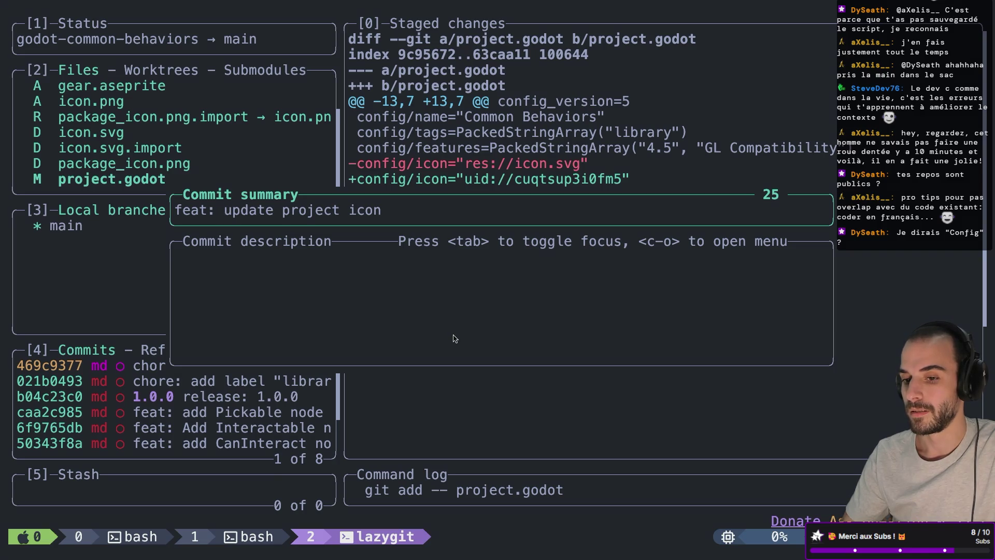
{"action": "key", "text": "ctrl+Left"}
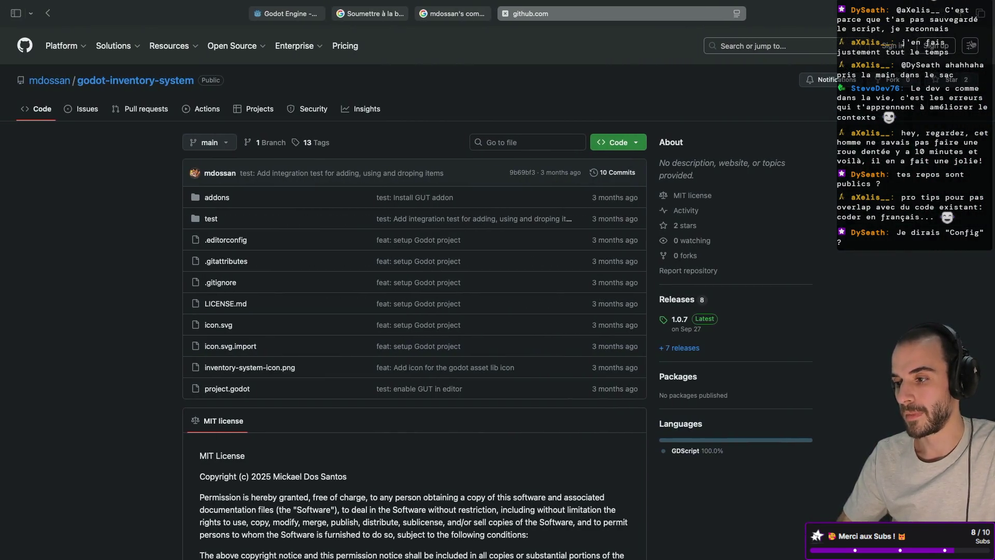
Step: Open a fresh Safari tab on the start page, glancing back at lazygit meanwhile
{"action": "key", "text": "super+t"}
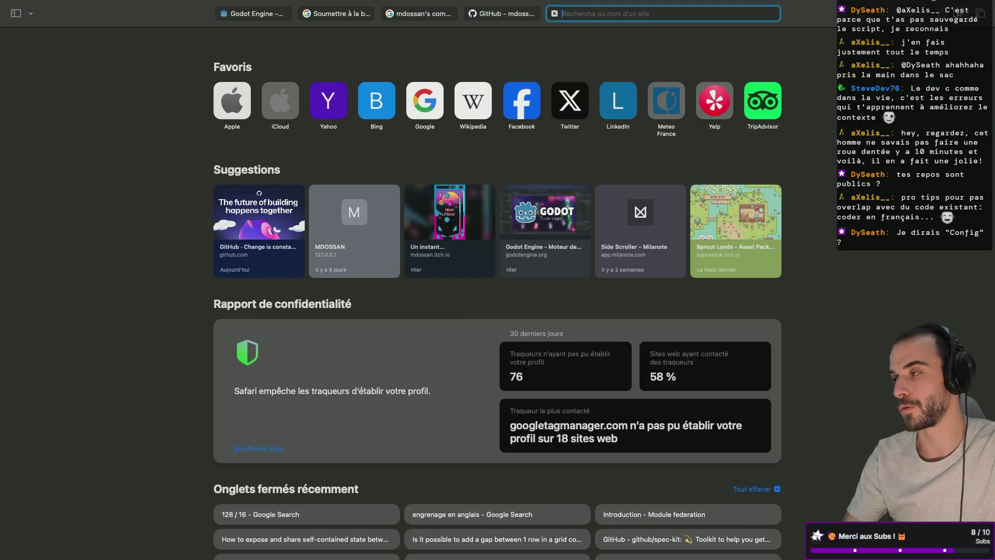
{"action": "key", "text": "ctrl+Right"}
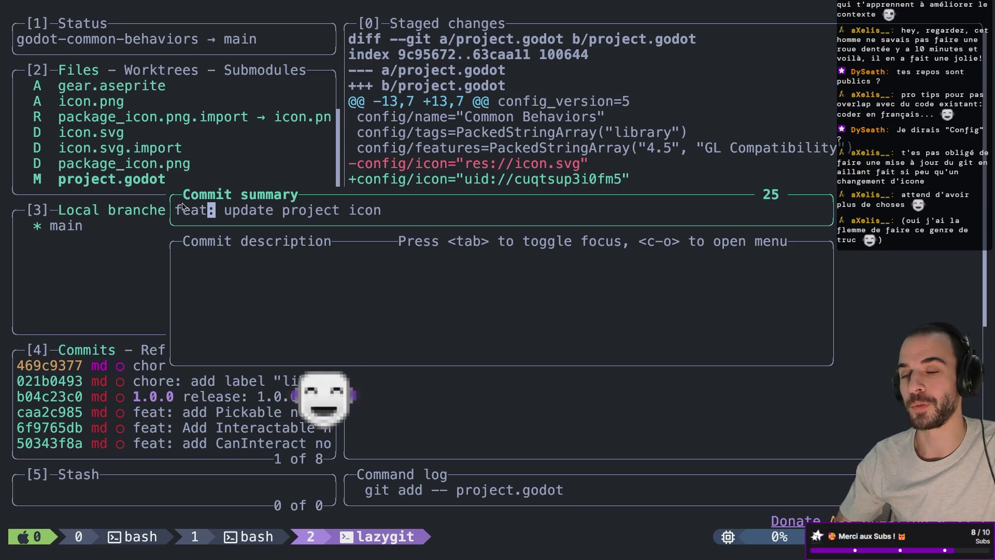
{"action": "key", "text": "ctrl+Left"}
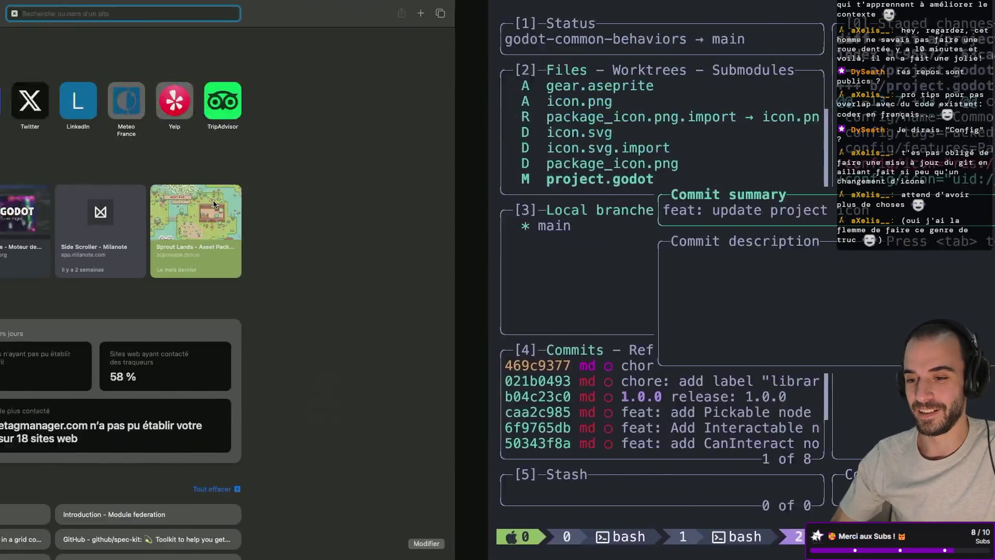
Step: Load conventionalcommits.org and read its Quick Summary section
{"action": "type", "text": "conventionalcommits.org/en/v1.0.0/"}
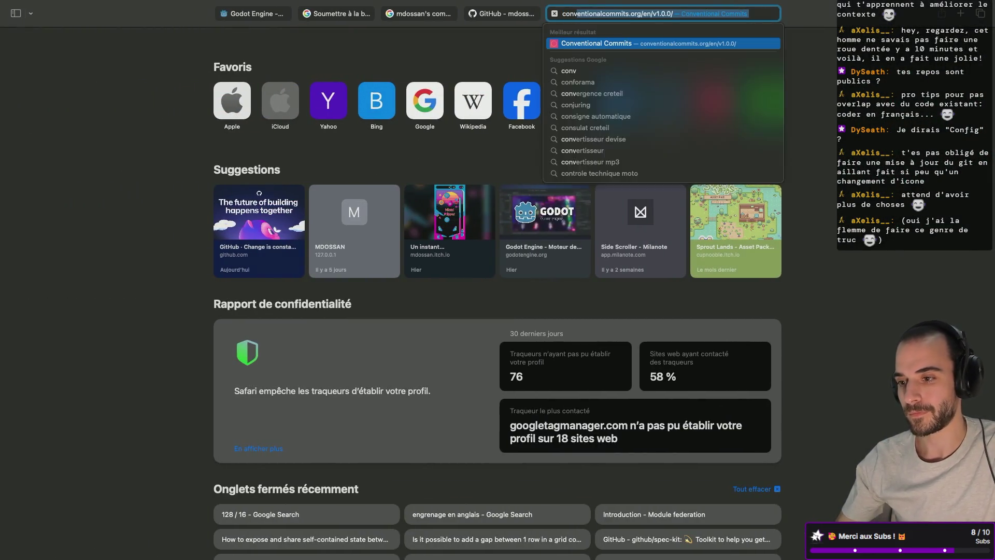
{"action": "key", "text": "Return"}
{"action": "scroll", "coordinate": [215, 308], "scroll_direction": "down", "scroll_amount": 2}
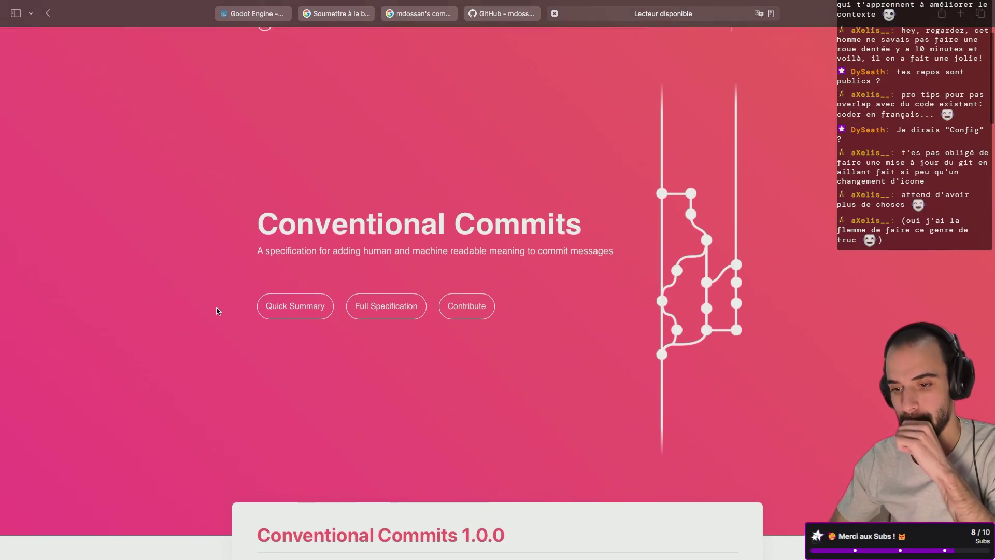
{"action": "left_click", "coordinate": [297, 269]}
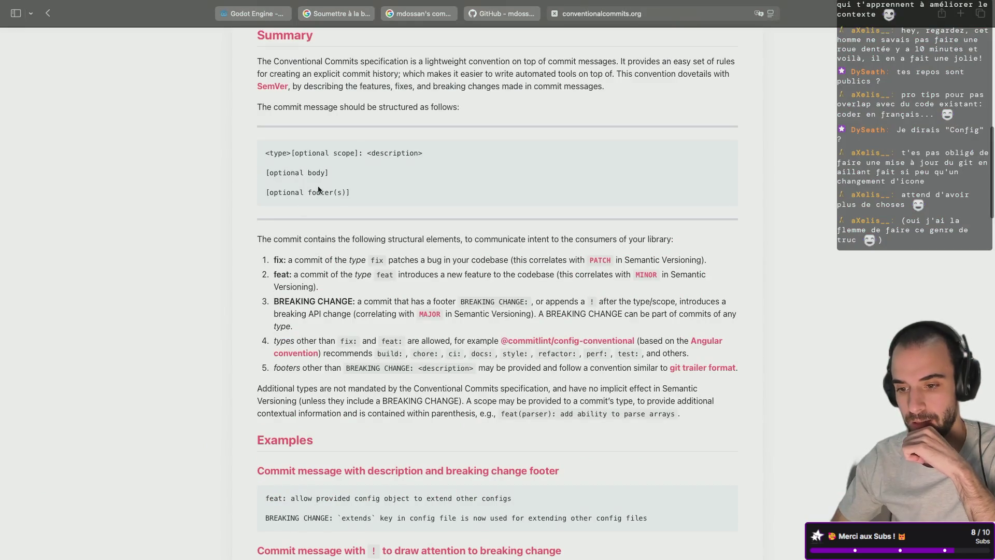
{"action": "scroll", "coordinate": [311, 194], "scroll_direction": "down", "scroll_amount": 8}
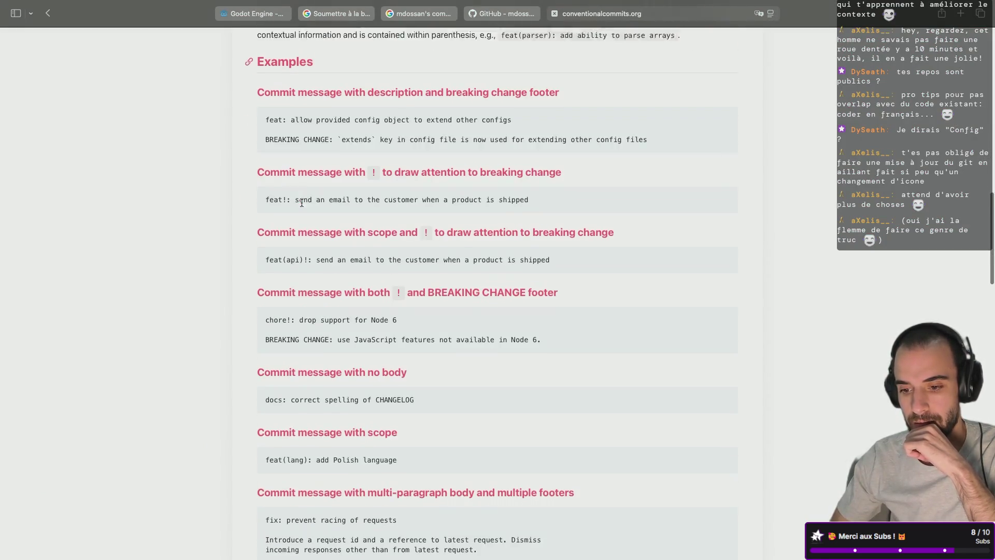
{"action": "scroll", "coordinate": [299, 213], "scroll_direction": "down", "scroll_amount": 9}
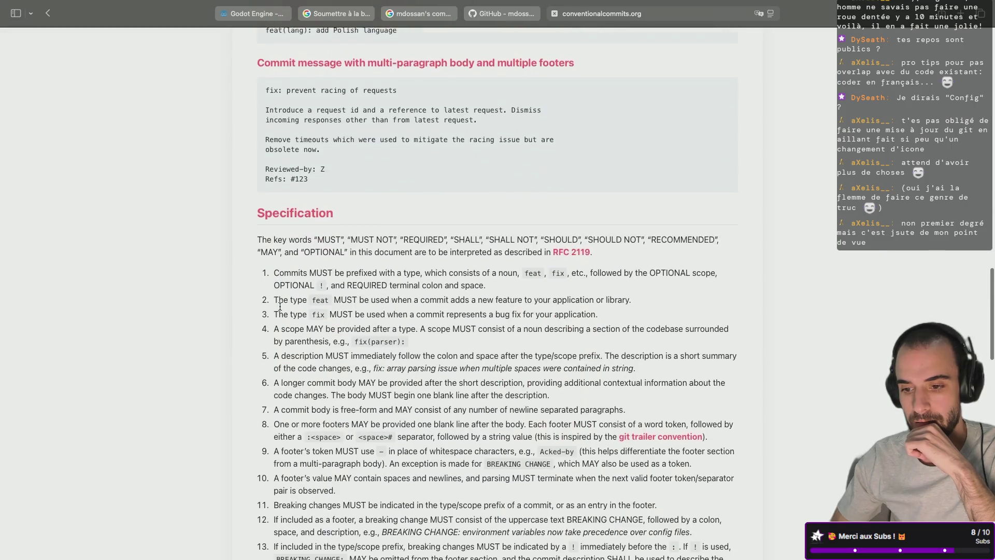
{"action": "scroll", "coordinate": [280, 306], "scroll_direction": "down", "scroll_amount": 20}
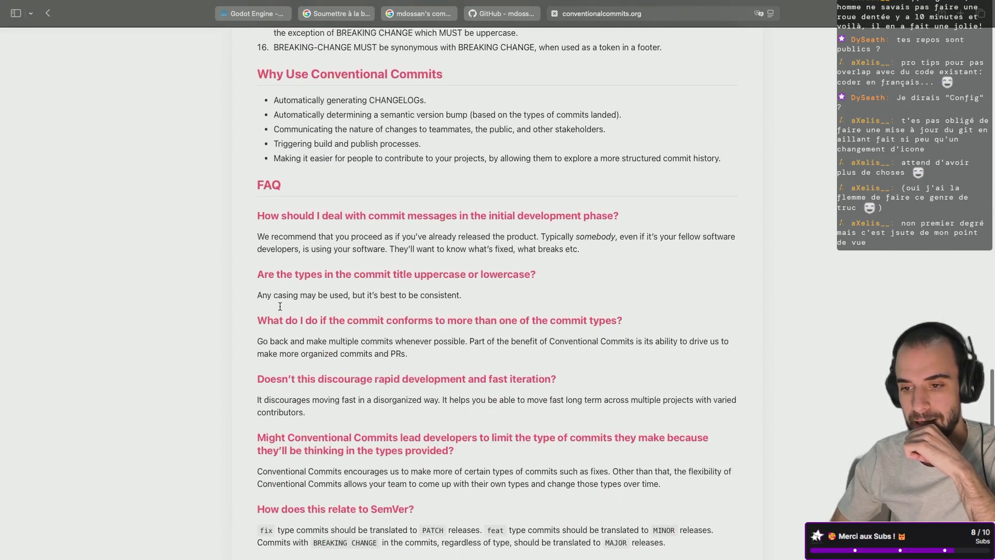
{"action": "scroll", "coordinate": [279, 310], "scroll_direction": "up", "scroll_amount": 20}
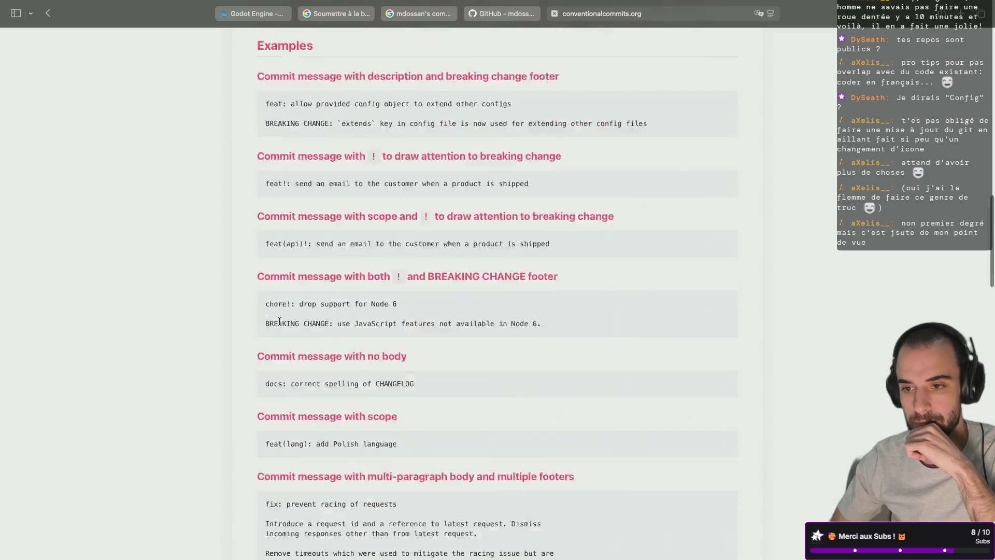
{"action": "scroll", "coordinate": [341, 201], "scroll_direction": "down", "scroll_amount": 1}
Step: Switch to the v1.0.0 specification and read through it before returning to lazygit
{"action": "mouse_move", "coordinate": [625, 40]}
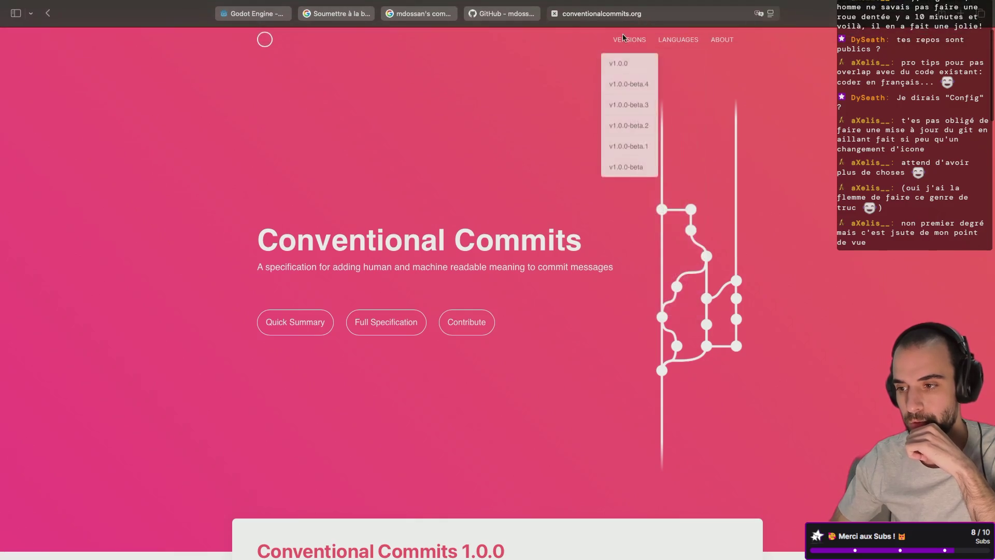
{"action": "left_click", "coordinate": [619, 67]}
{"action": "scroll", "coordinate": [474, 272], "scroll_direction": "down", "scroll_amount": 20}
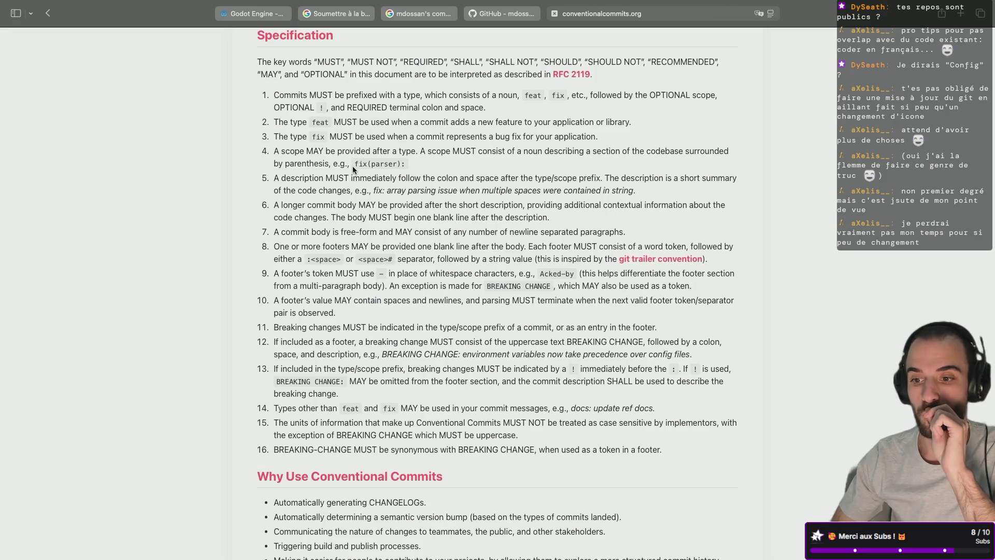
{"action": "scroll", "coordinate": [352, 169], "scroll_direction": "down", "scroll_amount": 1}
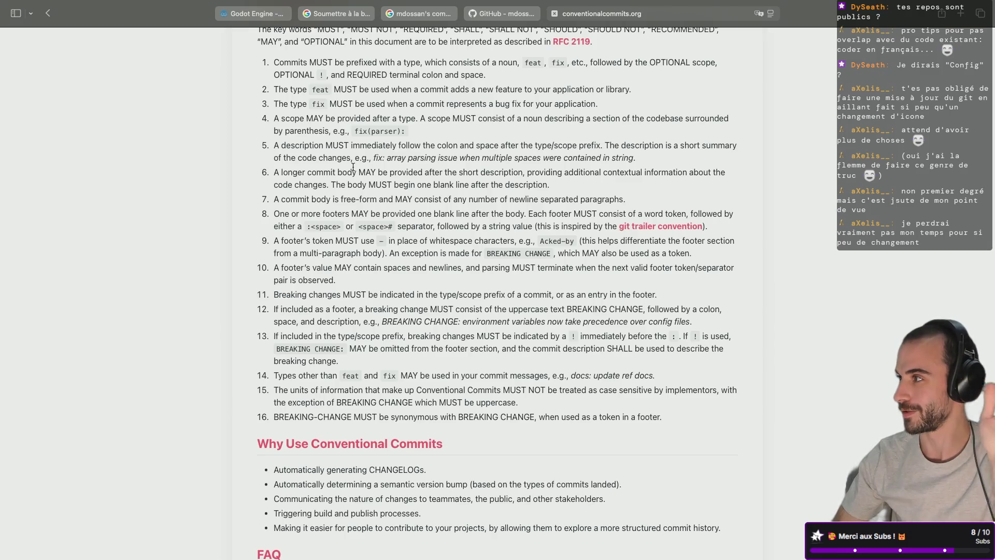
{"action": "scroll", "coordinate": [353, 167], "scroll_direction": "down", "scroll_amount": 1}
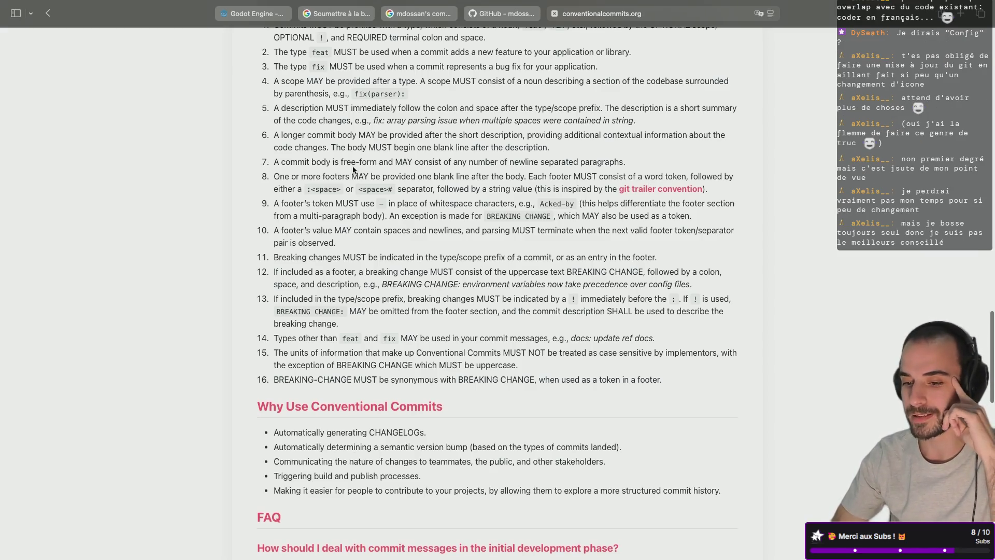
{"action": "scroll", "coordinate": [352, 170], "scroll_direction": "down", "scroll_amount": 2}
{"action": "scroll", "coordinate": [354, 169], "scroll_direction": "up", "scroll_amount": 4}
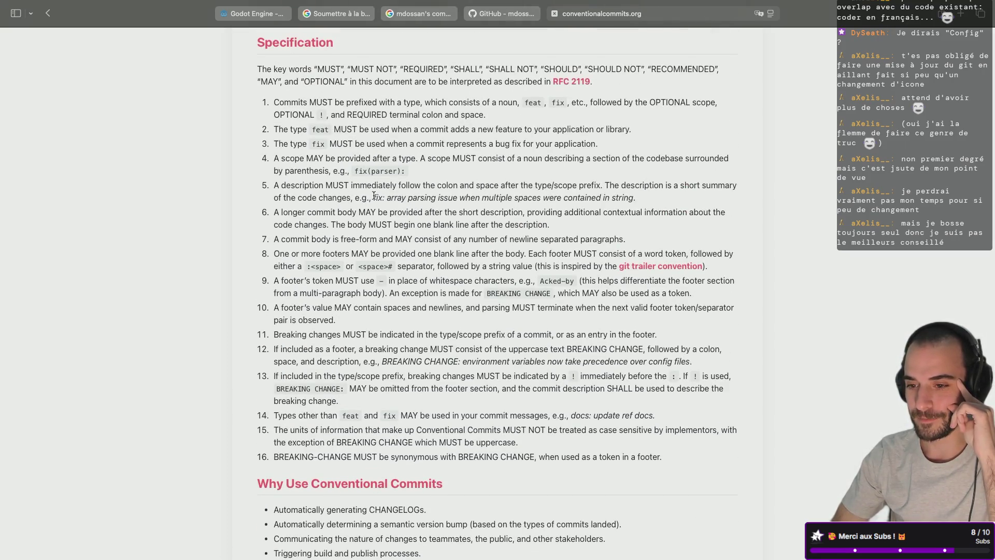
{"action": "key", "text": "ctrl+Right"}
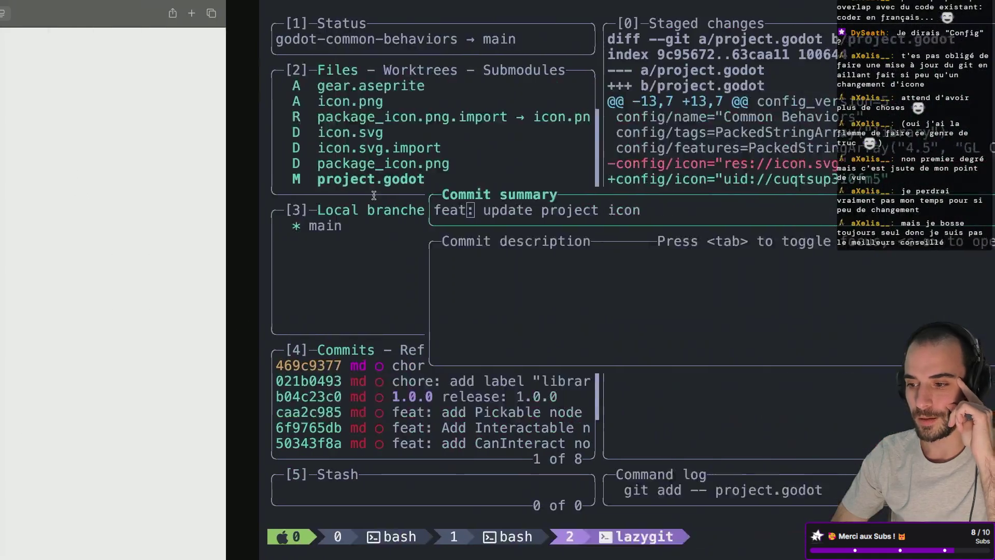
Step: Commit the staged icon changes as 'feat: update project icon'
{"action": "key", "text": "Right"}
{"action": "key", "text": "Right"}
{"action": "key", "text": "Right"}
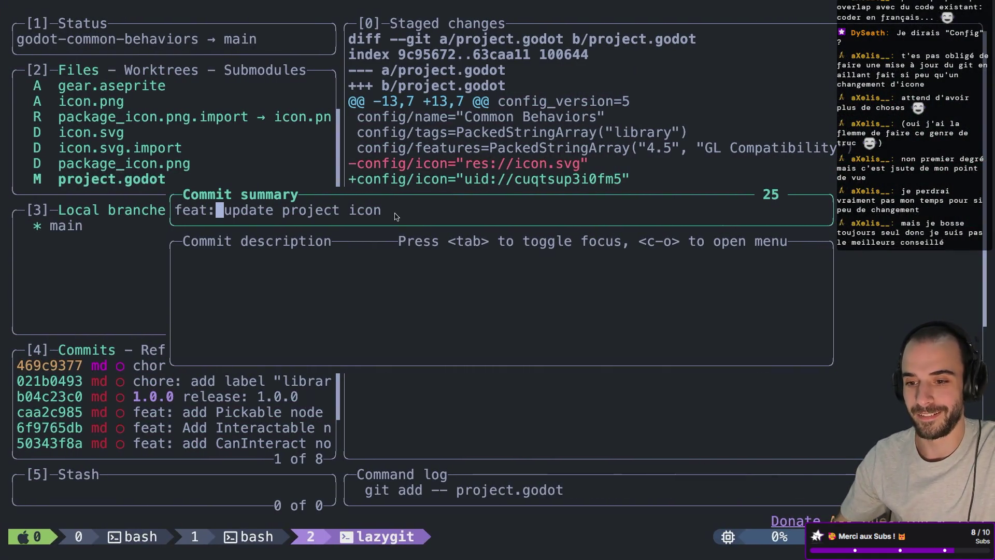
{"action": "key", "text": "Right"}
{"action": "key", "text": "Right"}
{"action": "key", "text": "Right"}
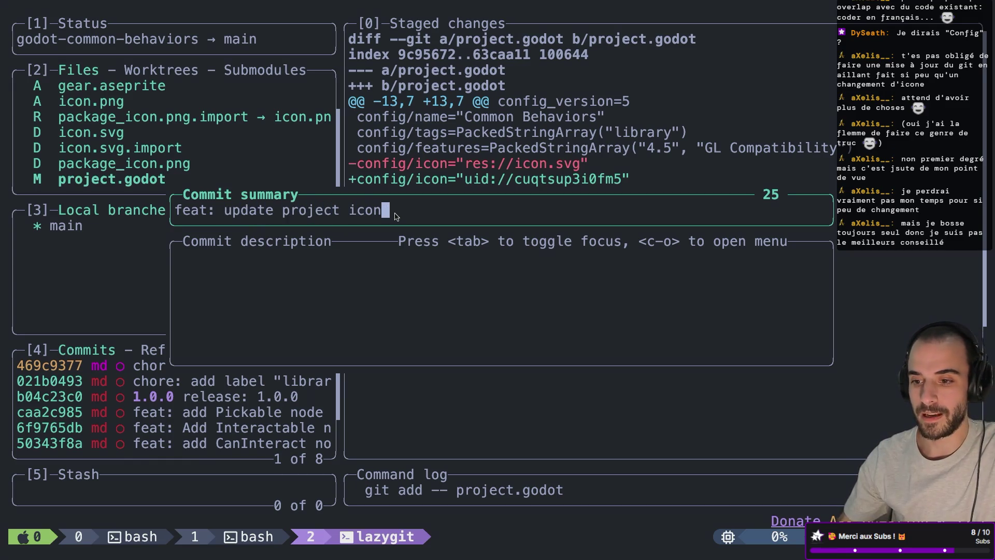
{"action": "key", "text": "Return"}
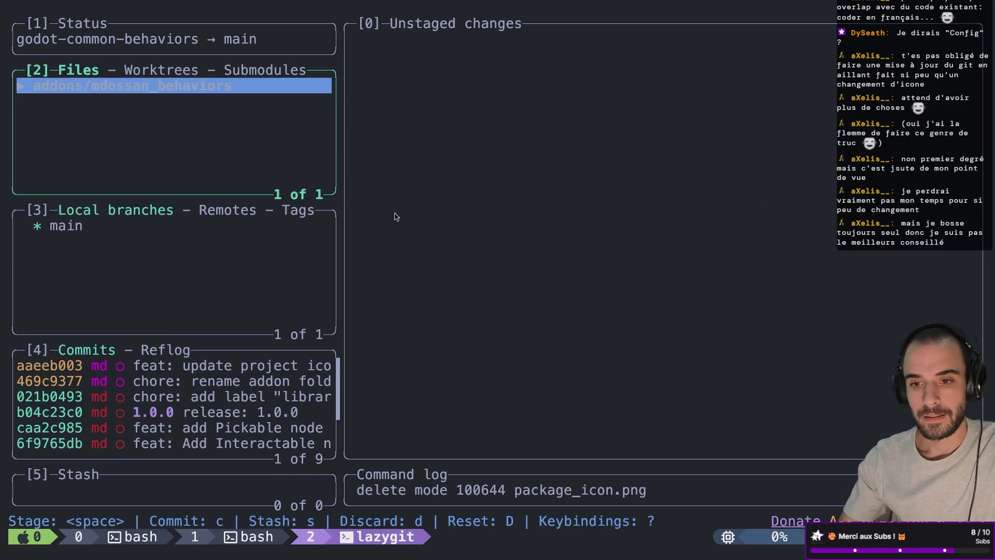
Step: Expand the mdossan_behaviors addon folder and look through the new side_movement behavior files
{"action": "key", "text": "Return"}
{"action": "key", "text": "Down"}
{"action": "key", "text": "Down"}
{"action": "key", "text": "Down"}
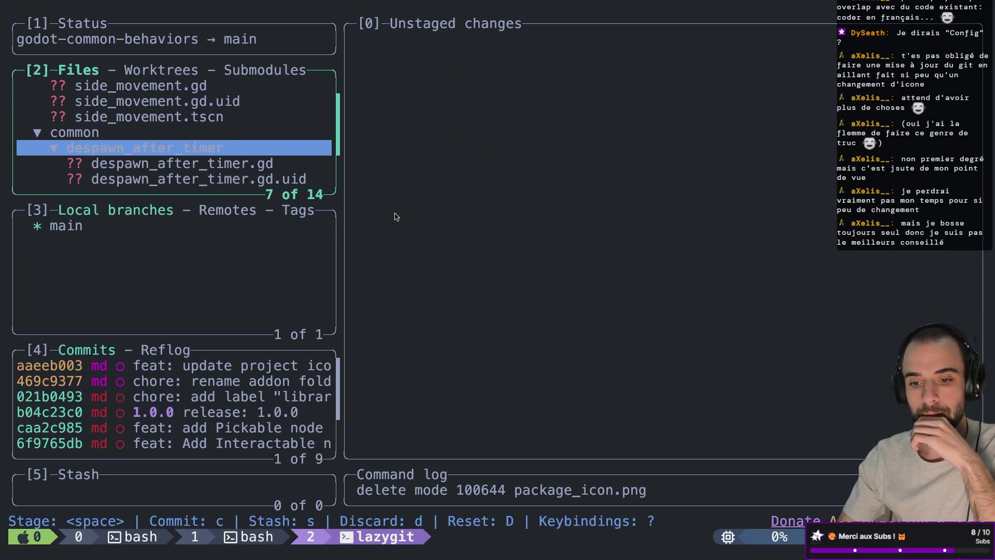
{"action": "key", "text": "Up"}
{"action": "key", "text": "Up"}
{"action": "key", "text": "Up"}
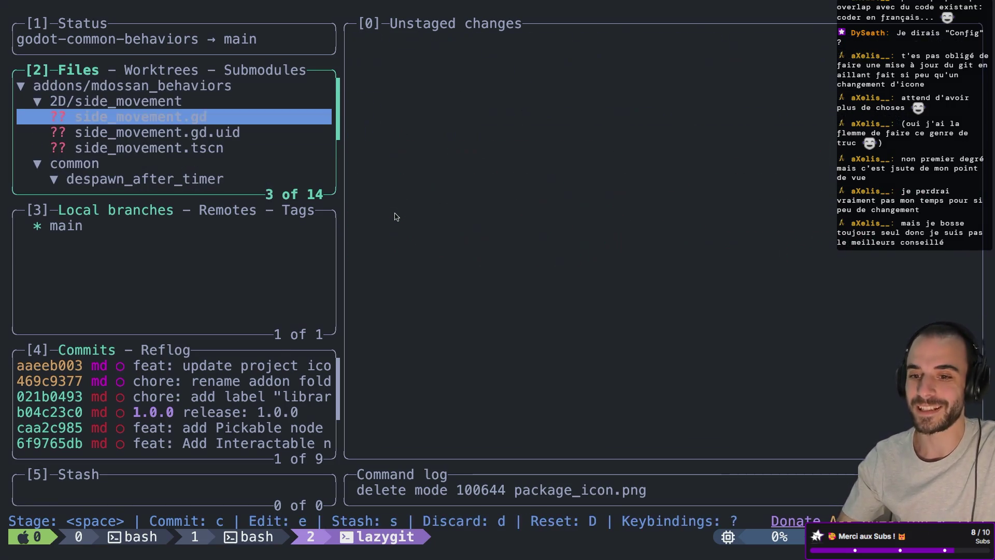
{"action": "key", "text": "Down"}
{"action": "key", "text": "Down"}
{"action": "key", "text": "Down"}
{"action": "key", "text": "Down"}
{"action": "key", "text": "Down"}
{"action": "key", "text": "Down"}
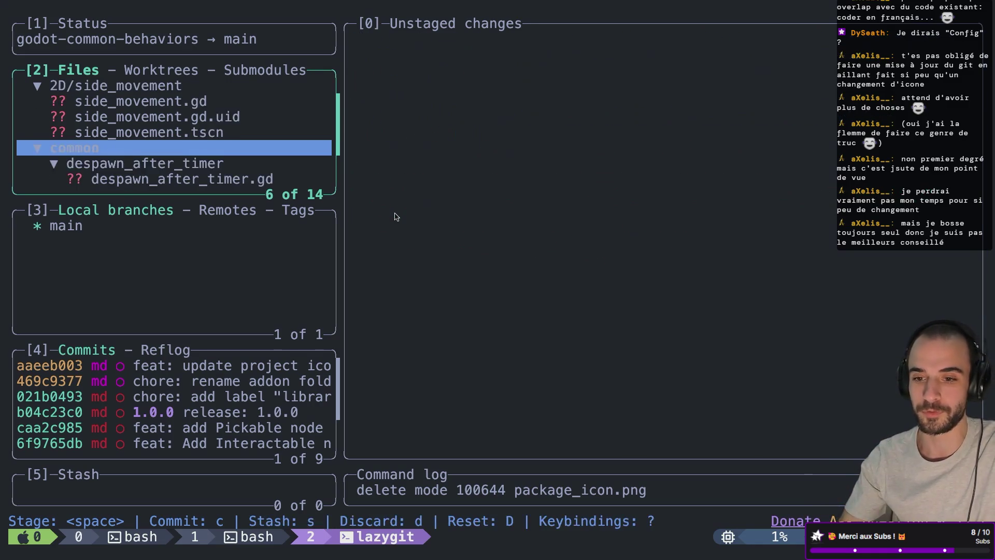
{"action": "key", "text": "Up"}
{"action": "key", "text": "Up"}
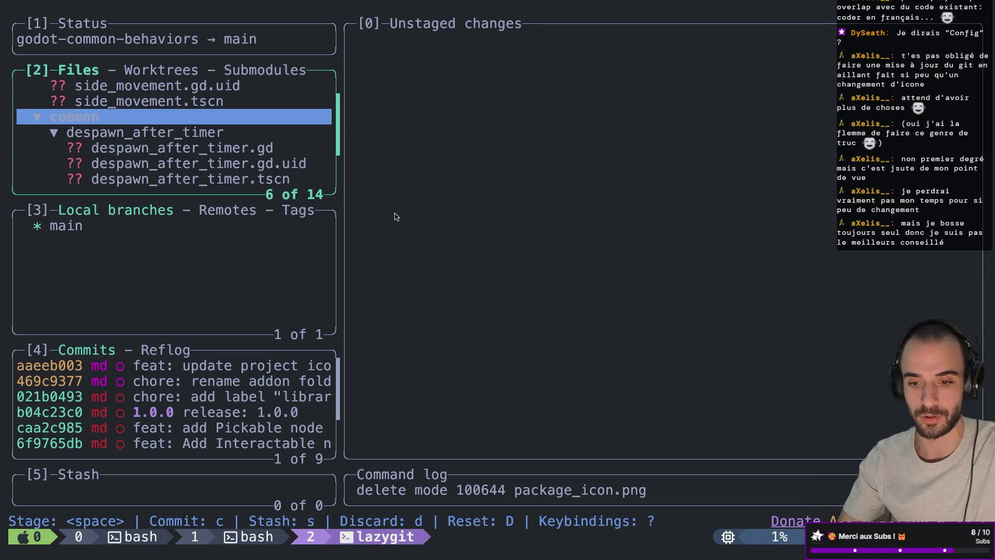
Step: Reword the top commit, replacing the 'feat:' prefix with 'project:'
{"action": "key", "text": "4"}
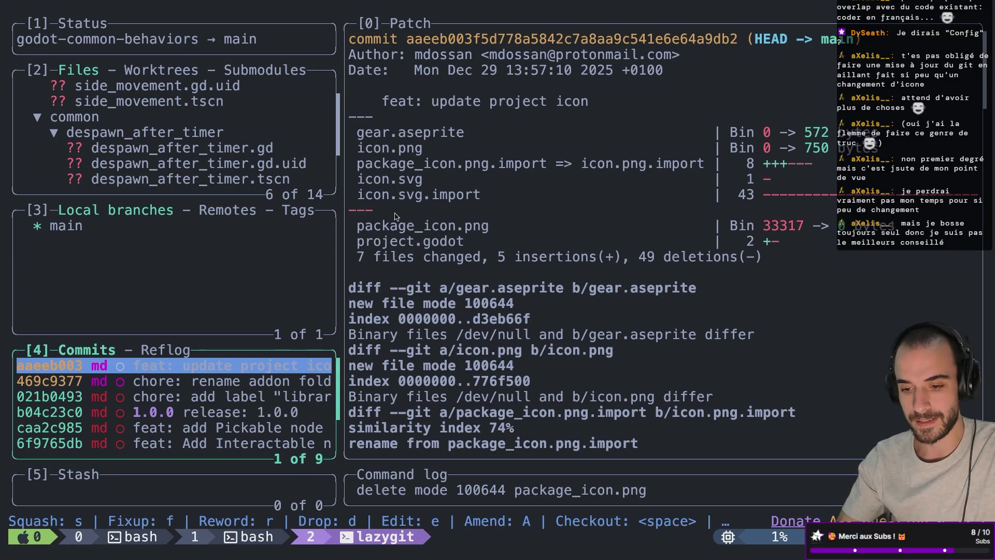
{"action": "key", "text": "r"}
{"action": "key", "text": "BackSpace"}
{"action": "key", "text": "BackSpace"}
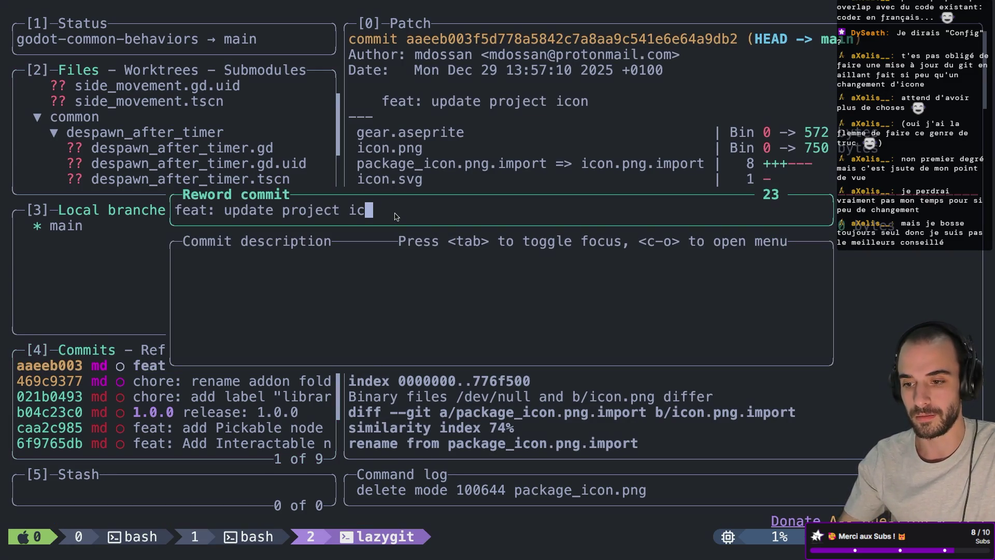
{"action": "type", "text": "on"}
{"action": "key", "text": "Left"}
{"action": "key", "text": "Left"}
{"action": "key", "text": "Left"}
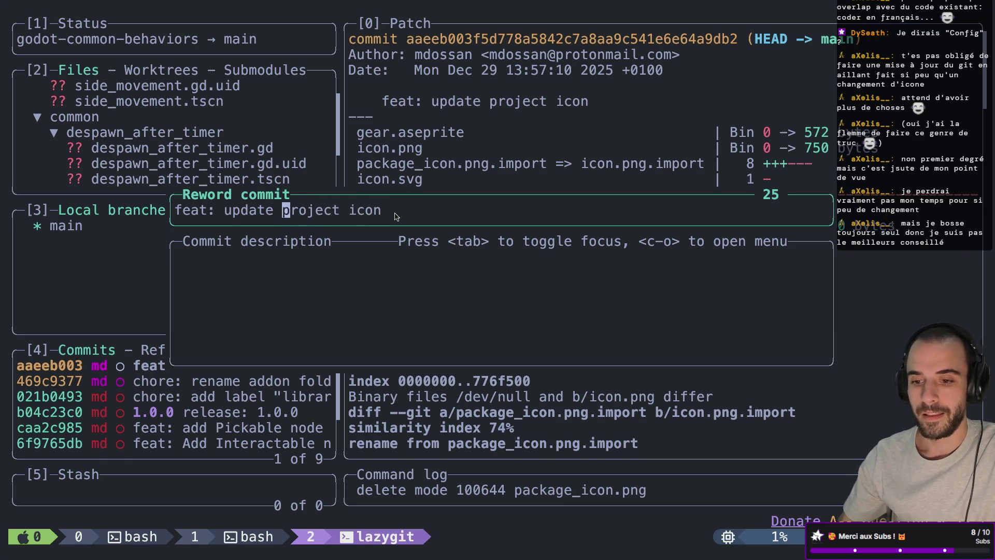
{"action": "key", "text": "Left"}
{"action": "key", "text": "Left"}
{"action": "key", "text": "Left"}
{"action": "key", "text": "BackSpace"}
{"action": "key", "text": "BackSpace"}
{"action": "key", "text": "BackSpace"}
{"action": "type", "text": "project"}
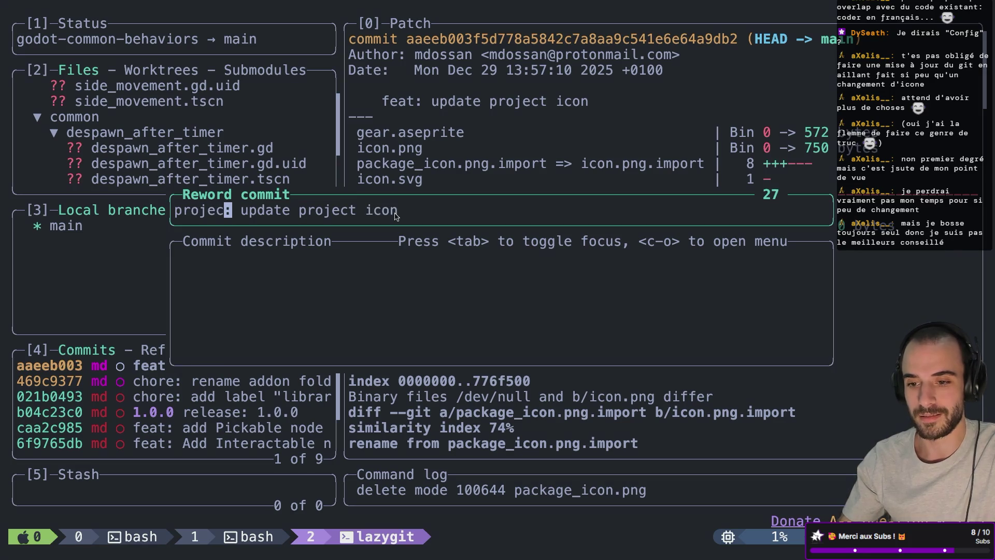
{"action": "key", "text": "Return"}
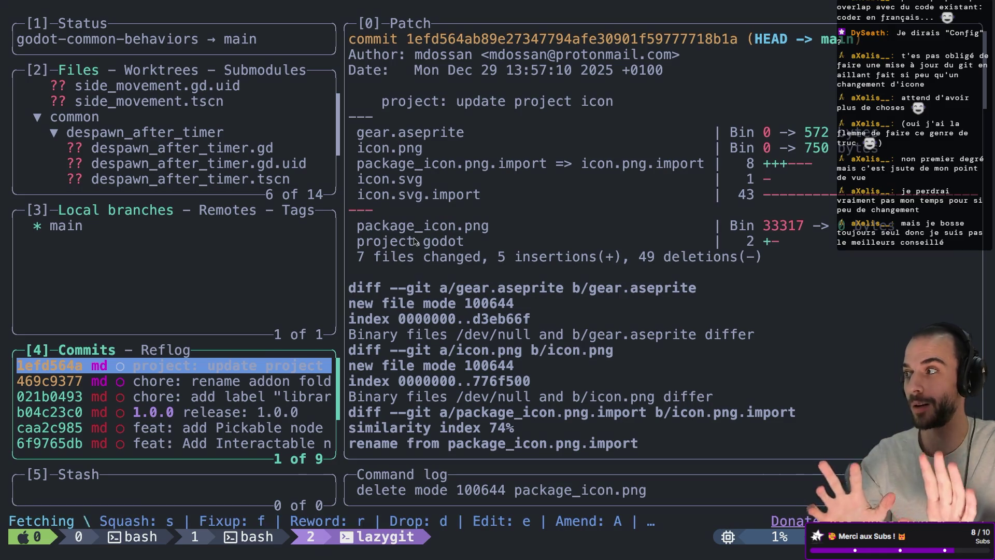
Step: Stage the 2D/side_movement folder and commit it as 'feat: add `SideMovement` behavior'
{"action": "key", "text": "2"}
{"action": "key", "text": "Up"}
{"action": "key", "text": "Up"}
{"action": "key", "text": "Up"}
{"action": "key", "text": "space"}
{"action": "type", "text": "c"}
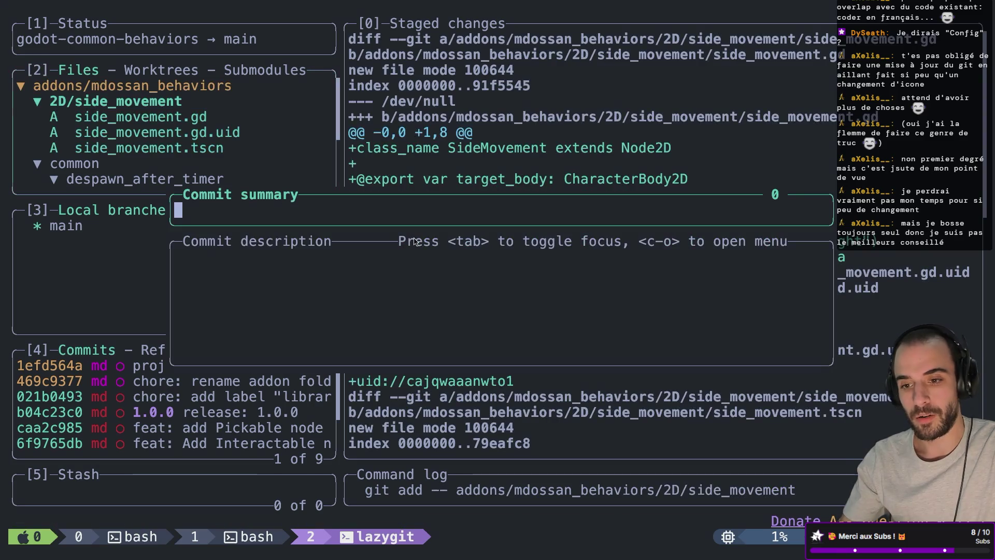
{"action": "type", "text": "feat: ad"}
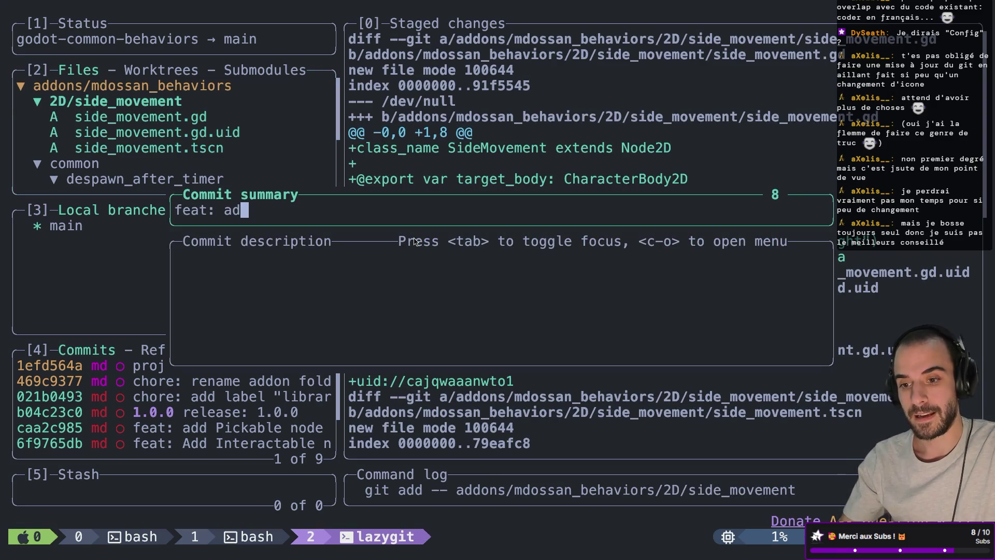
{"action": "type", "text": "d ``"}
{"action": "key", "text": "BackSpace"}
{"action": "type", "text": "SideMov"}
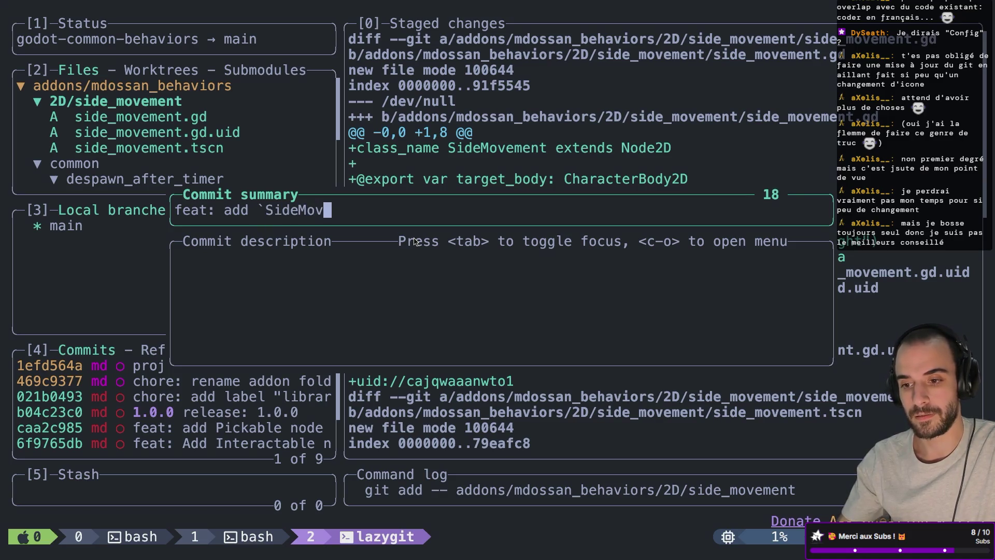
{"action": "type", "text": "ement` b"}
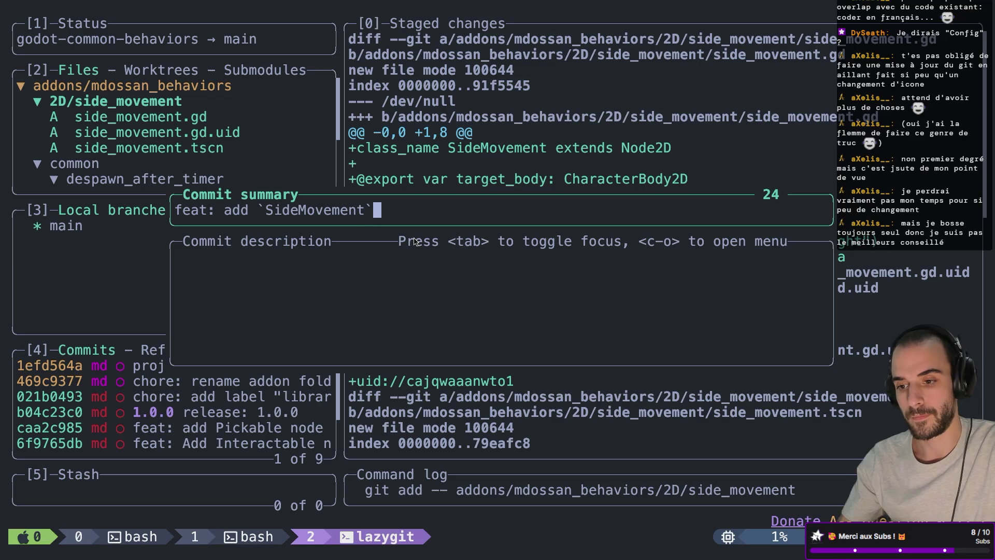
{"action": "type", "text": "ehavior"}
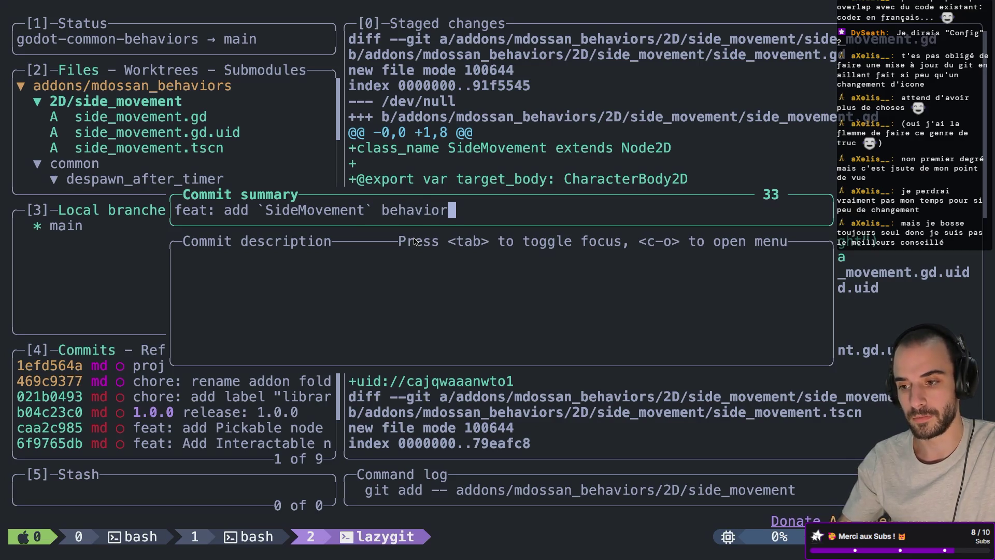
{"action": "key", "text": "Return"}
Step: Stage the despawn_after_timer folder and commit it as 'feat: add `DespawnAfterTimer` behavior'
{"action": "key", "text": "Down"}
{"action": "key", "text": "space"}
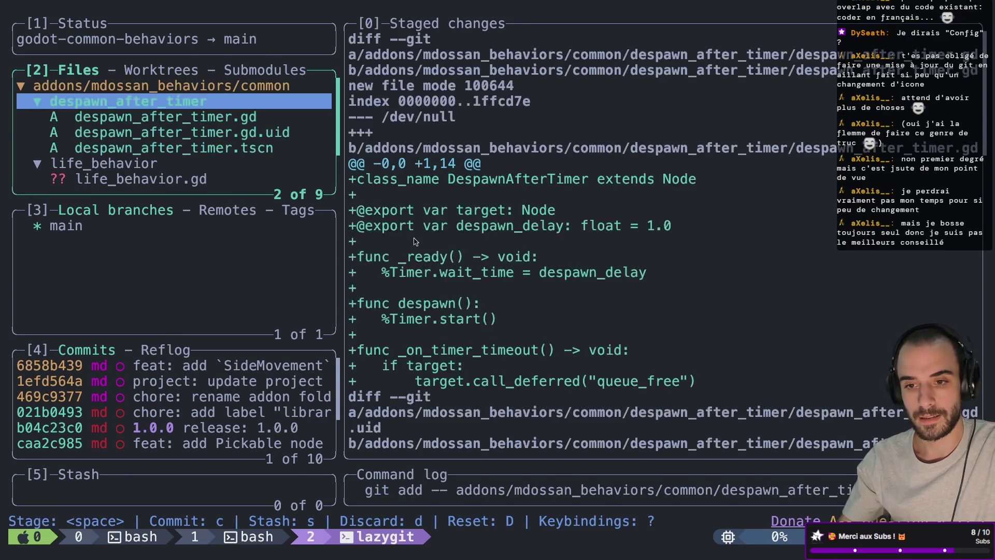
{"action": "type", "text": "cfeat:"}
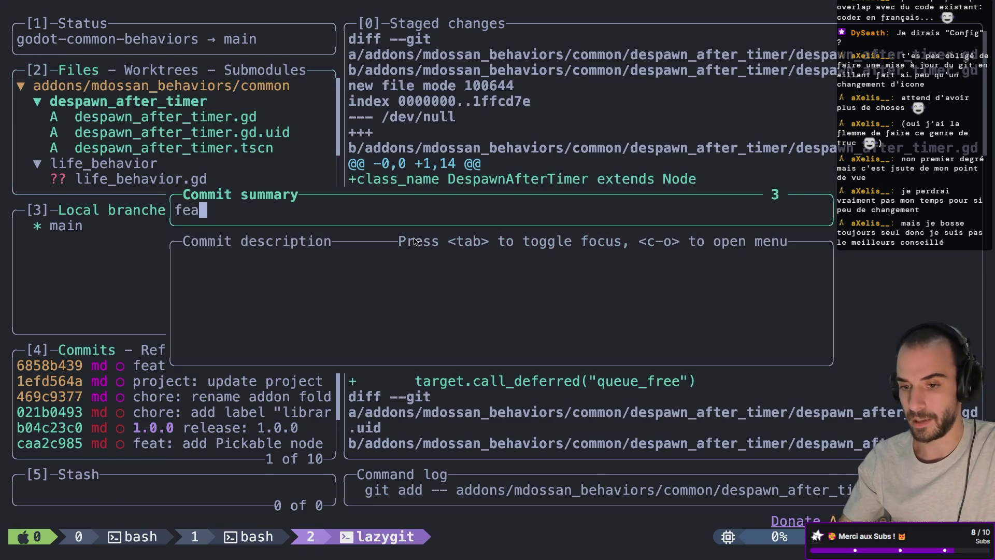
{"action": "type", "text": "add"}
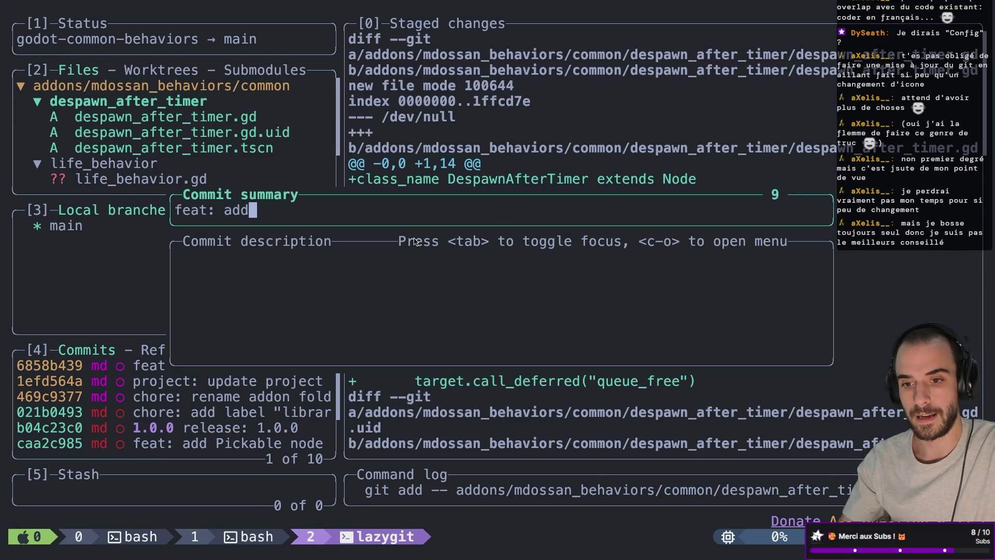
{"action": "type", "text": " `Despawn"}
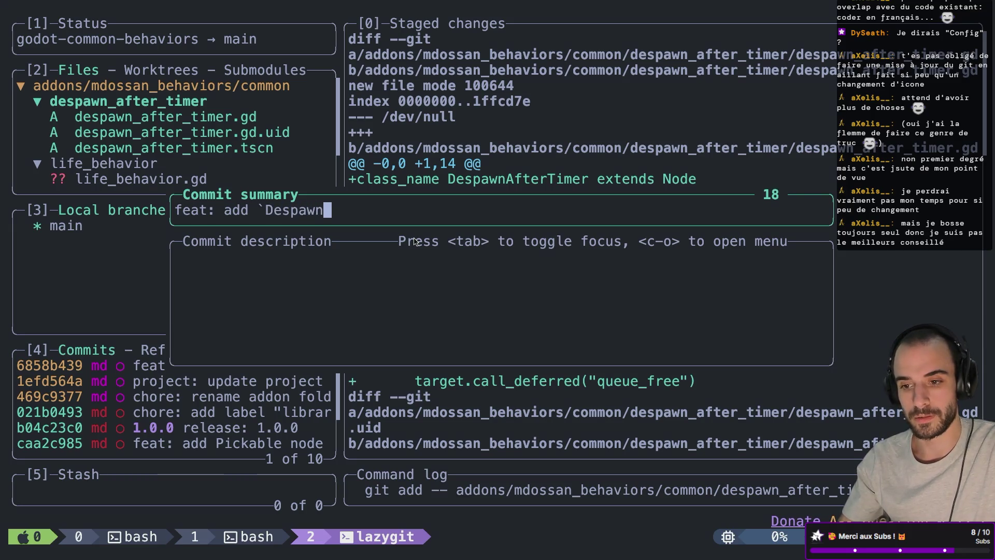
{"action": "type", "text": "AfterTimer"}
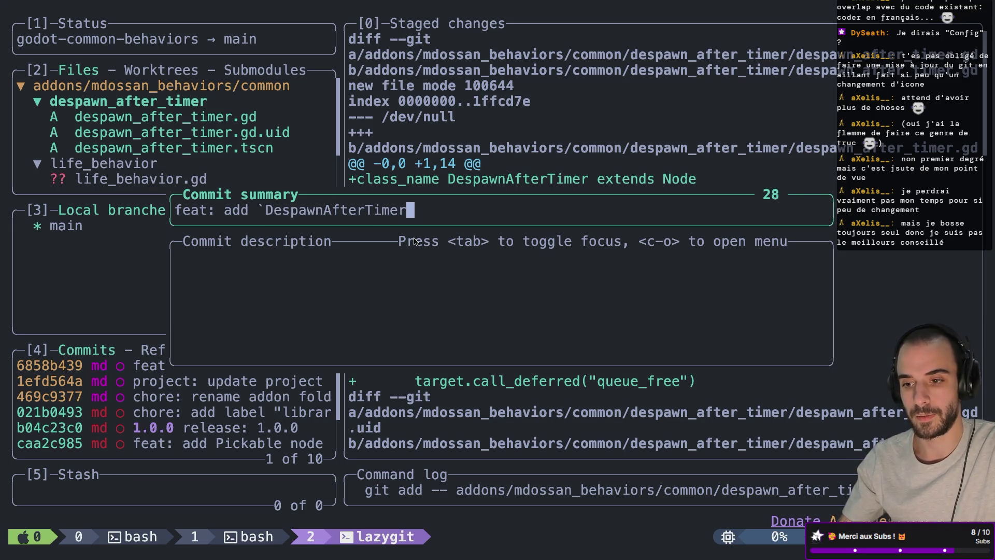
{"action": "type", "text": "` behavior"}
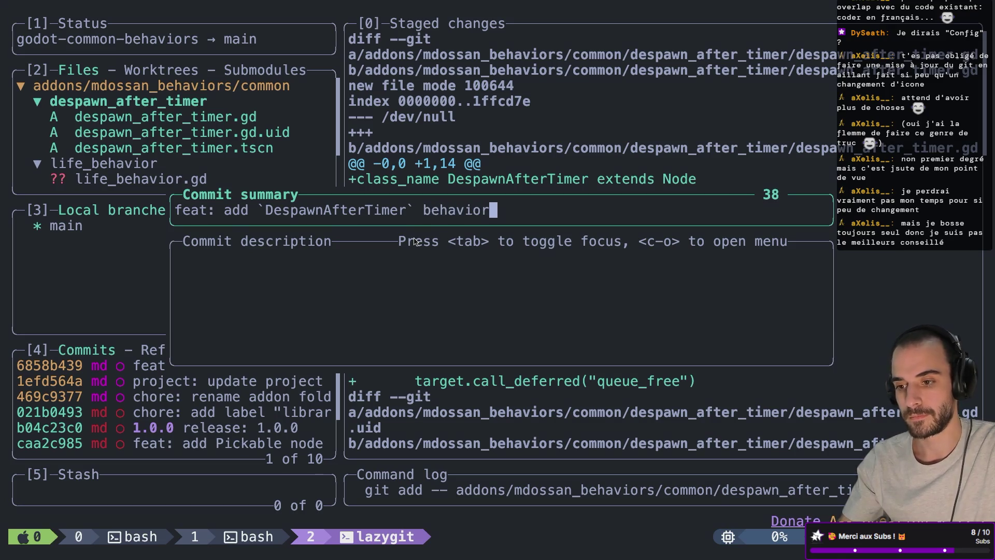
{"action": "key", "text": "Return"}
Step: Inspect the life_behavior file diffs and stage the whole life_behavior folder
{"action": "key", "text": "Down"}
{"action": "key", "text": "Down"}
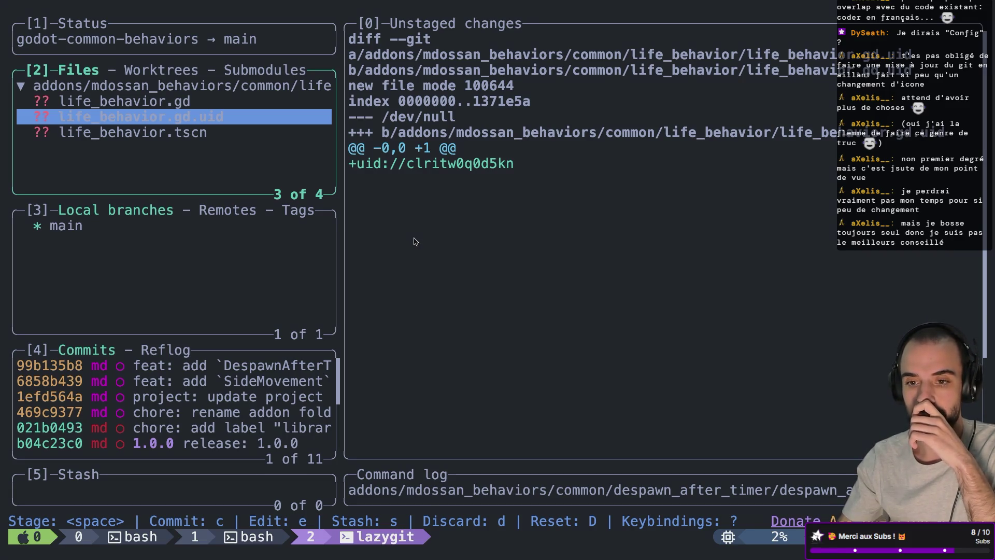
{"action": "key", "text": "Up"}
{"action": "key", "text": "Up"}
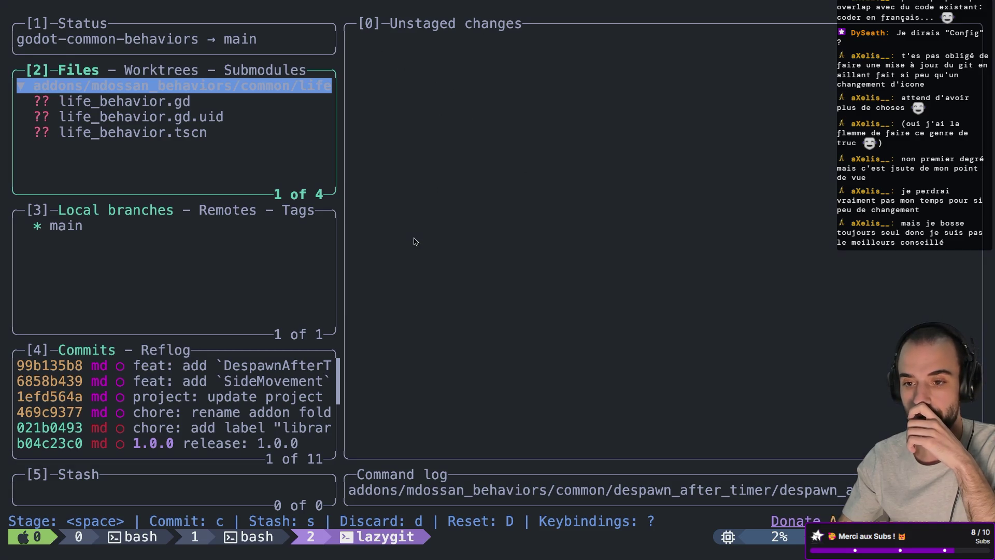
{"action": "key", "text": "space"}
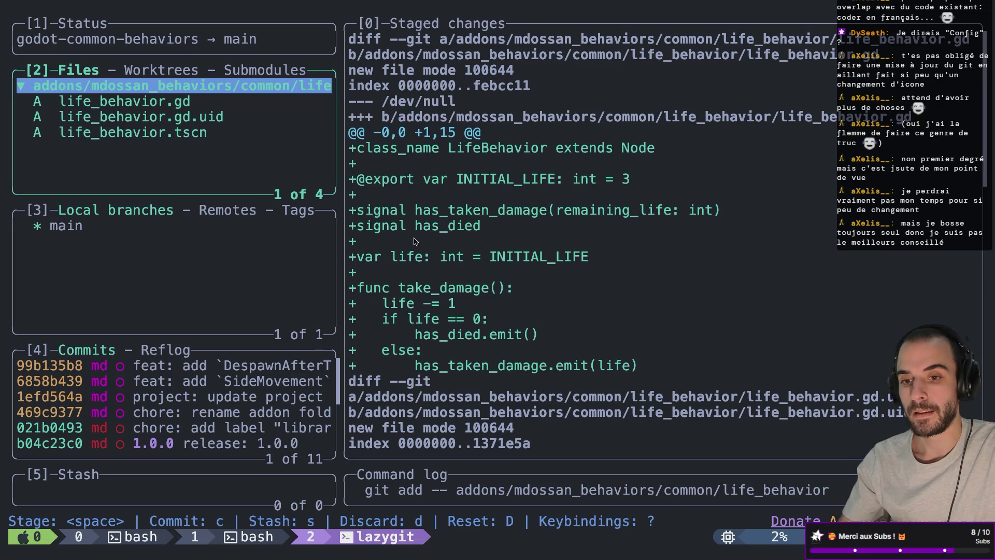
{"action": "key", "text": "space"}
{"action": "key", "text": "space"}
Step: Start a 'feat: add `LifeBehavior`' commit, cancel it, and unstage the life_behavior folder
{"action": "key", "text": "c"}
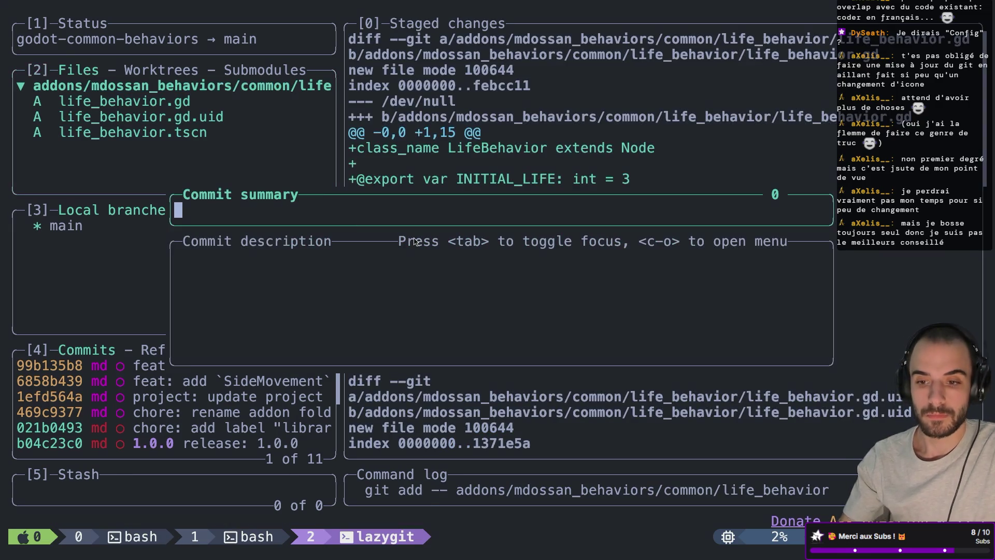
{"action": "type", "text": "feat: "}
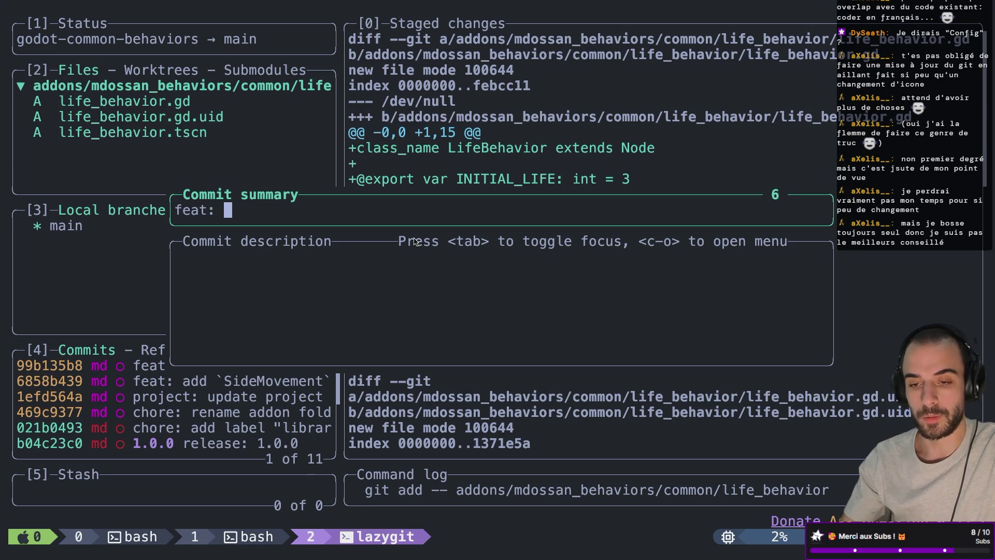
{"action": "type", "text": "add "}
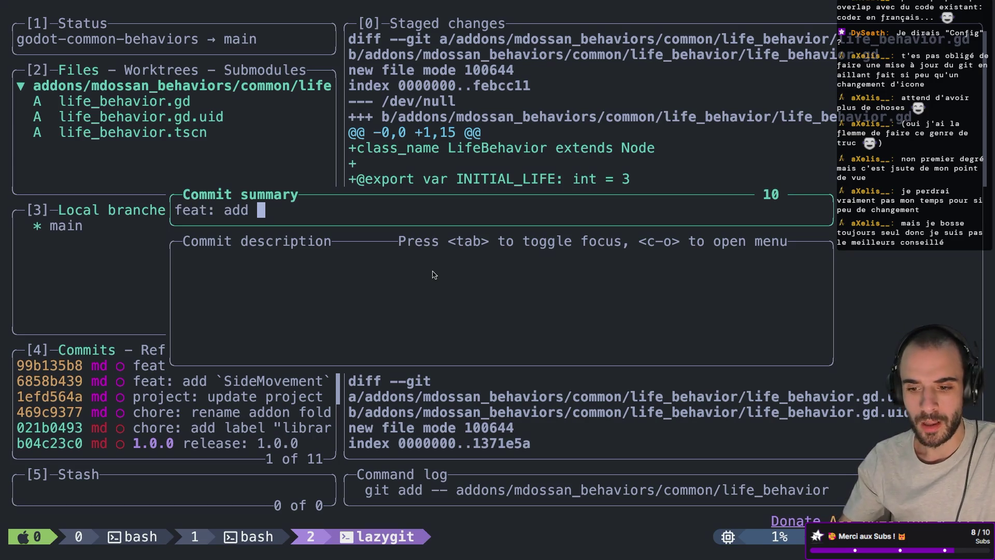
{"action": "type", "text": "`"}
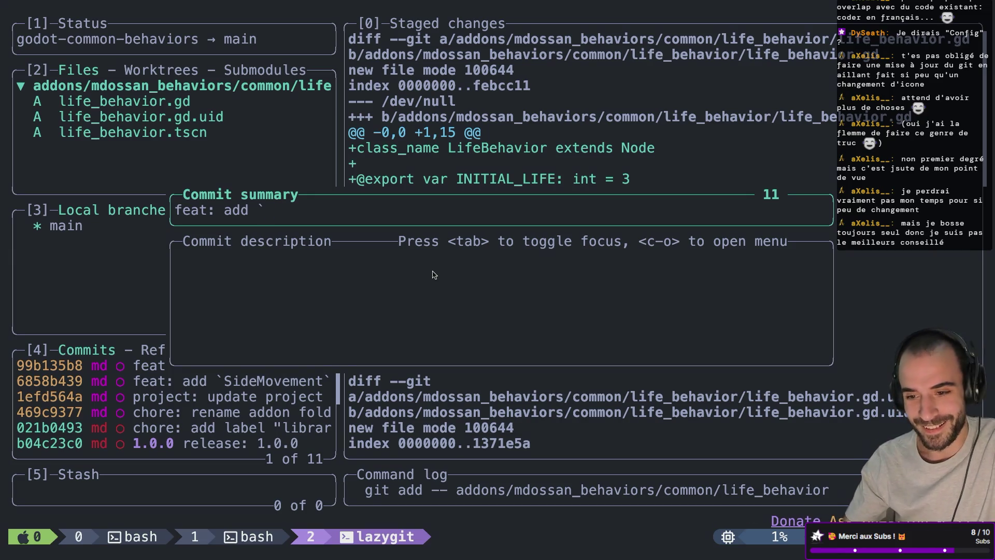
{"action": "type", "text": "Life"}
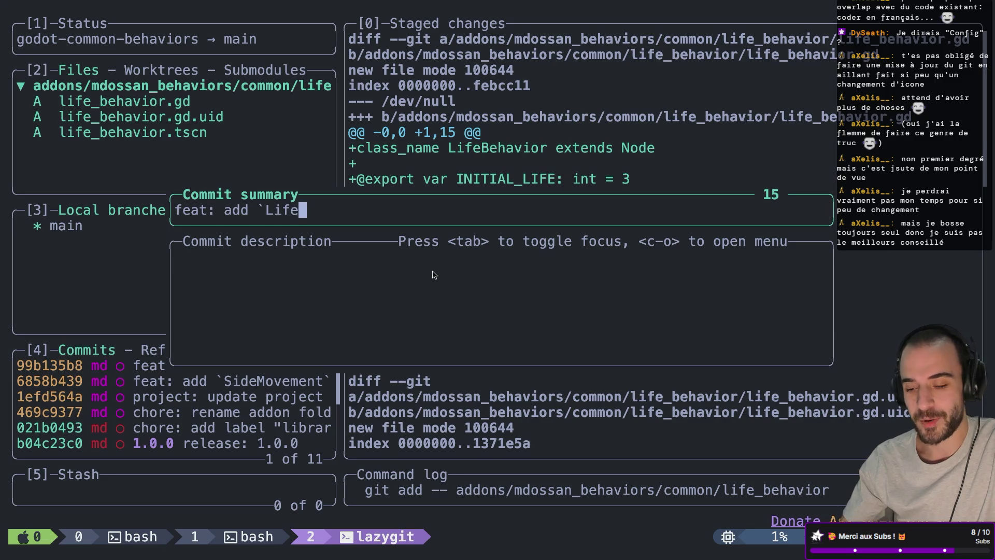
{"action": "type", "text": "Behavior` b"}
{"action": "key", "text": "BackSpace"}
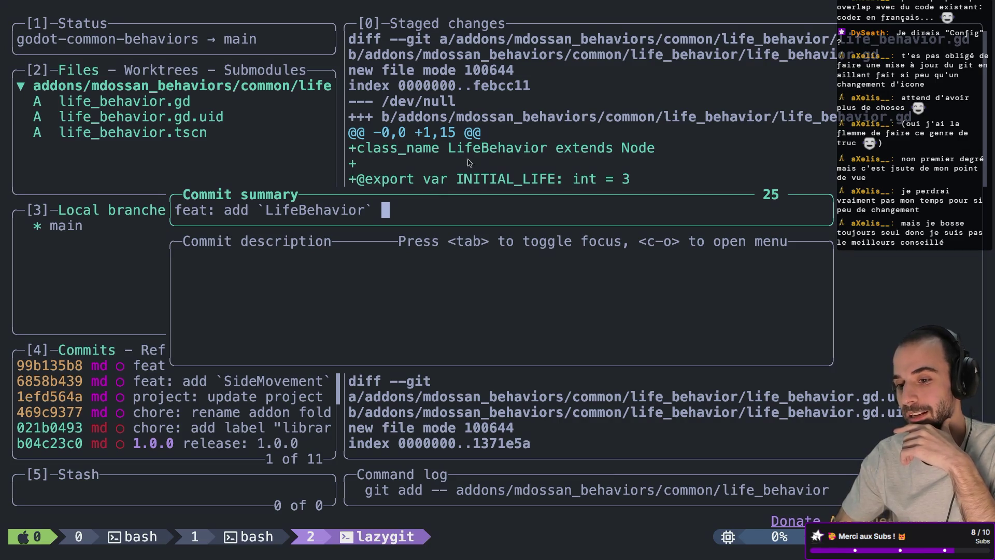
{"action": "key", "text": "Left"}
{"action": "key", "text": "Left"}
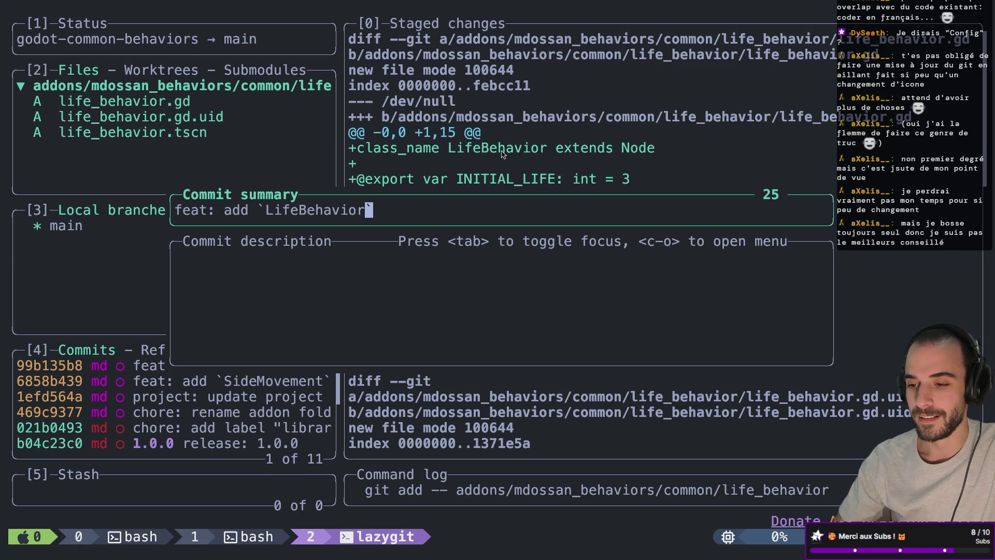
{"action": "key", "text": "BackSpace"}
{"action": "key", "text": "BackSpace"}
{"action": "key", "text": "BackSpace"}
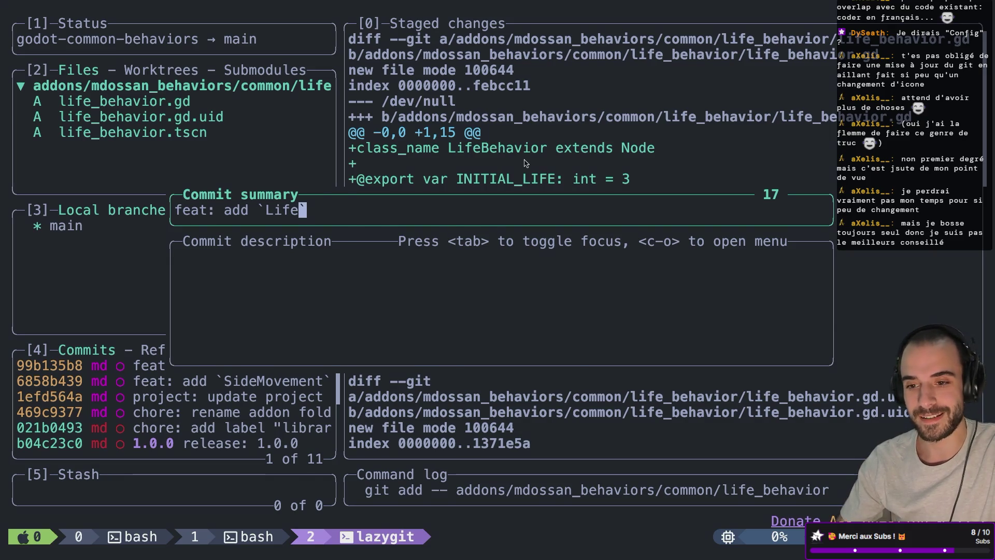
{"action": "key", "text": "Escape"}
{"action": "key", "text": "space"}
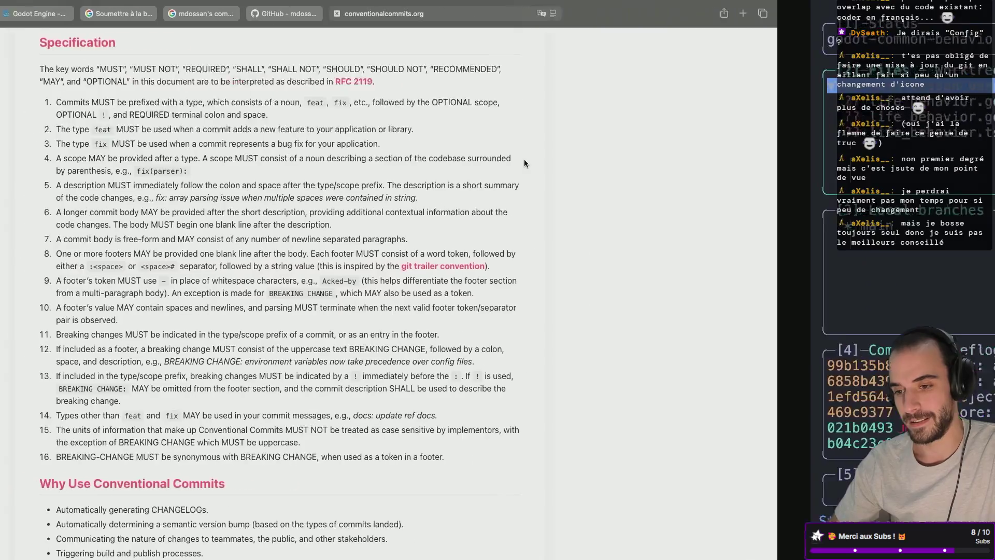
Step: In Godot's FileSystem dock, expand the common and life_behavior folders to show their scripts, then hide Godot
{"action": "key", "text": "super+Right"}
{"action": "key", "text": "super+Right"}
{"action": "key", "text": "super+Right"}
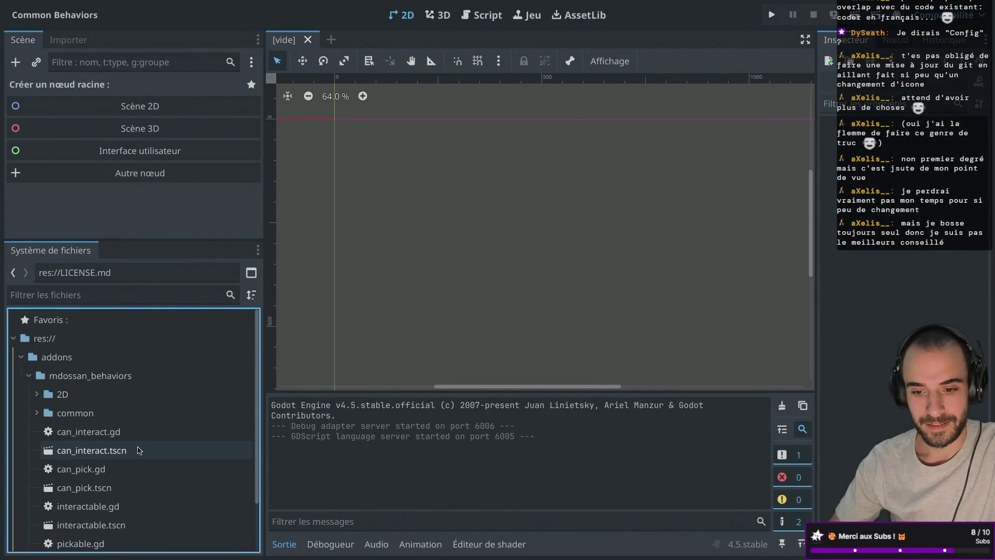
{"action": "scroll", "coordinate": [72, 448], "scroll_direction": "down", "scroll_amount": 3}
{"action": "left_click", "coordinate": [36, 337]}
{"action": "left_click", "coordinate": [35, 335]}
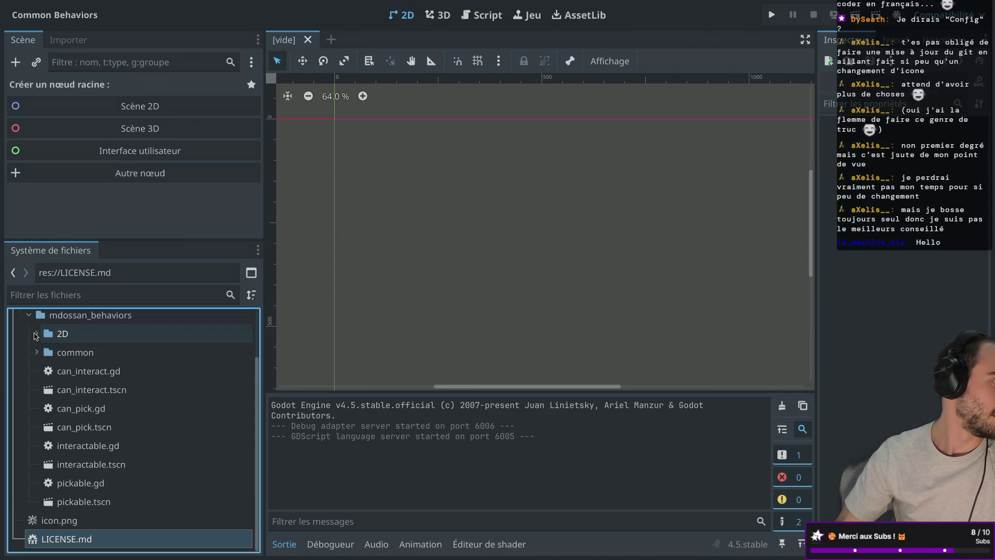
{"action": "left_click", "coordinate": [39, 352]}
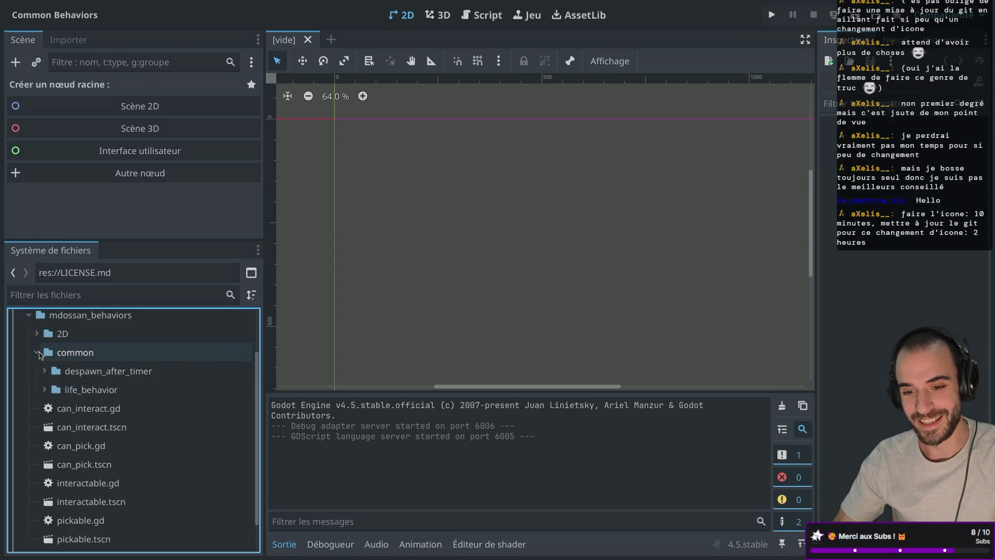
{"action": "left_click", "coordinate": [45, 390]}
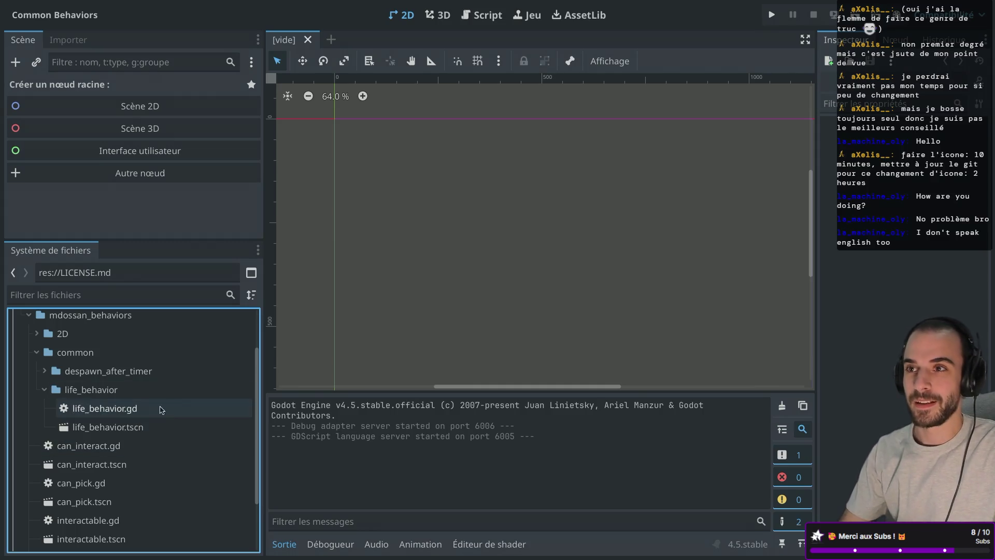
{"action": "scroll", "coordinate": [148, 429], "scroll_direction": "down", "scroll_amount": 3}
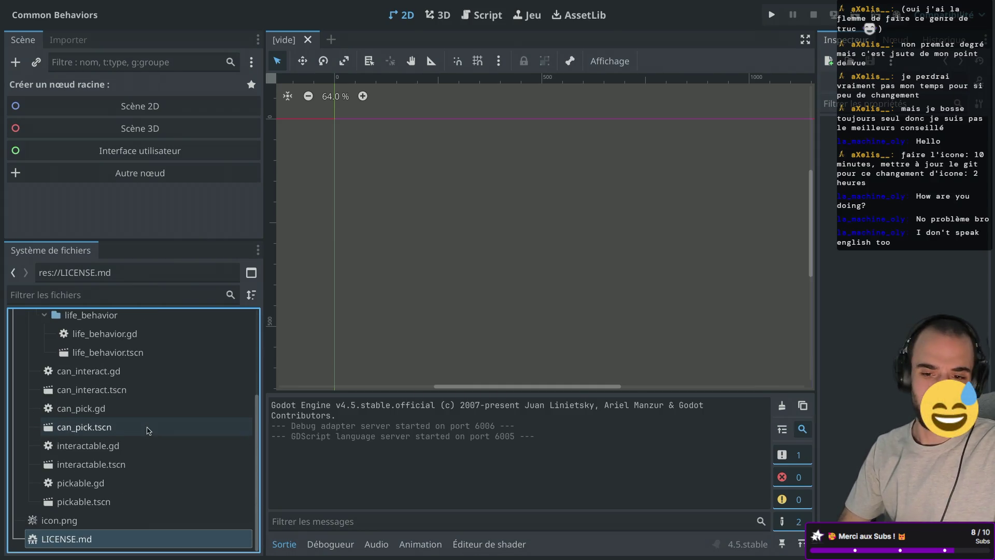
{"action": "scroll", "coordinate": [148, 430], "scroll_direction": "up", "scroll_amount": 5}
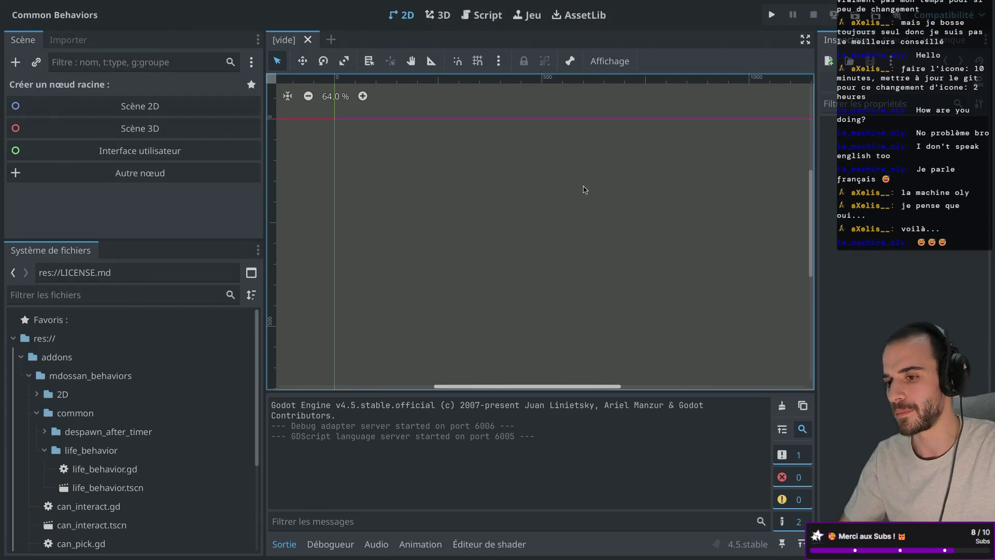
{"action": "key", "text": "ctrl+Left"}
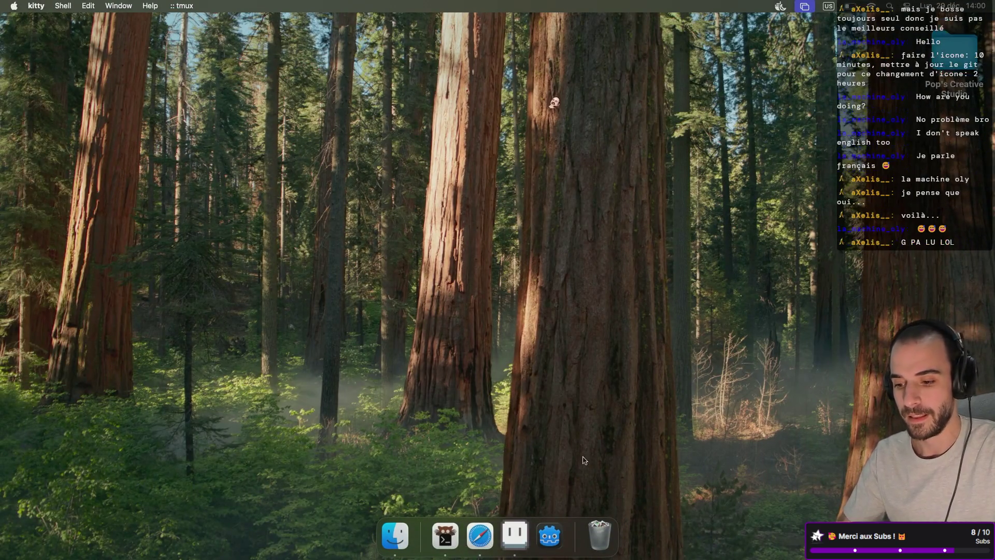
Step: Open the SideScroller project in Godot, then search Google for 'pygame' in a new Safari tab
{"action": "left_click", "coordinate": [549, 535]}
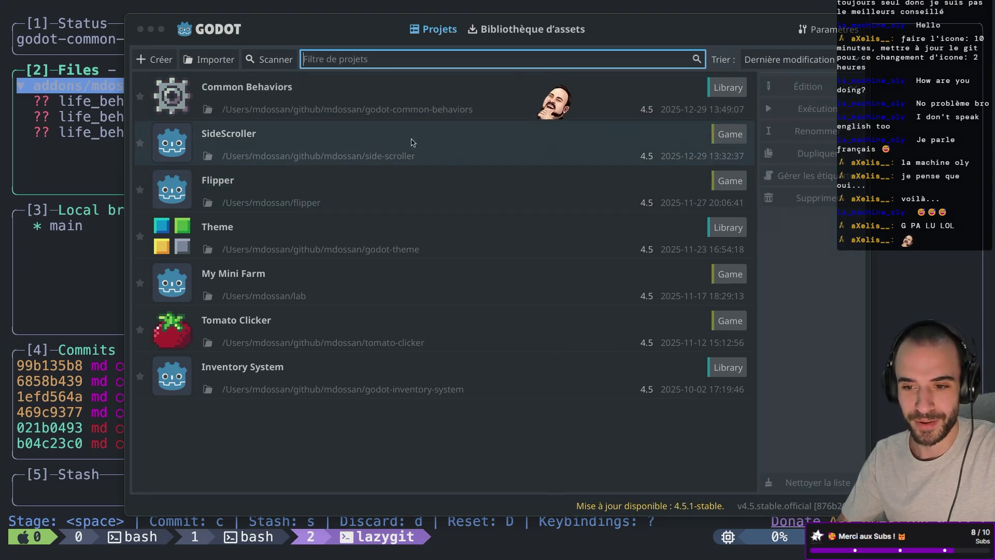
{"action": "double_click", "coordinate": [368, 149]}
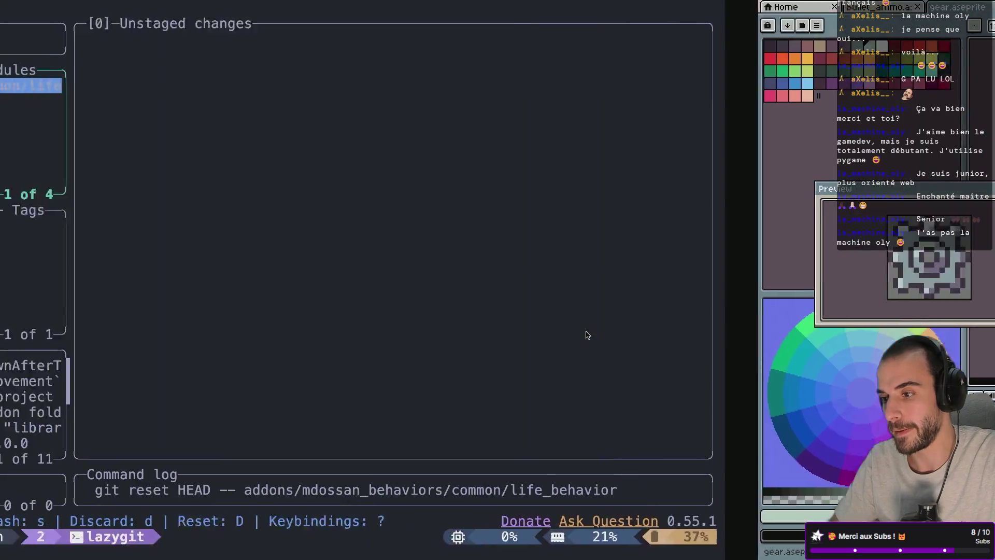
{"action": "key", "text": "ctrl+Right"}
{"action": "key", "text": "ctrl+Right"}
{"action": "key", "text": "ctrl+Right"}
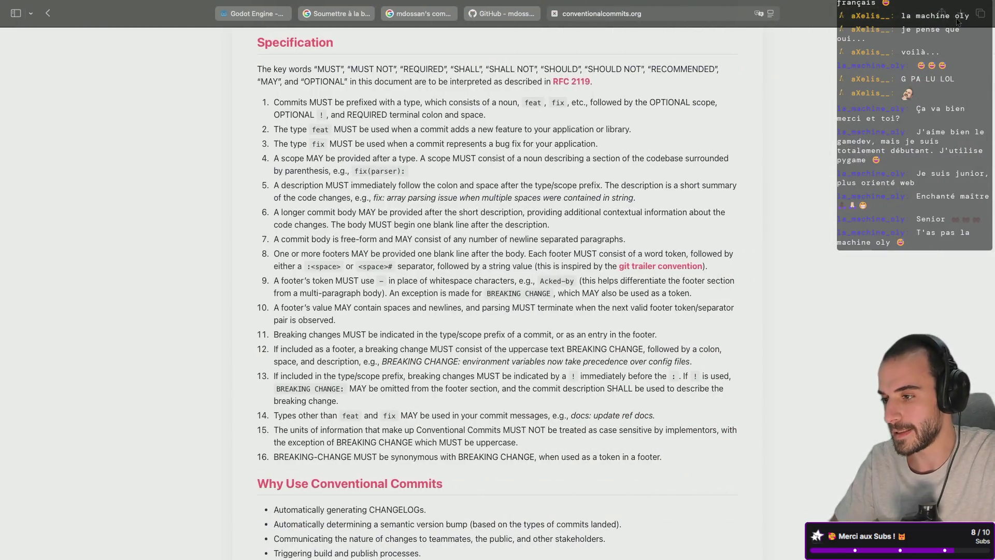
{"action": "left_click", "coordinate": [960, 13]}
{"action": "type", "text": "pygame"}
{"action": "key", "text": "Return"}
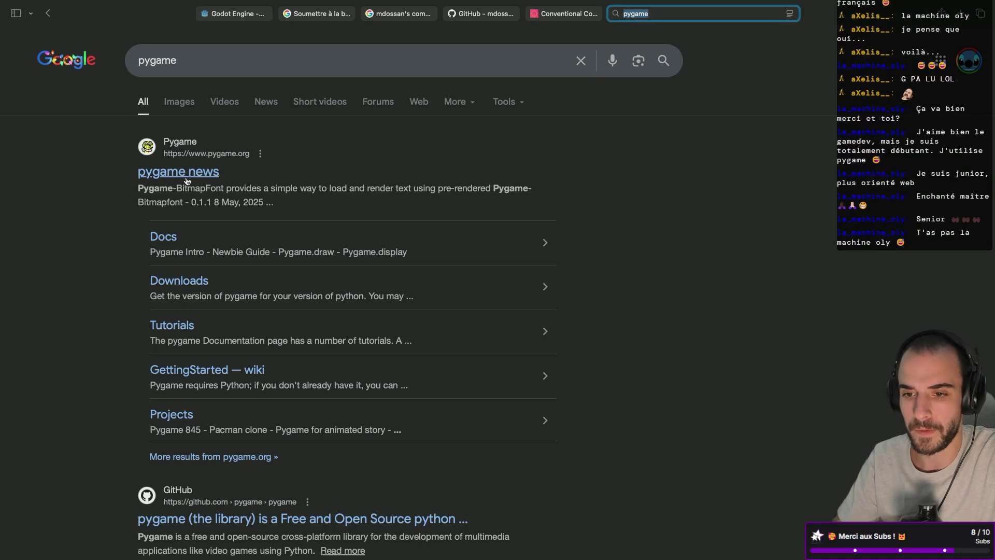
Step: Open the pygame.org site from the search results
{"action": "left_click", "coordinate": [187, 178]}
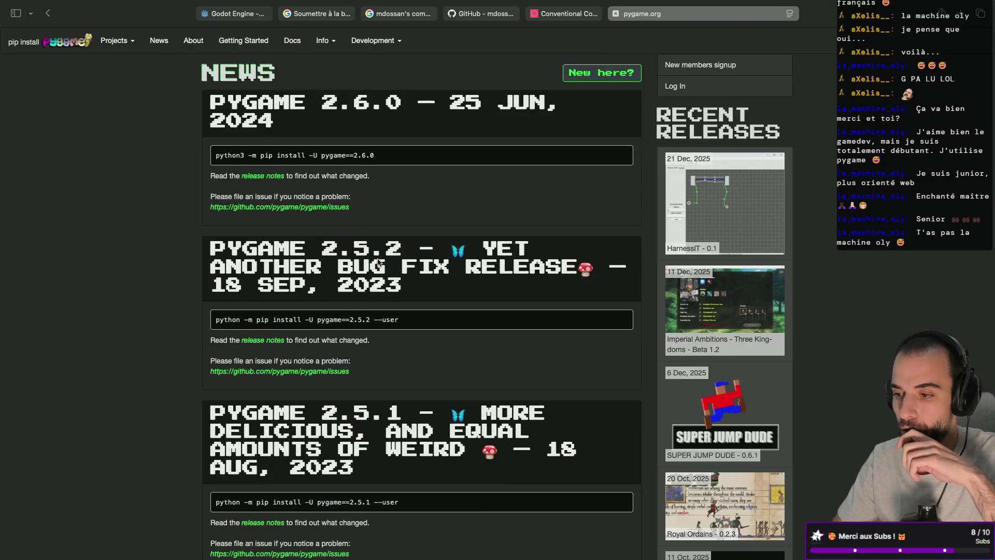
{"action": "scroll", "coordinate": [378, 262], "scroll_direction": "down", "scroll_amount": 1}
{"action": "scroll", "coordinate": [352, 207], "scroll_direction": "up", "scroll_amount": 1}
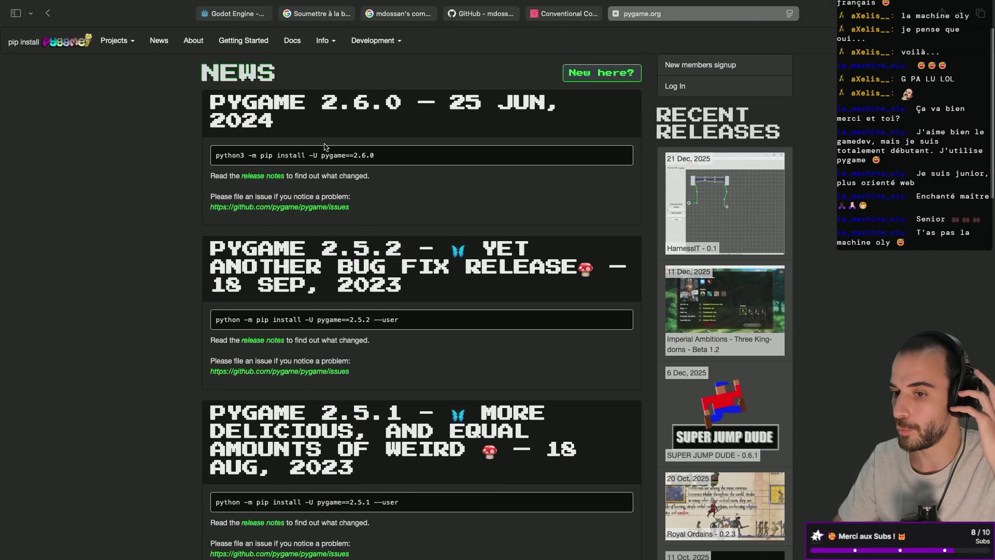
Step: Show the Projects > All listing and scroll through the pygame projects
{"action": "left_click", "coordinate": [117, 42]}
{"action": "left_click", "coordinate": [121, 65]}
{"action": "scroll", "coordinate": [274, 257], "scroll_direction": "down", "scroll_amount": 2}
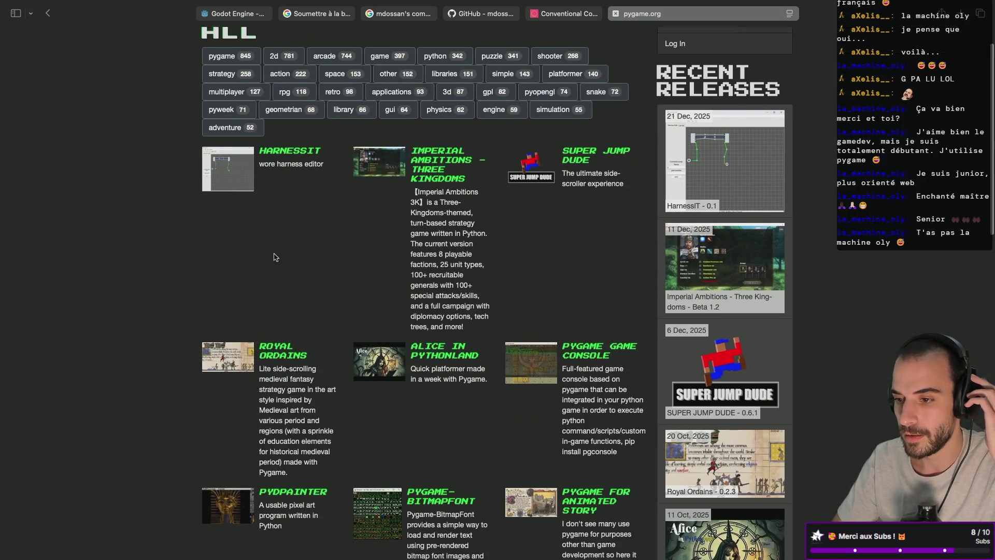
{"action": "scroll", "coordinate": [275, 257], "scroll_direction": "up", "scroll_amount": 1}
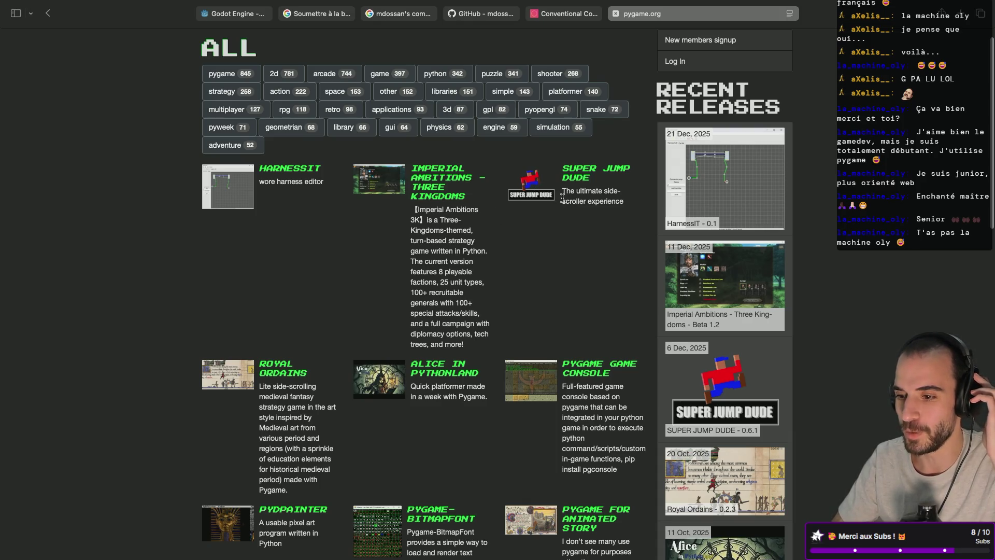
{"action": "scroll", "coordinate": [536, 212], "scroll_direction": "down", "scroll_amount": 4}
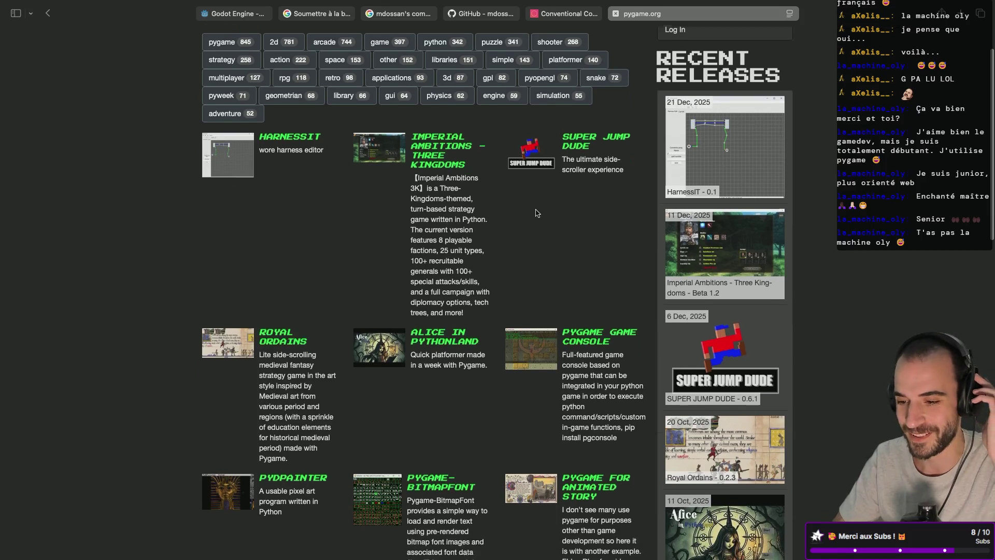
{"action": "scroll", "coordinate": [537, 212], "scroll_direction": "down", "scroll_amount": 5}
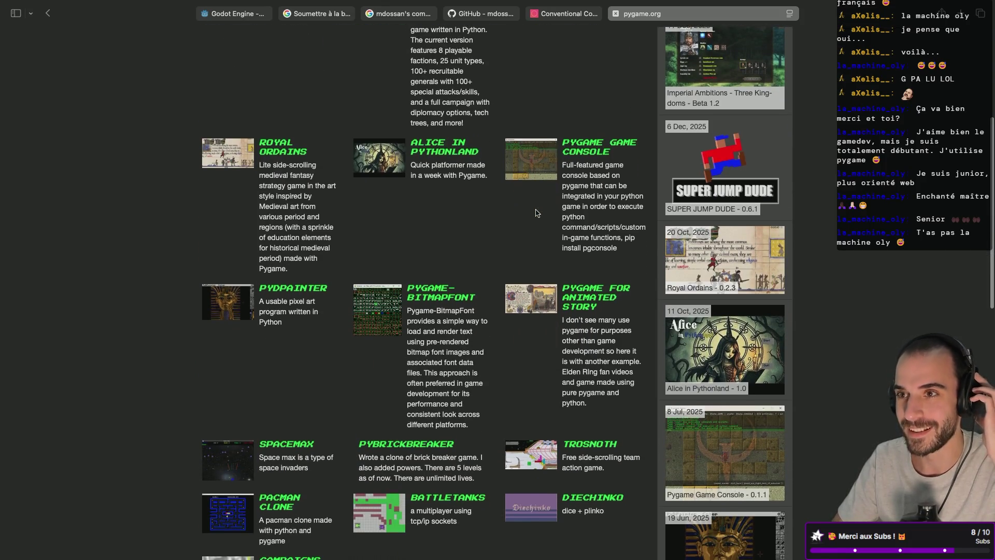
{"action": "scroll", "coordinate": [537, 213], "scroll_direction": "up", "scroll_amount": 5}
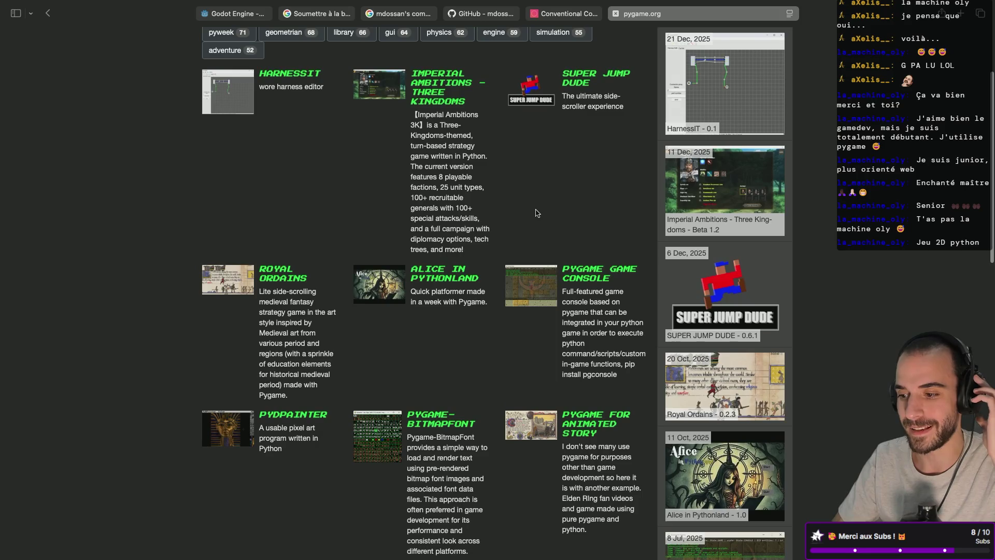
{"action": "scroll", "coordinate": [536, 212], "scroll_direction": "down", "scroll_amount": 2}
{"action": "scroll", "coordinate": [537, 212], "scroll_direction": "down", "scroll_amount": 10}
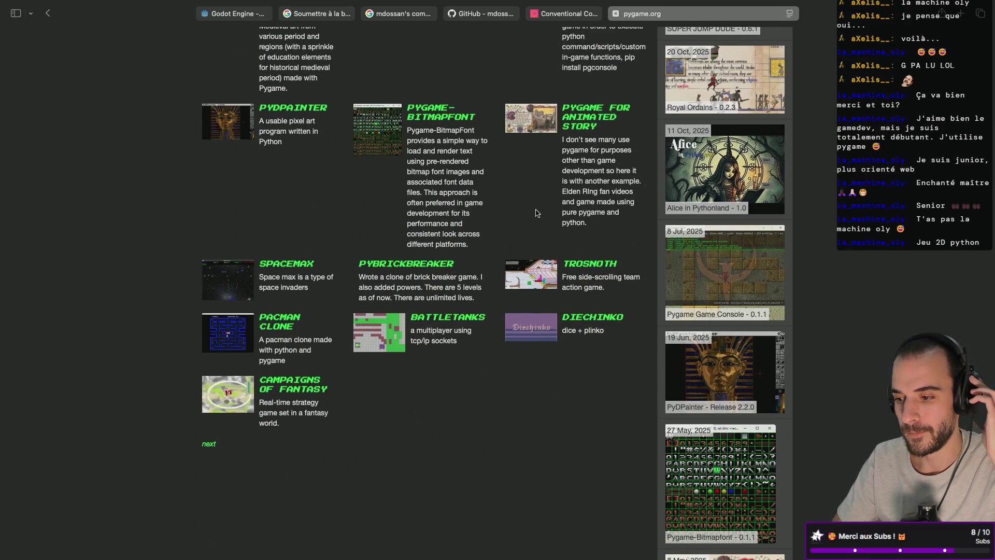
{"action": "scroll", "coordinate": [537, 212], "scroll_direction": "down", "scroll_amount": 3}
{"action": "scroll", "coordinate": [537, 212], "scroll_direction": "up", "scroll_amount": 20}
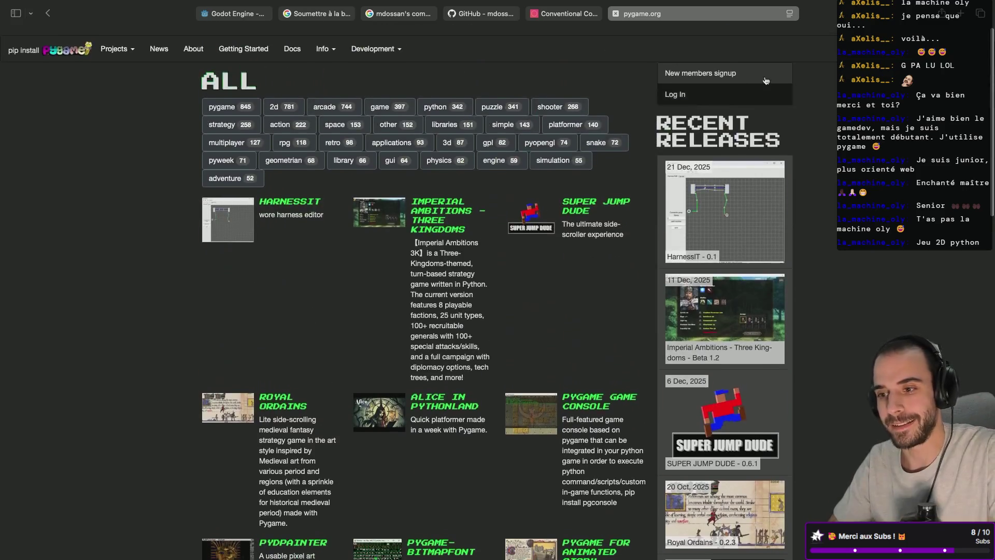
Step: Load the developer's itch.io profile and open the Miami Flipper 1987 game page
{"action": "type", "text": "mdossan"}
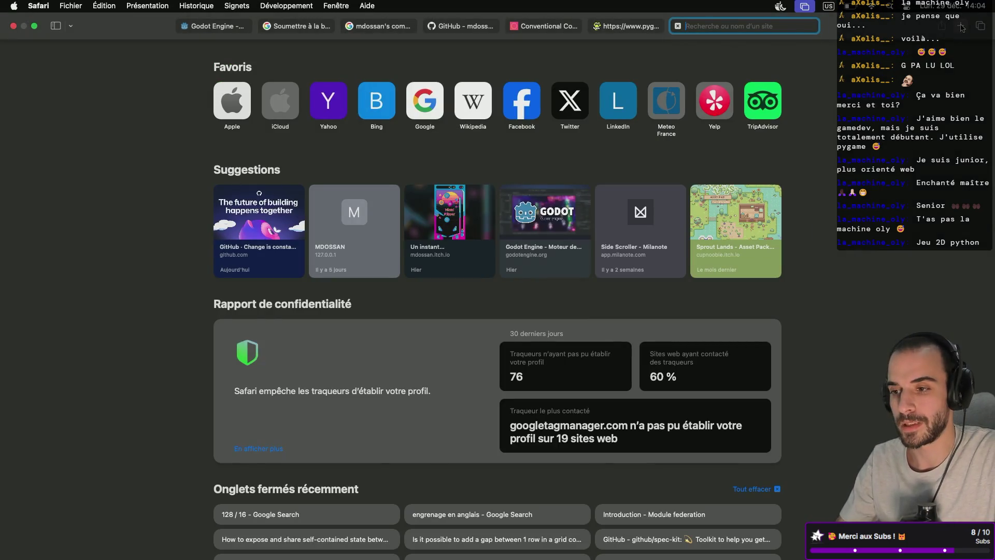
{"action": "key", "text": "Return"}
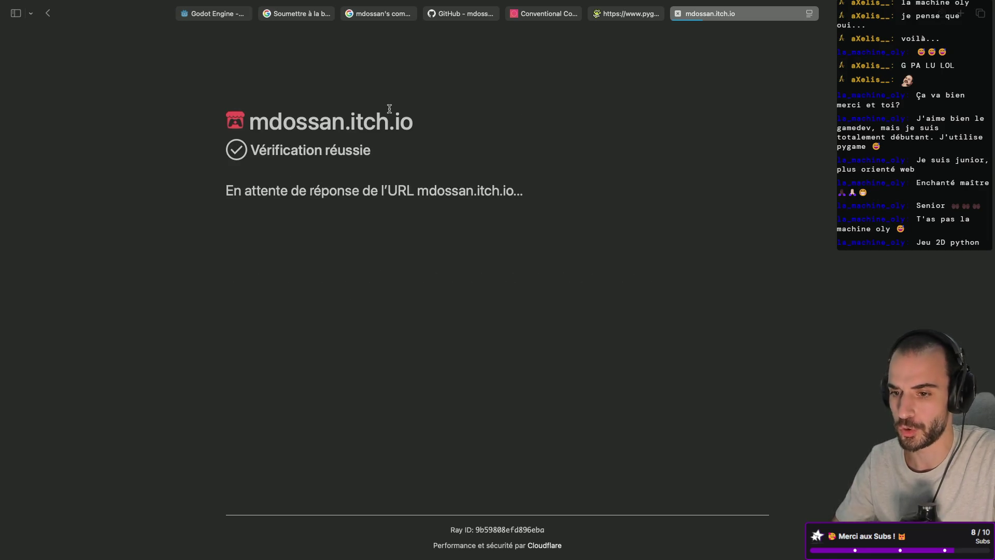
{"action": "scroll", "coordinate": [549, 364], "scroll_direction": "down", "scroll_amount": 5}
{"action": "scroll", "coordinate": [548, 361], "scroll_direction": "up", "scroll_amount": 3}
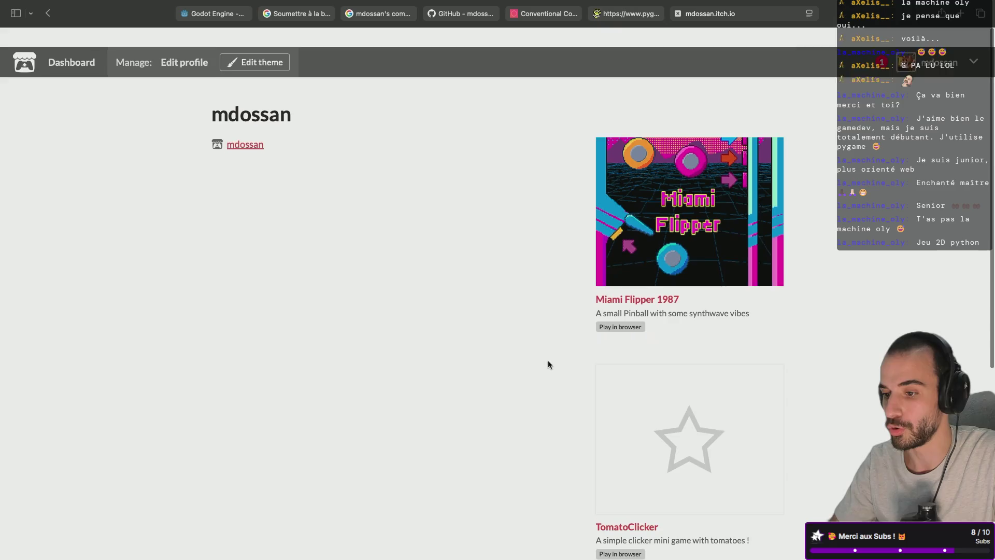
{"action": "left_click", "coordinate": [648, 191]}
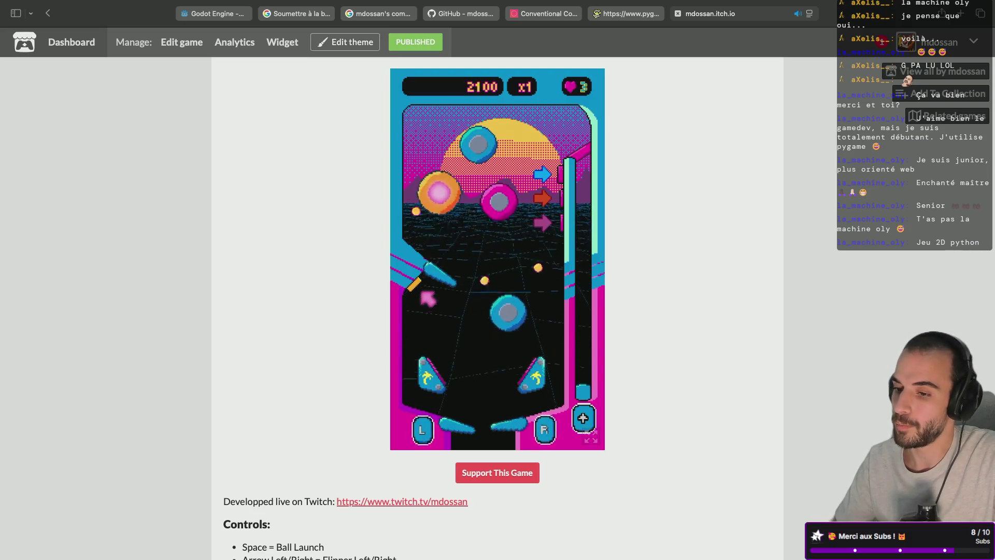
Step: Play Miami Flipper 1987 with the arrow keys and Space, then close its tab
{"action": "key", "text": "Left"}
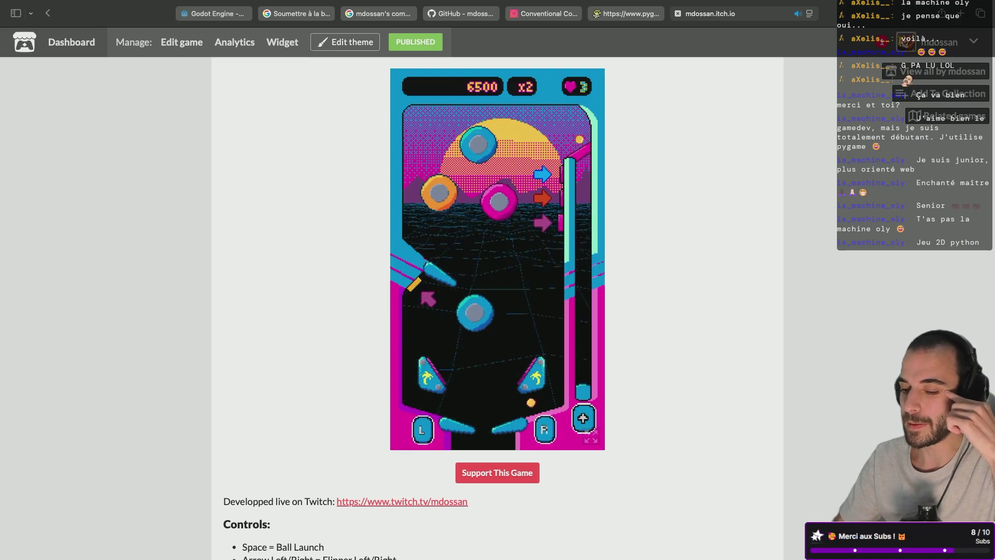
{"action": "key", "text": "Right"}
{"action": "key", "text": "Left"}
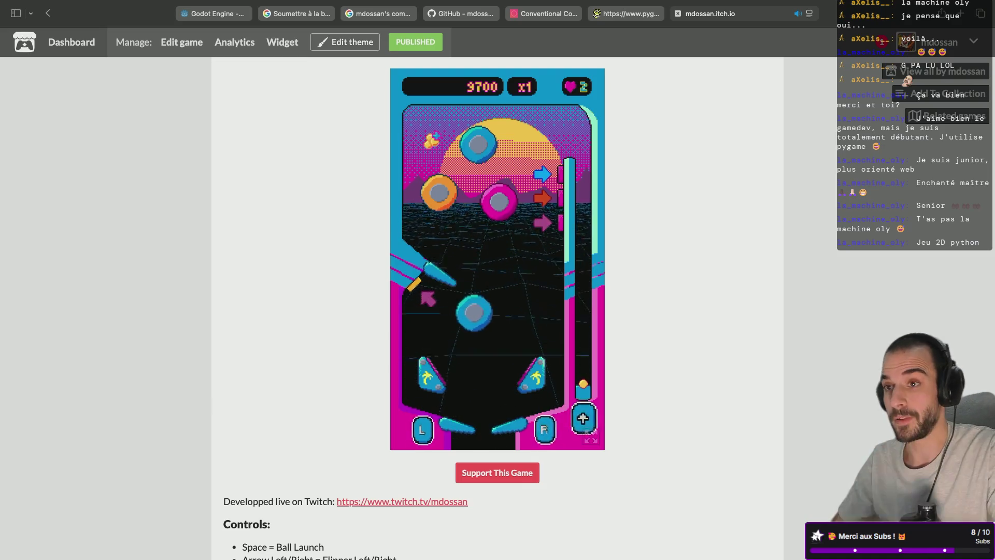
{"action": "key", "text": "space"}
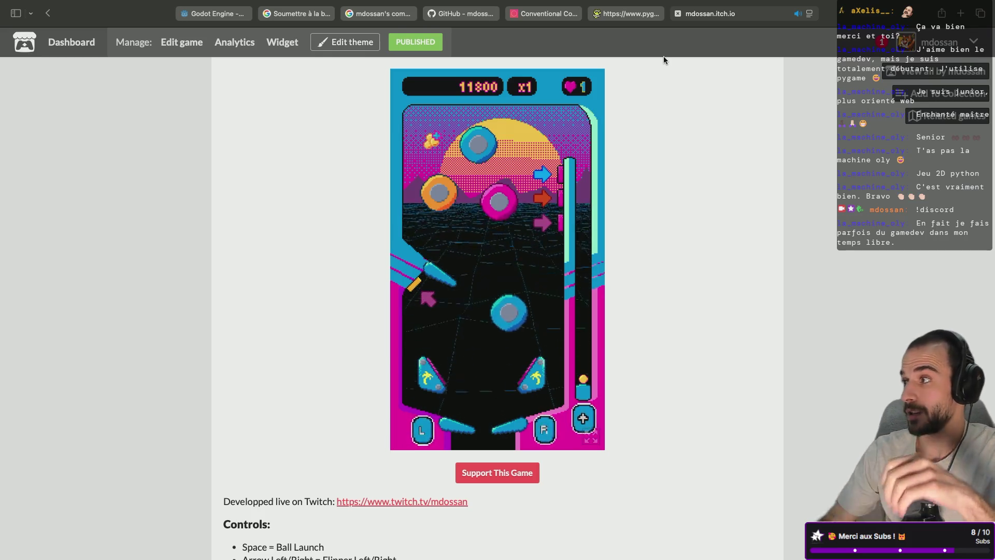
{"action": "left_click", "coordinate": [677, 13]}
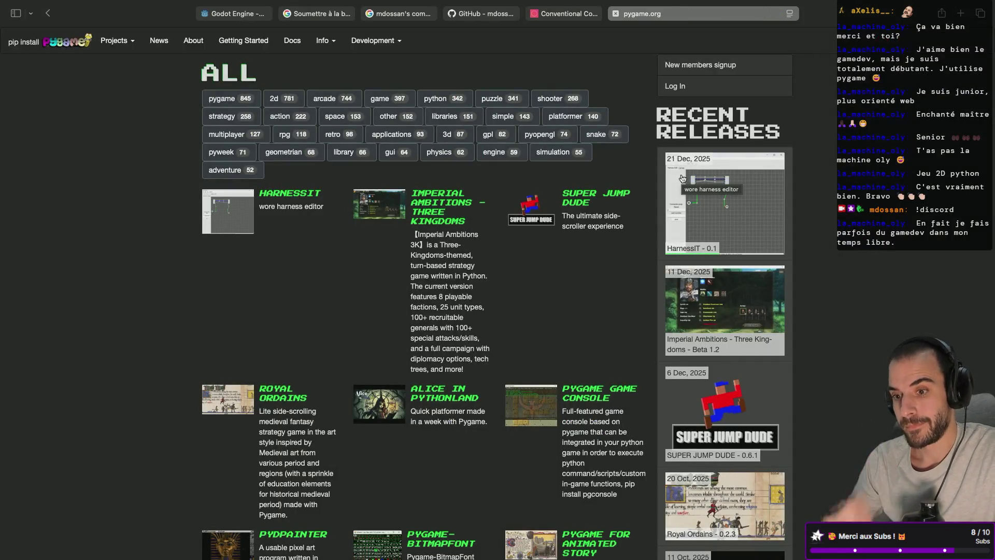
Step: Close the pygame.org tab, skim the Conventional Commits page, then close that tab too
{"action": "left_click", "coordinate": [615, 14]}
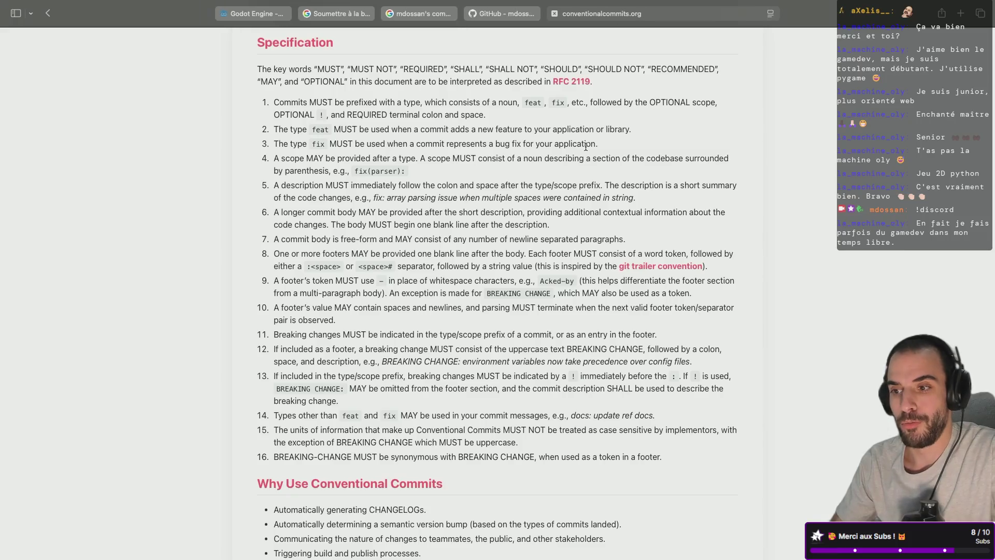
{"action": "scroll", "coordinate": [528, 209], "scroll_direction": "up", "scroll_amount": 15}
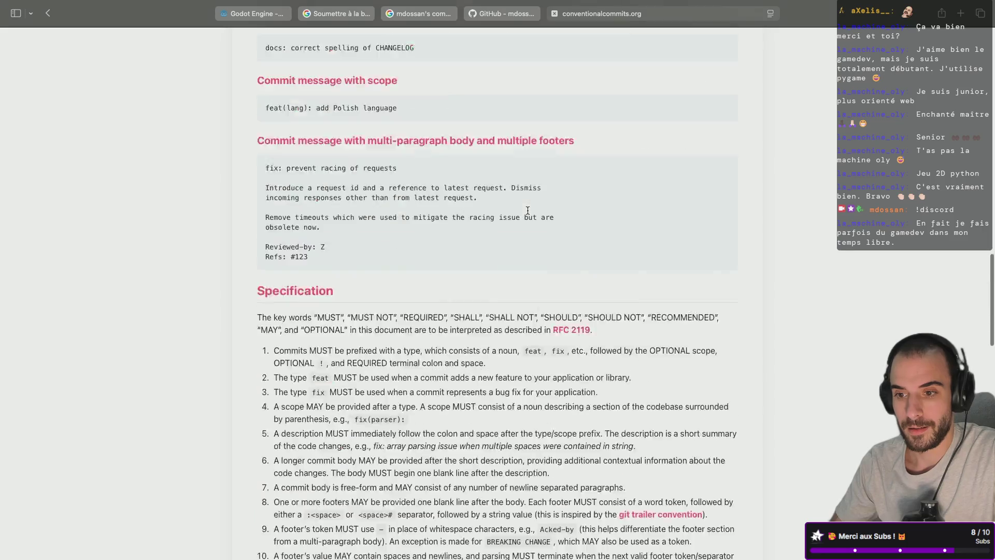
{"action": "scroll", "coordinate": [527, 210], "scroll_direction": "down", "scroll_amount": 10}
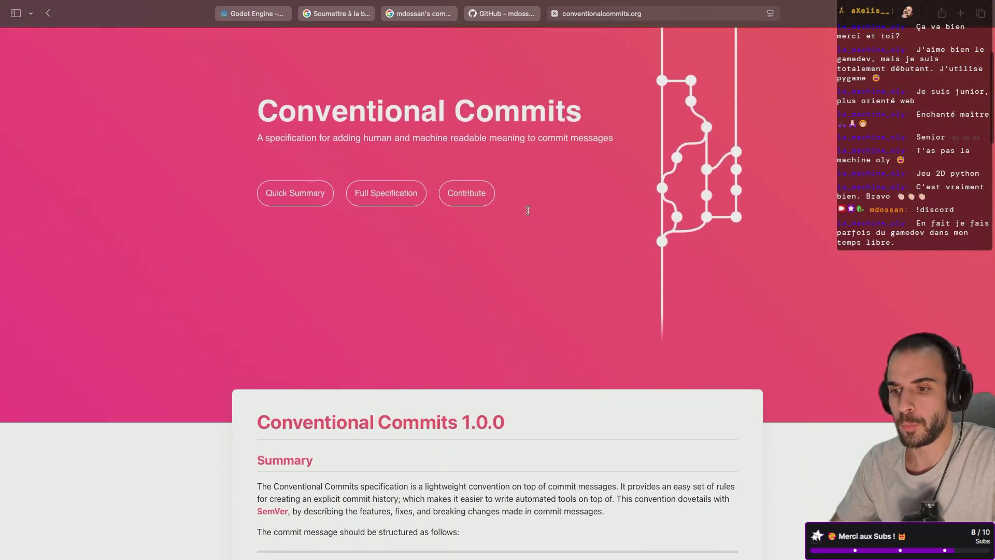
{"action": "scroll", "coordinate": [527, 213], "scroll_direction": "up", "scroll_amount": 1}
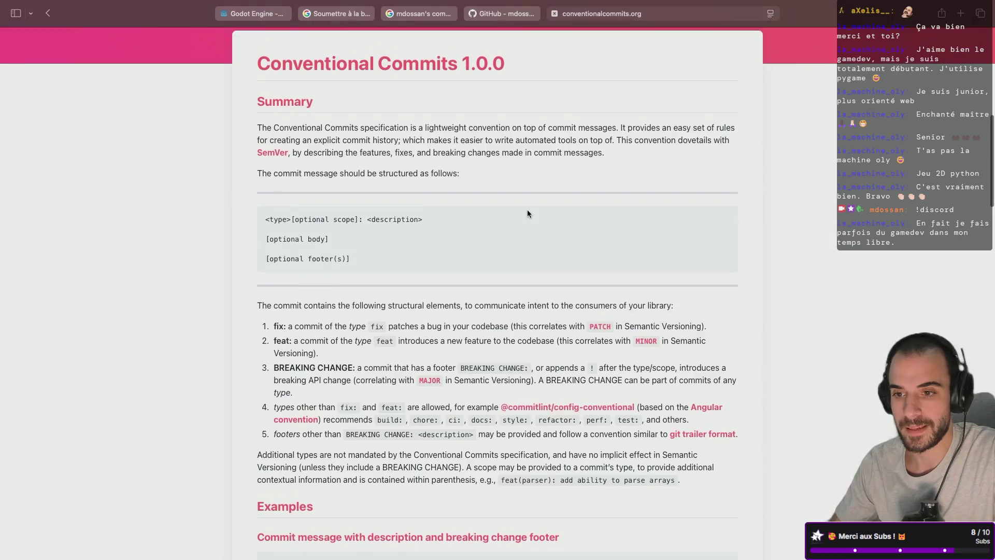
{"action": "left_click", "coordinate": [554, 14]}
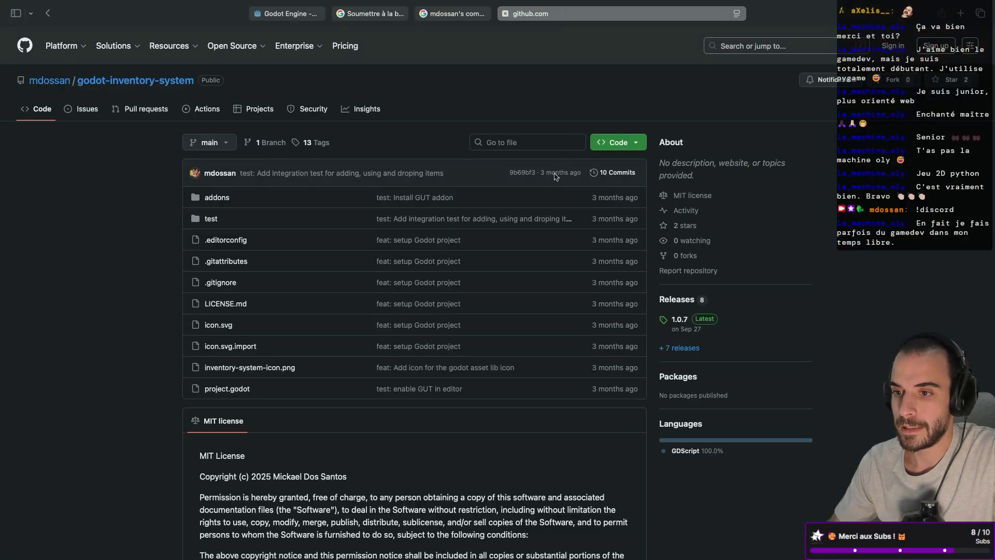
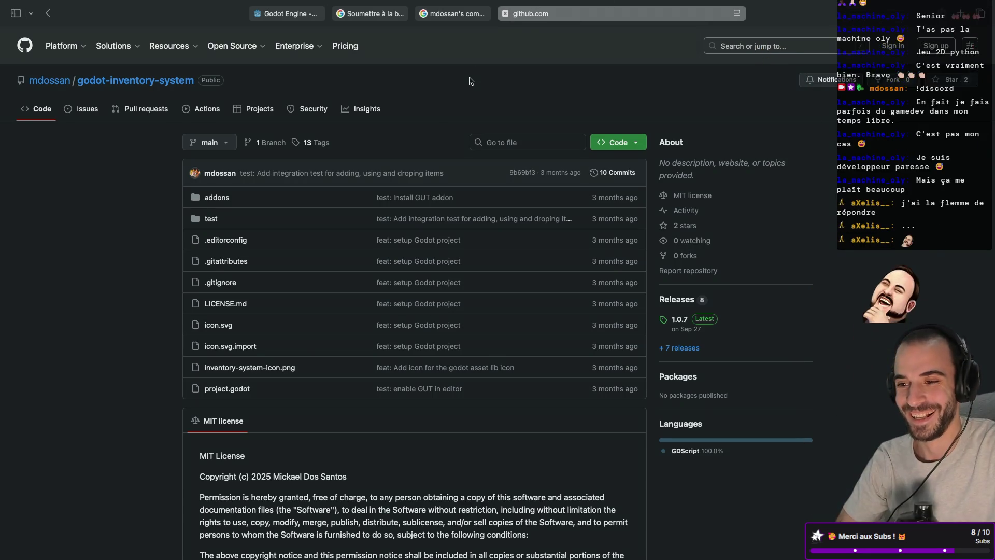
Step: Review the untracked life_behavior files in lazygit, then move on to the Godot editor
{"action": "scroll", "coordinate": [471, 93], "scroll_direction": "down", "scroll_amount": 1}
{"action": "key", "text": "ctrl+Right"}
{"action": "key", "text": "ctrl+Right"}
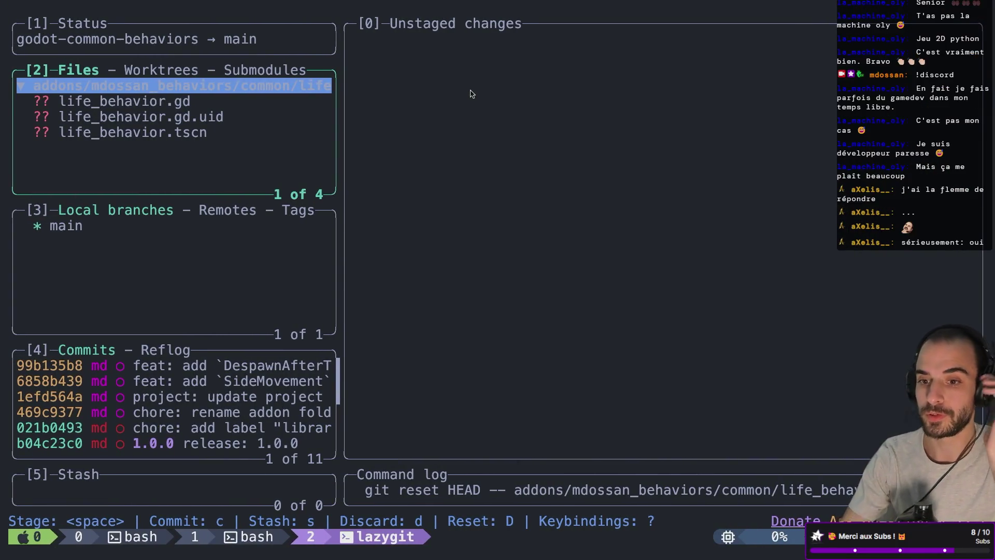
{"action": "key", "text": "ctrl+Right"}
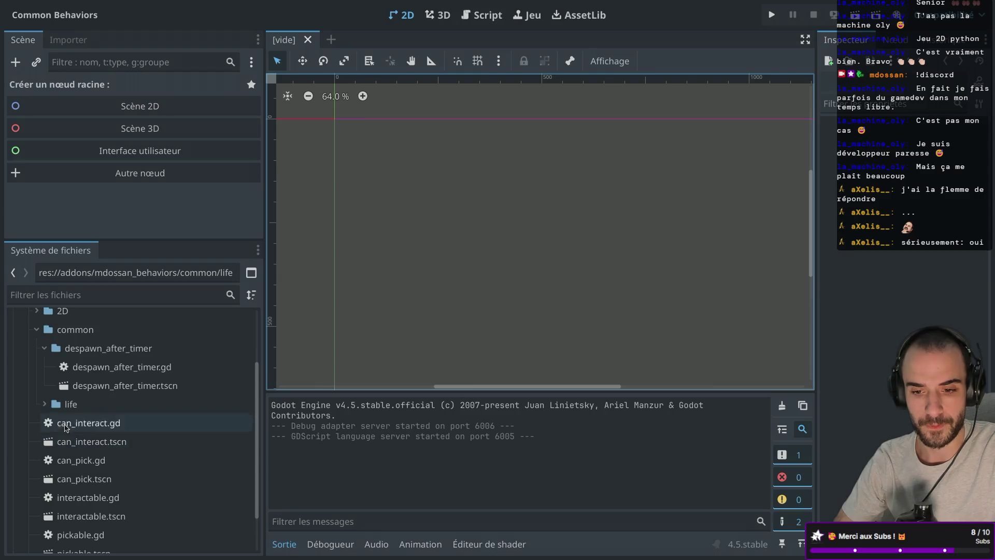
Step: Rename life_behavior.gd to life.gd in the life folder
{"action": "double_click", "coordinate": [73, 404]}
{"action": "left_click", "coordinate": [105, 423]}
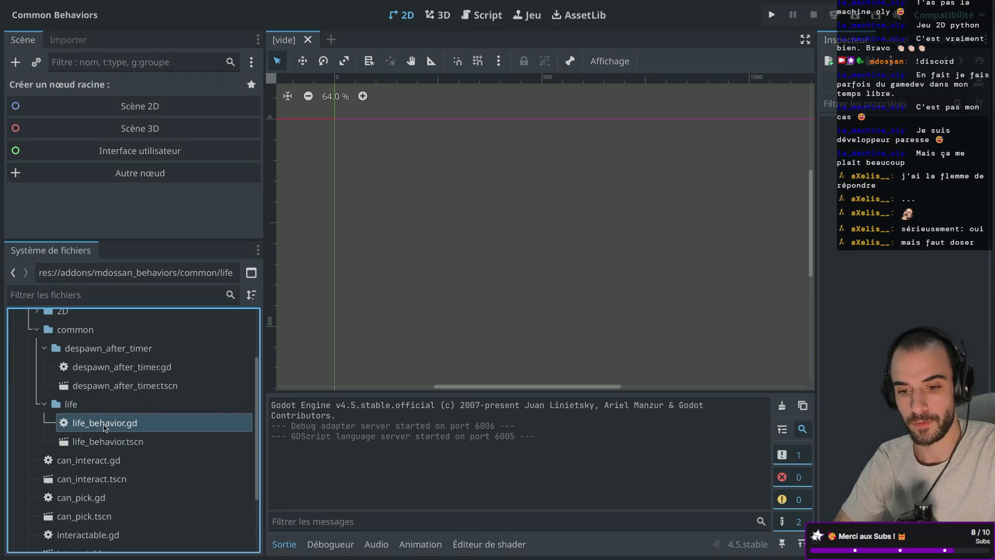
{"action": "right_click", "coordinate": [104, 424]}
{"action": "left_click", "coordinate": [142, 412]}
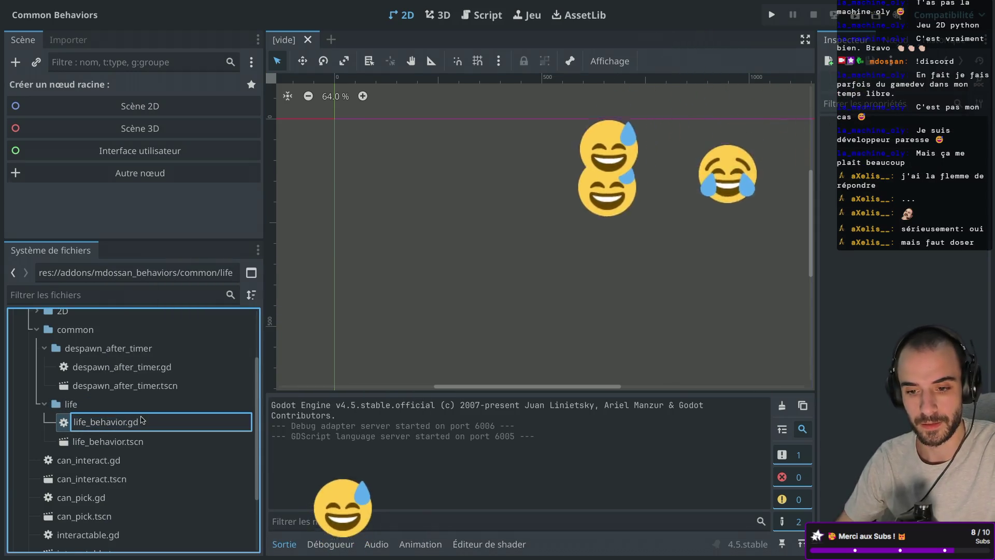
{"action": "key", "text": "BackSpace"}
{"action": "key", "text": "BackSpace"}
{"action": "key", "text": "BackSpace"}
{"action": "key", "text": "BackSpace"}
{"action": "key", "text": "Return"}
Step: Rename the life_behavior.tscn scene file, which ends up as lif.tscn
{"action": "right_click", "coordinate": [124, 442]}
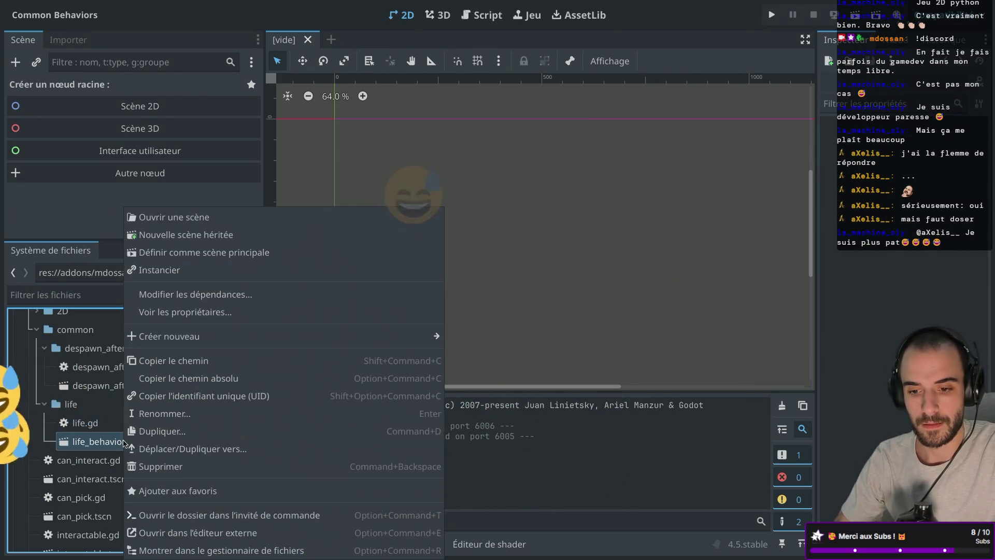
{"action": "left_click", "coordinate": [186, 413]}
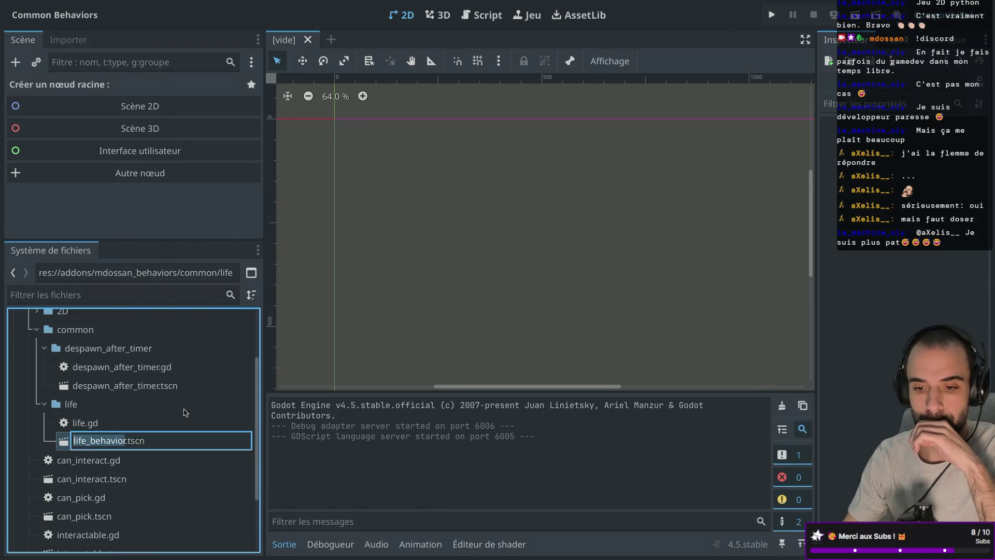
{"action": "key", "text": "Escape"}
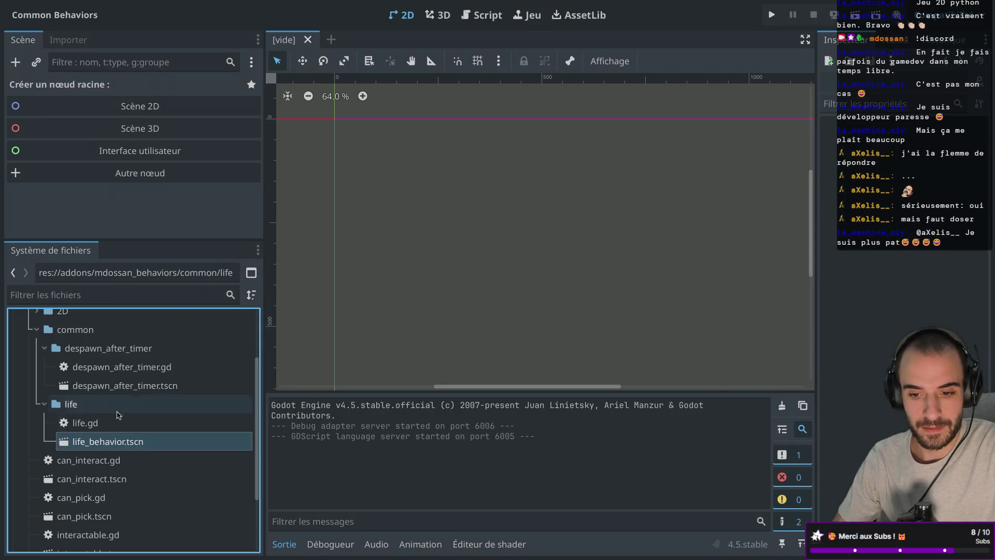
{"action": "left_click", "coordinate": [113, 424]}
{"action": "left_click", "coordinate": [113, 440]}
{"action": "right_click", "coordinate": [113, 440]}
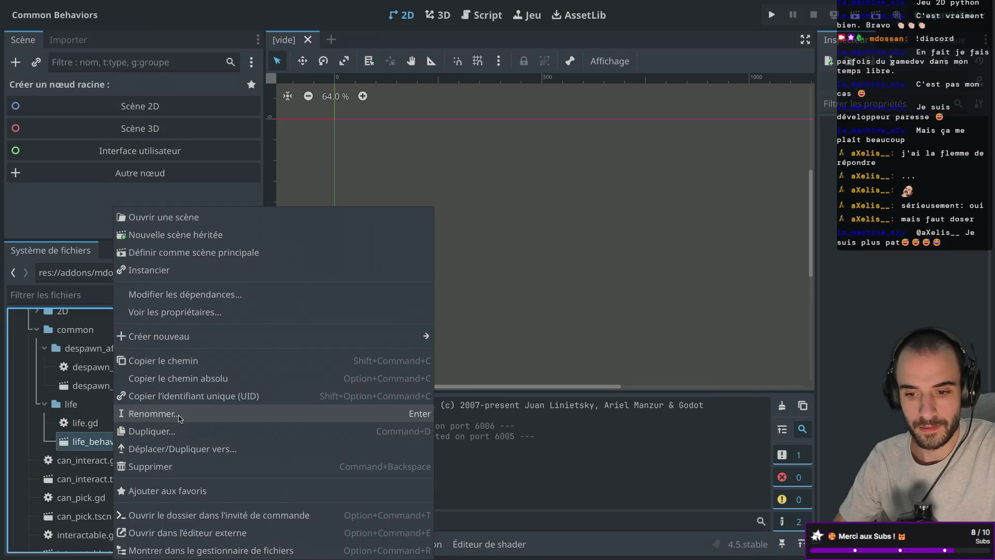
{"action": "left_click", "coordinate": [179, 413]}
{"action": "key", "text": "Right"}
{"action": "key", "text": "BackSpace"}
{"action": "key", "text": "BackSpace"}
{"action": "key", "text": "BackSpace"}
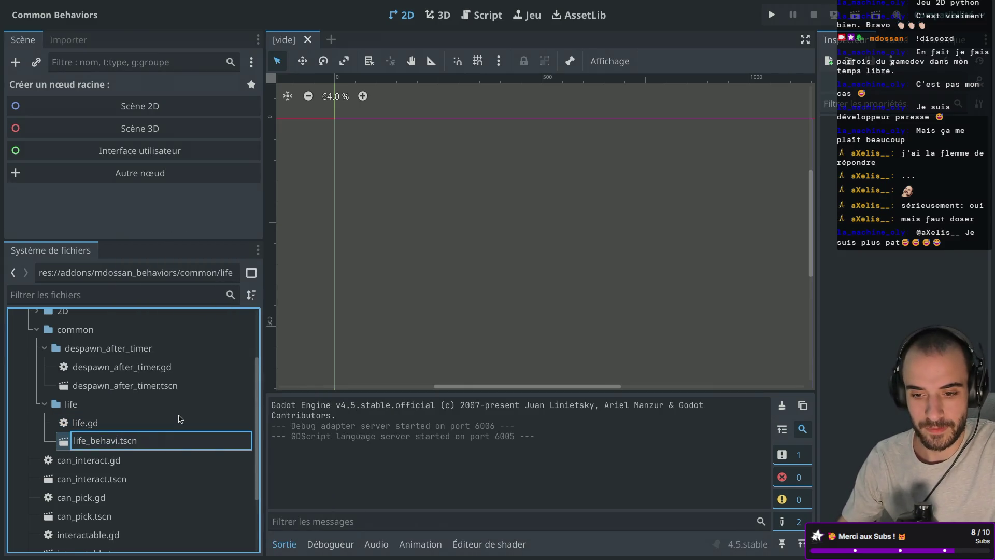
{"action": "key", "text": "BackSpace"}
{"action": "key", "text": "Return"}
Step: Change the class_name in life.gd from LifeBehavior to Life
{"action": "double_click", "coordinate": [128, 443]}
{"action": "left_click", "coordinate": [590, 85]}
{"action": "key", "text": "BackSpace"}
{"action": "key", "text": "BackSpace"}
{"action": "key", "text": "BackSpace"}
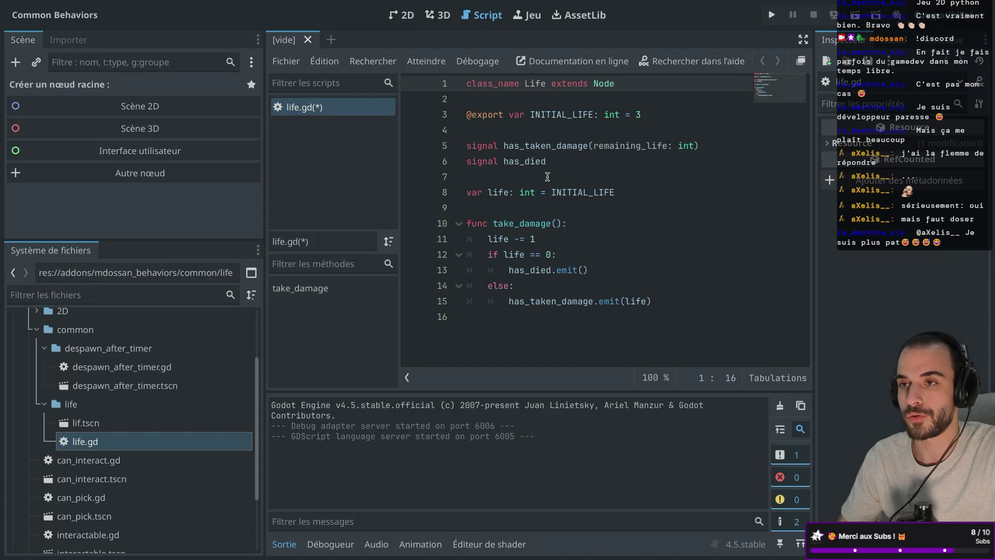
{"action": "left_click", "coordinate": [608, 178]}
Step: Save life.gd and rename lif.tscn to life.tscn
{"action": "key", "text": "ctrl+s"}
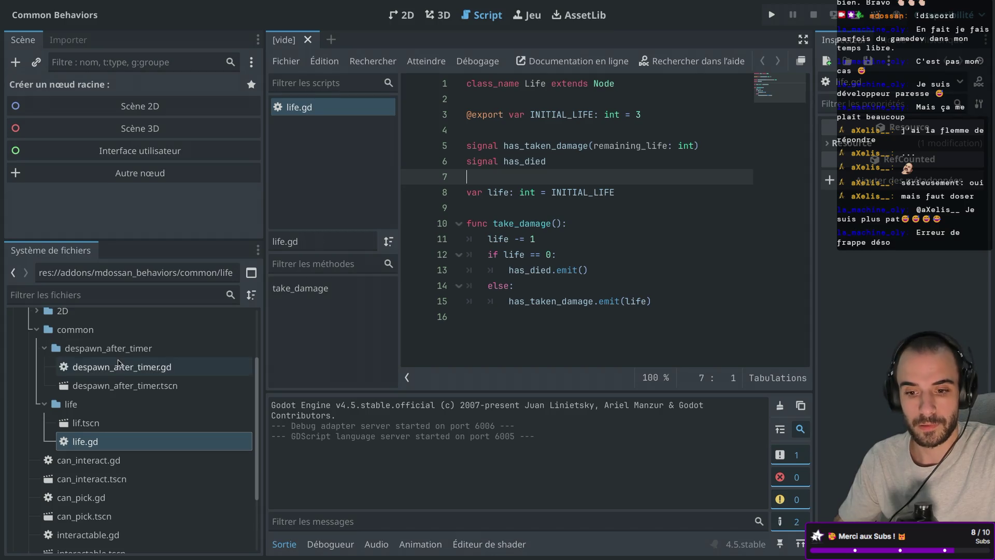
{"action": "left_click", "coordinate": [86, 423]}
{"action": "double_click", "coordinate": [85, 423]}
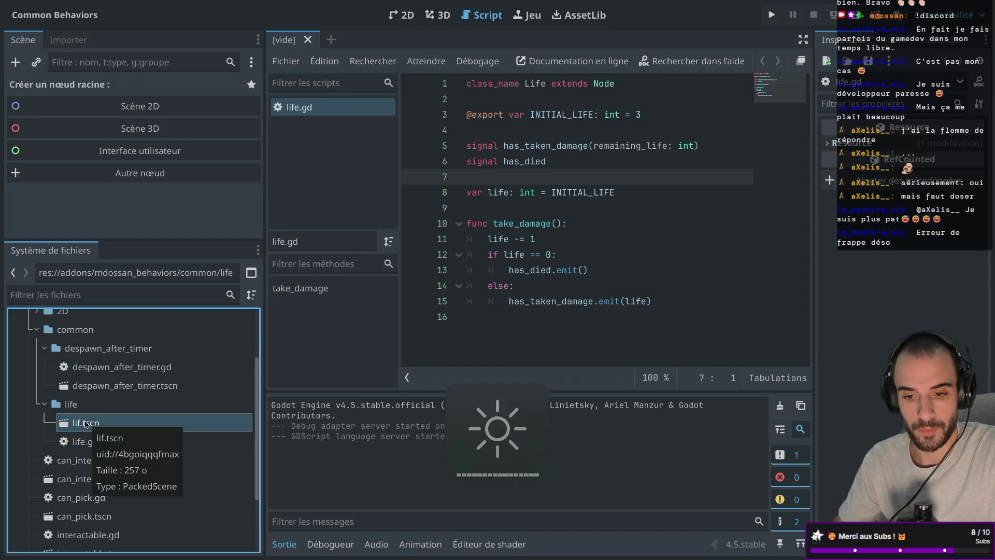
{"action": "right_click", "coordinate": [85, 423]}
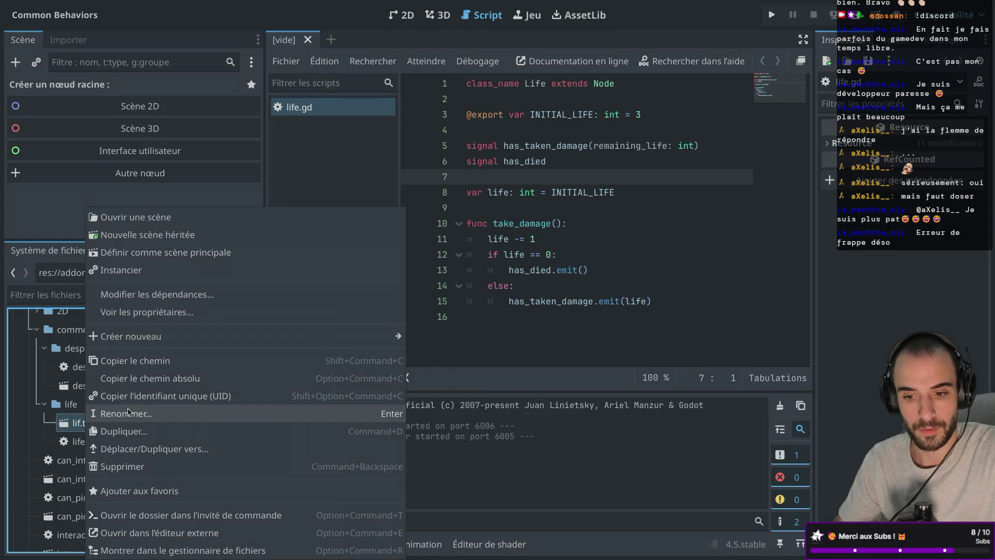
{"action": "left_click", "coordinate": [126, 413]}
{"action": "type", "text": "life"}
{"action": "key", "text": "Return"}
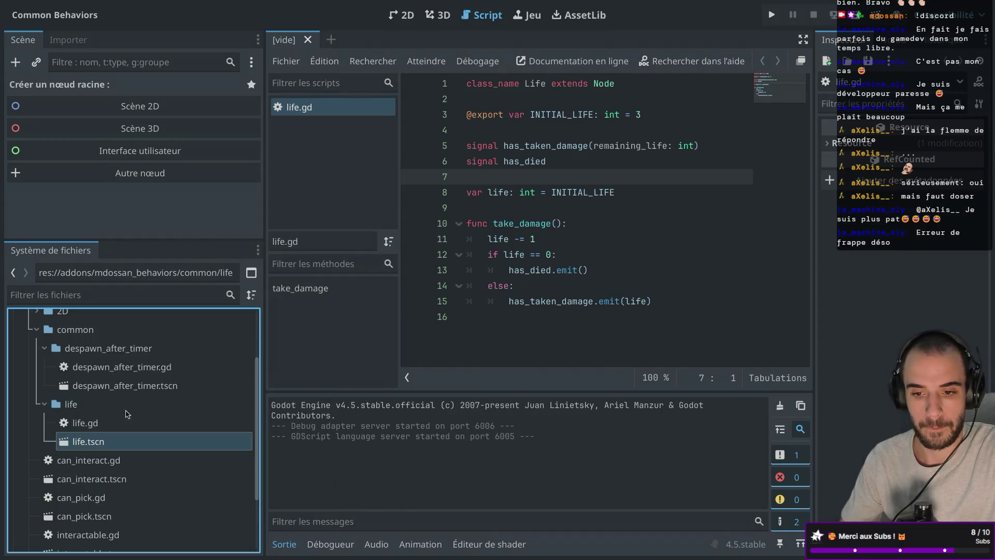
Step: Collapse the life, despawn_after_timer and common folders, then open pickable.gd and the pickable scene
{"action": "left_click", "coordinate": [109, 422]}
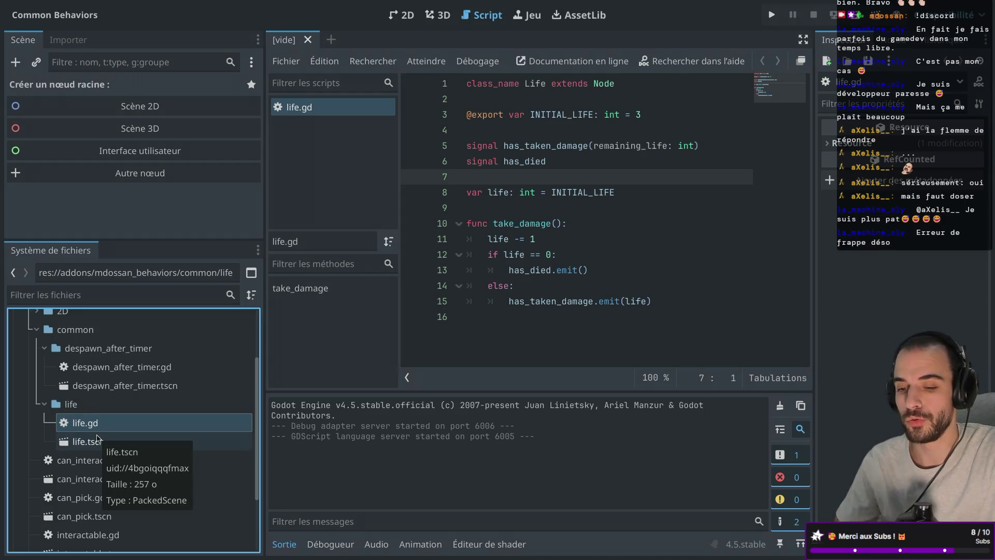
{"action": "left_click", "coordinate": [44, 403]}
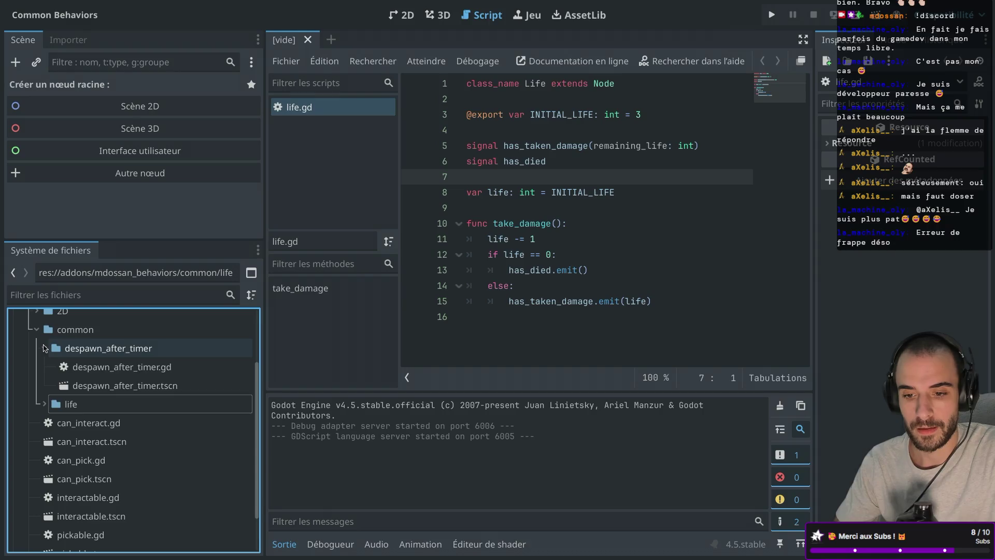
{"action": "left_click", "coordinate": [44, 348]}
{"action": "left_click", "coordinate": [36, 311]}
{"action": "left_click", "coordinate": [36, 329]}
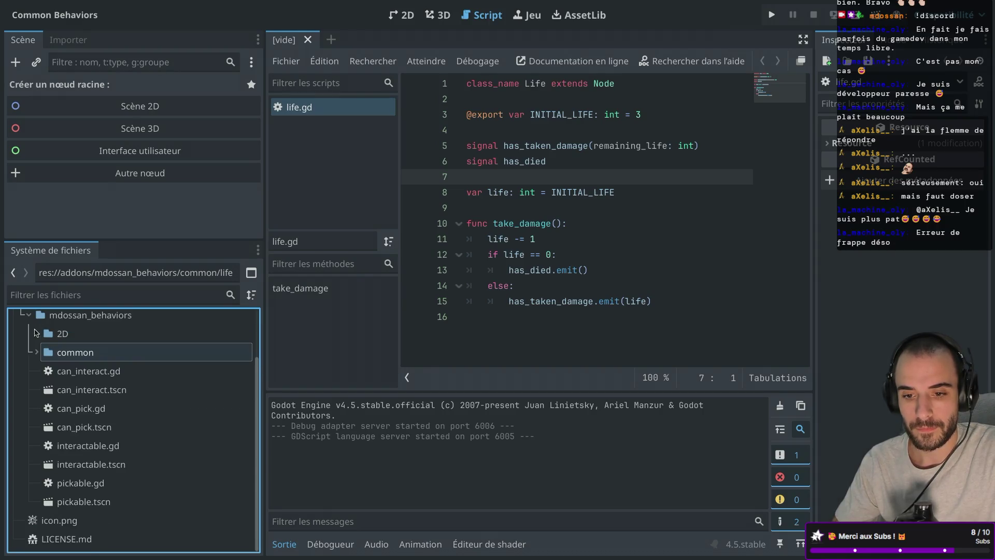
{"action": "scroll", "coordinate": [88, 446], "scroll_direction": "up", "scroll_amount": 3}
{"action": "scroll", "coordinate": [91, 459], "scroll_direction": "down", "scroll_amount": 3}
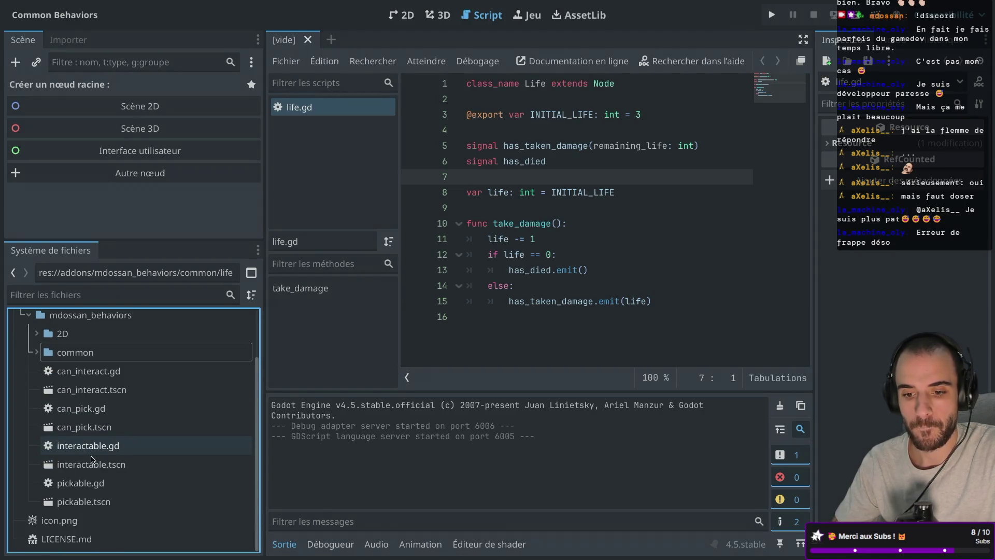
{"action": "double_click", "coordinate": [105, 487]}
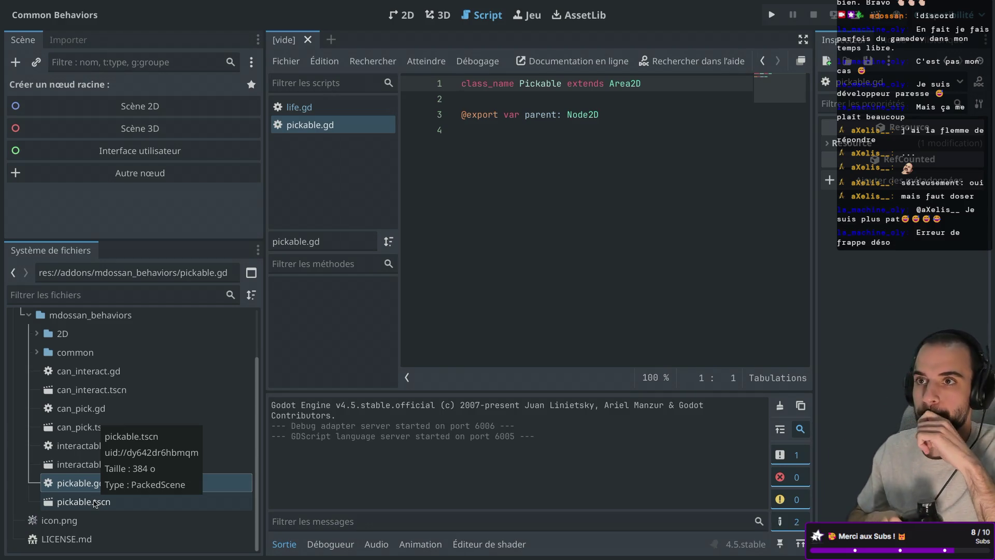
{"action": "double_click", "coordinate": [95, 503]}
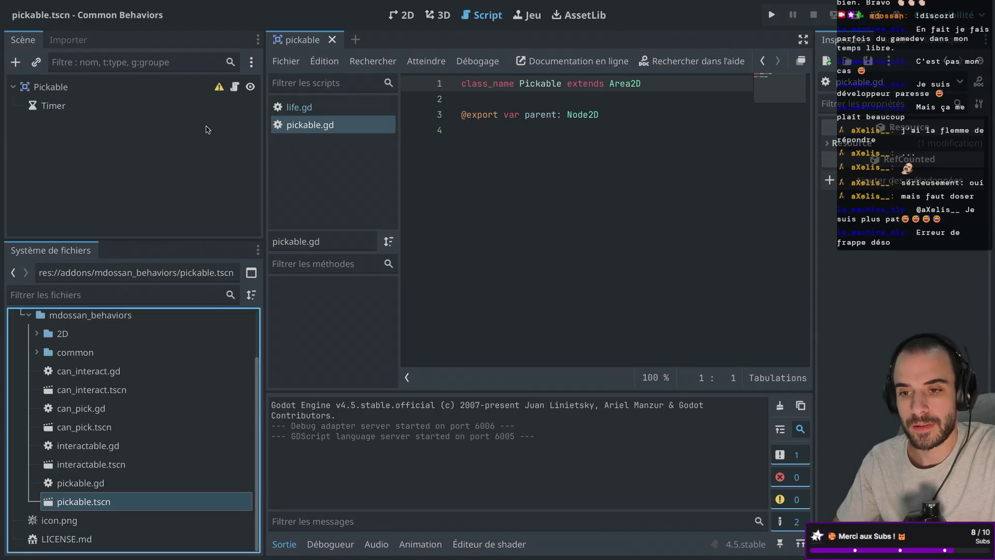
Step: Inspect the Pickable node with a widened Inspector, then switch to the gear sprite in Aseprite
{"action": "left_click", "coordinate": [402, 15]}
{"action": "left_click", "coordinate": [128, 88]}
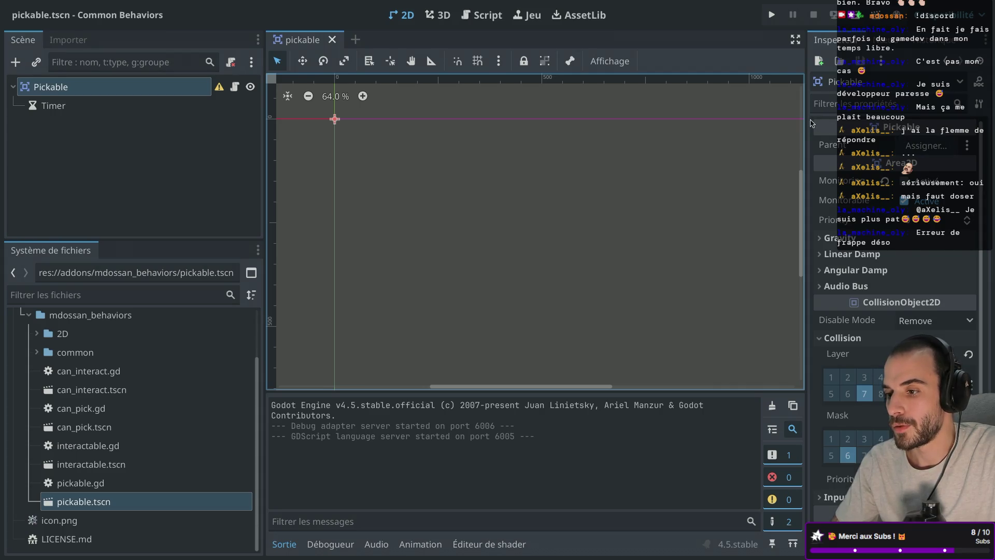
{"action": "left_click_drag", "start_coordinate": [806, 121], "coordinate": [603, 133]}
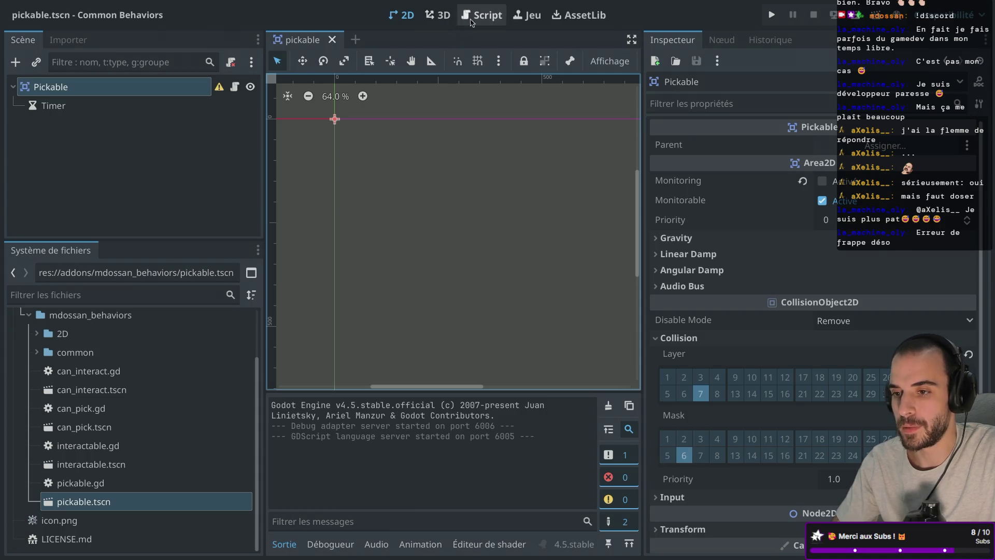
{"action": "left_click", "coordinate": [482, 15]}
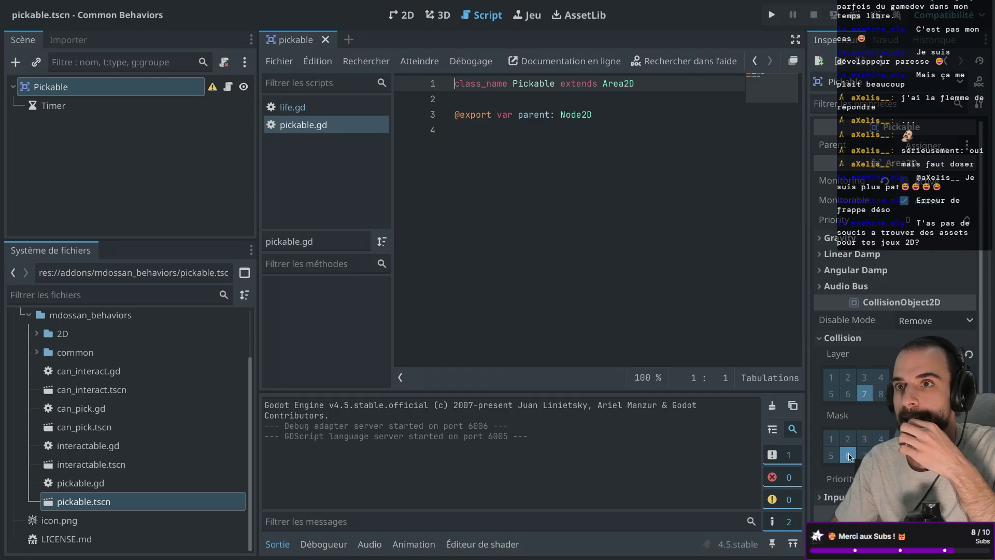
{"action": "key", "text": "super+Right"}
{"action": "key", "text": "super+Right"}
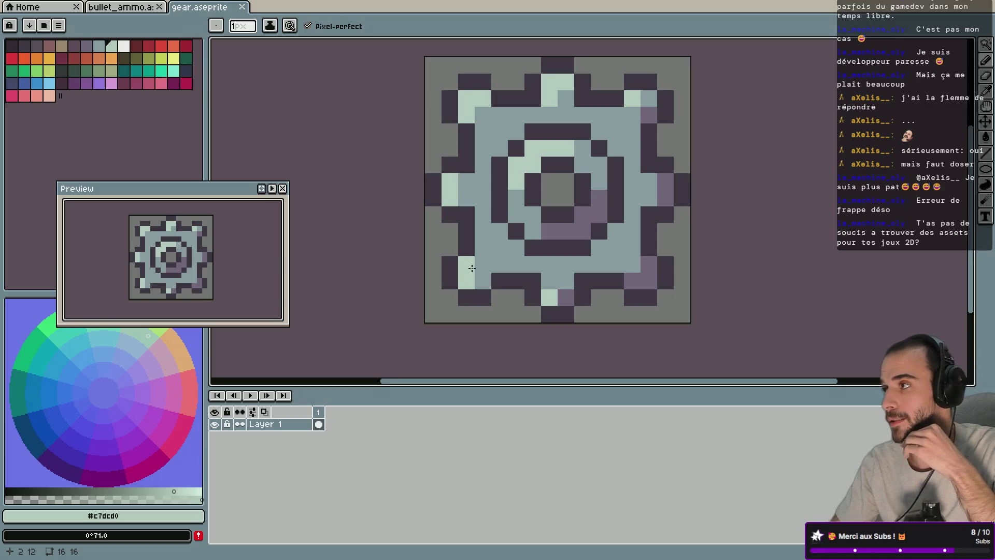
Step: Paint and undo a test pixel on the gear sprite, then return to pickable.gd in Godot
{"action": "left_click", "coordinate": [516, 264]}
{"action": "key", "text": "ctrl+z"}
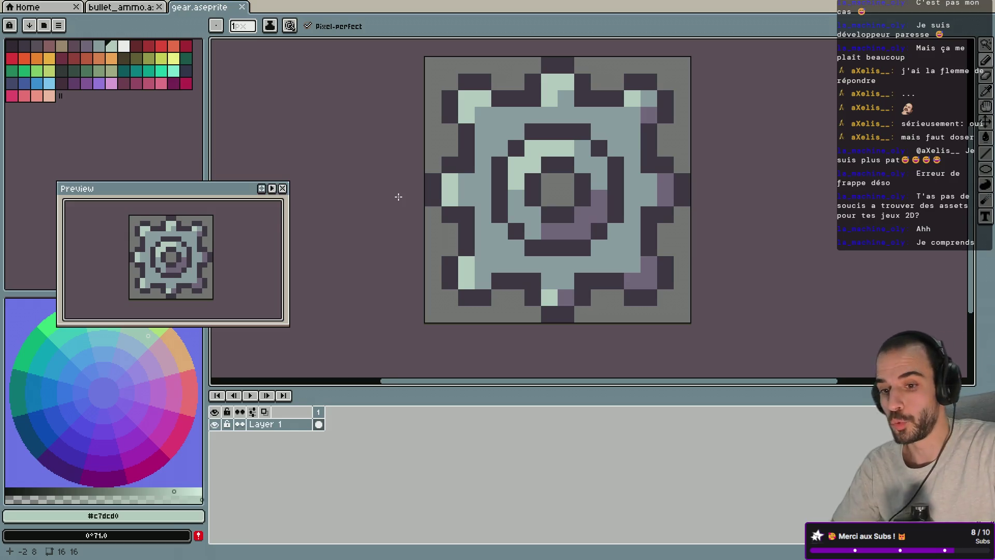
{"action": "key", "text": "alt+Tab"}
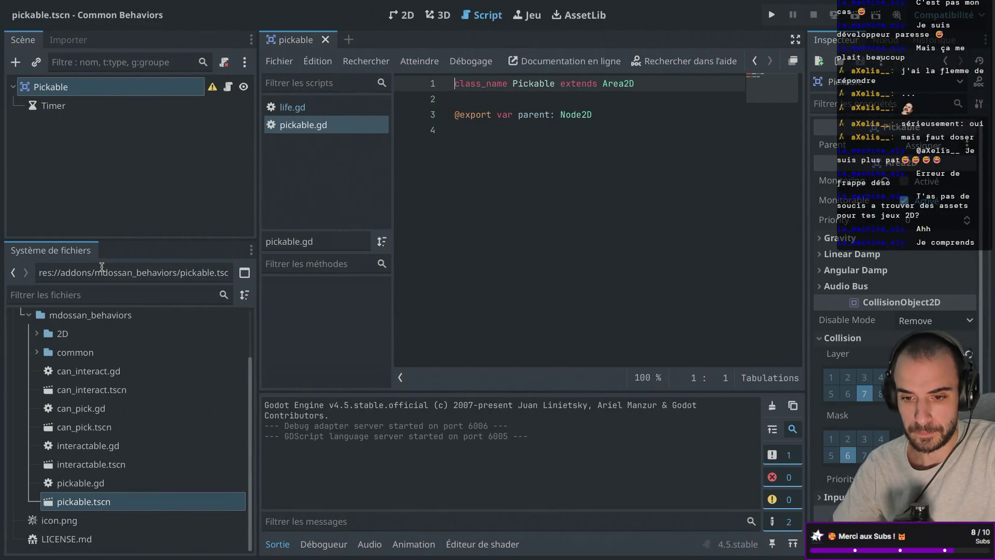
Step: Look over can_interact.tscn, can_interact.gd and interactable.gd, then switch to the browser
{"action": "scroll", "coordinate": [89, 383], "scroll_direction": "up", "scroll_amount": 3}
{"action": "scroll", "coordinate": [88, 384], "scroll_direction": "down", "scroll_amount": 3}
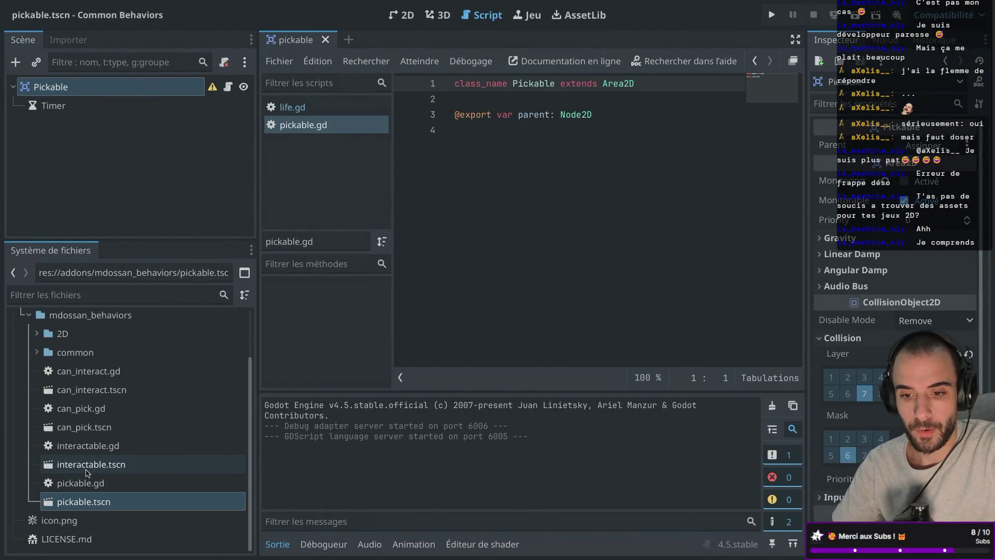
{"action": "left_click", "coordinate": [85, 388]}
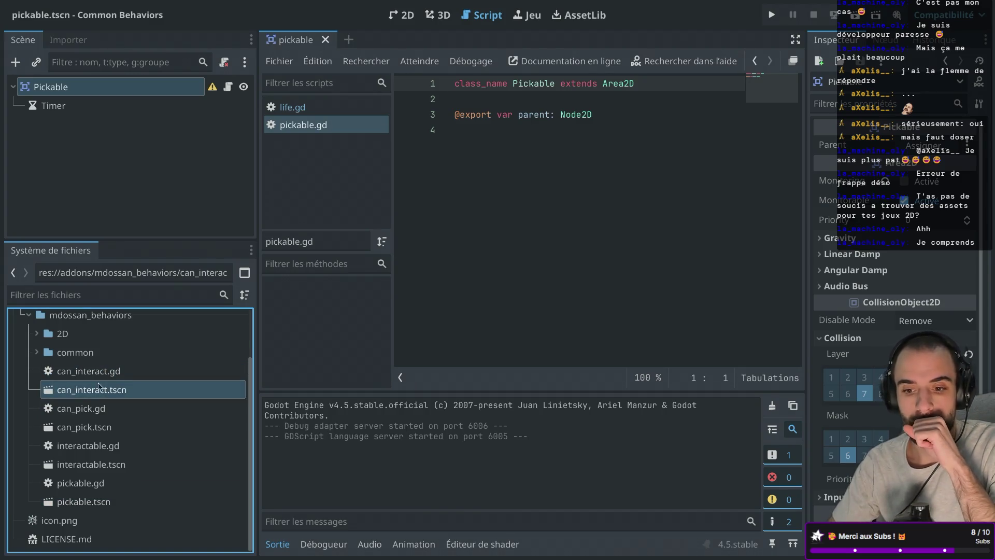
{"action": "left_click", "coordinate": [111, 381]}
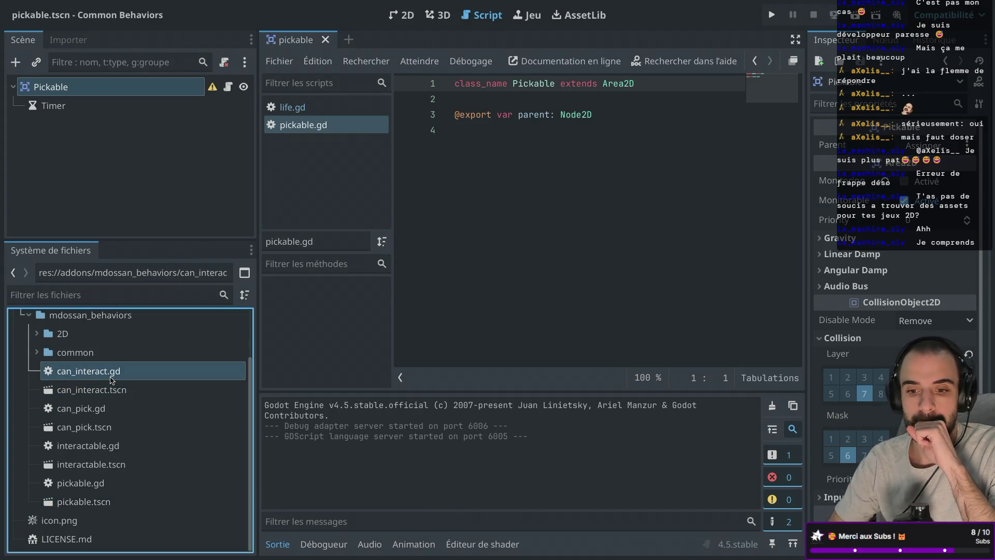
{"action": "left_click", "coordinate": [89, 447]}
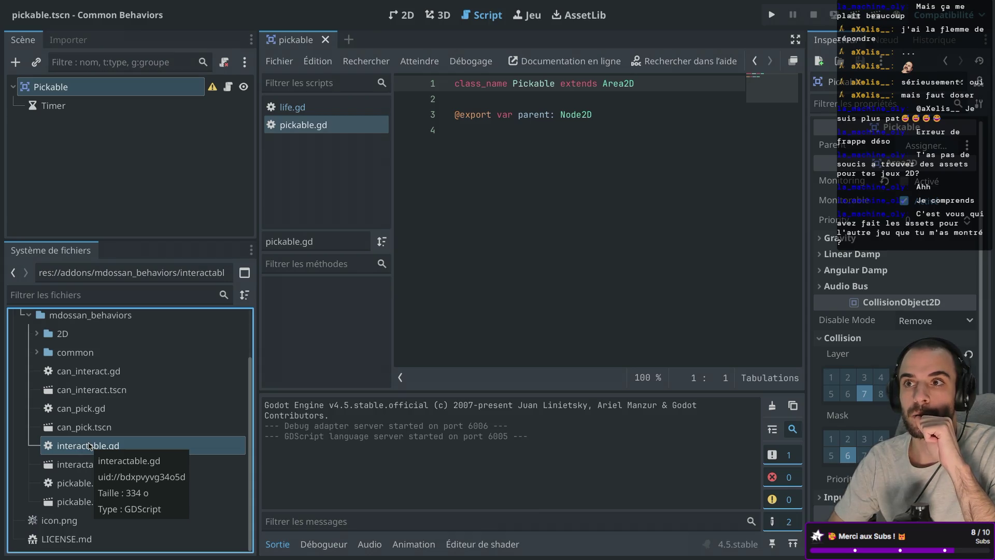
{"action": "key", "text": "ctrl+Right"}
{"action": "key", "text": "ctrl+Right"}
{"action": "key", "text": "ctrl+Right"}
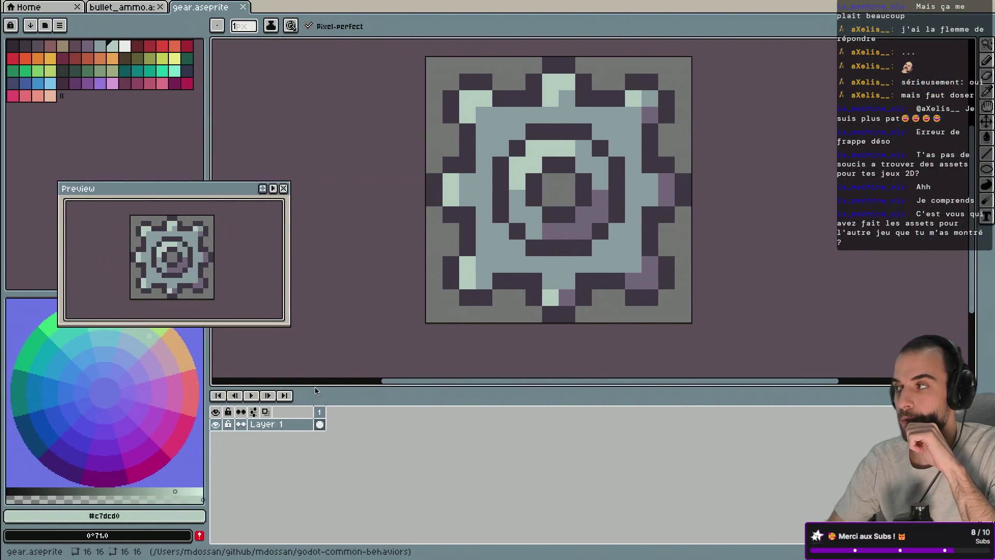
{"action": "key", "text": "ctrl+Left"}
{"action": "key", "text": "ctrl+Right"}
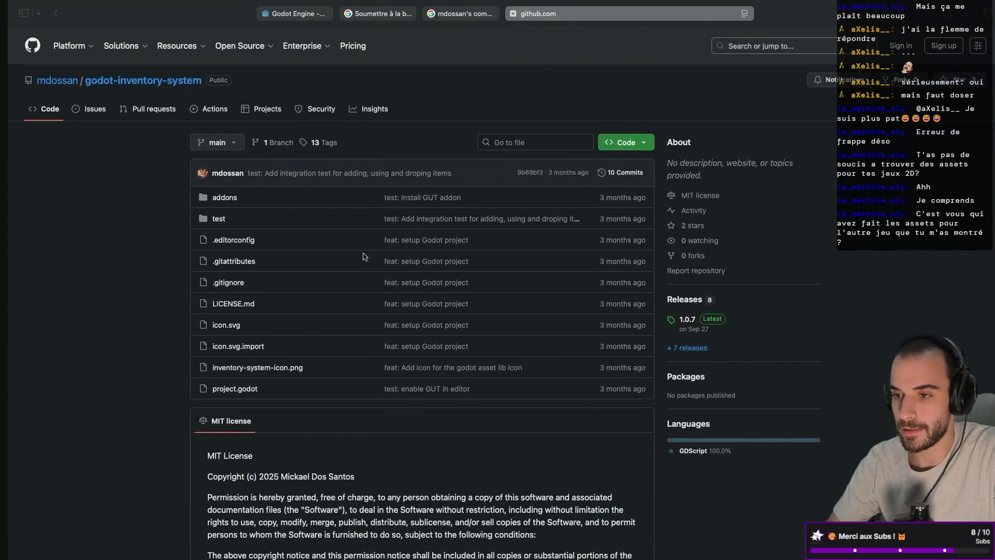
Step: Go to the mdossan.itch.io profile page in a new tab
{"action": "left_click", "coordinate": [960, 15]}
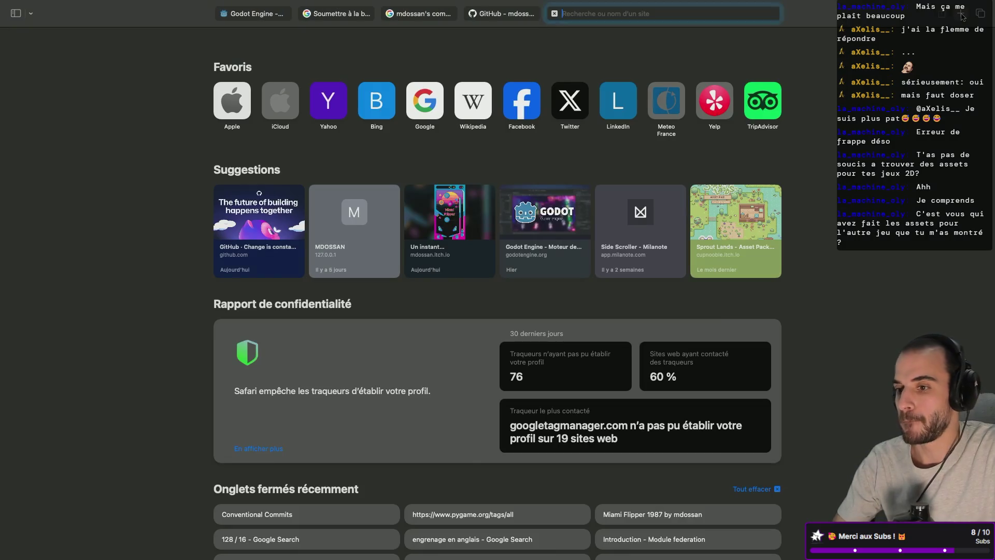
{"action": "type", "text": "ic"}
{"action": "key", "text": "BackSpace"}
{"action": "key", "text": "BackSpace"}
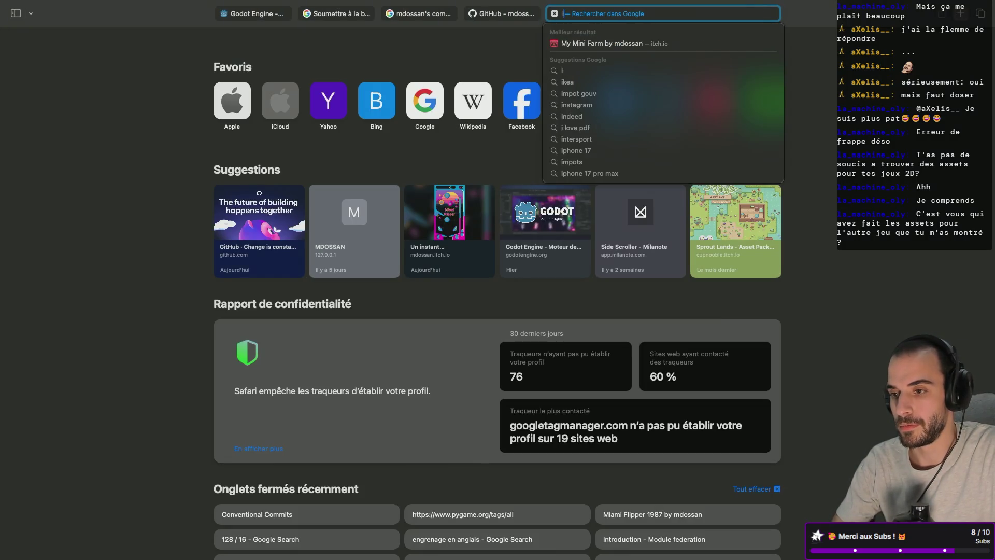
{"action": "key", "text": "Down"}
{"action": "key", "text": "Return"}
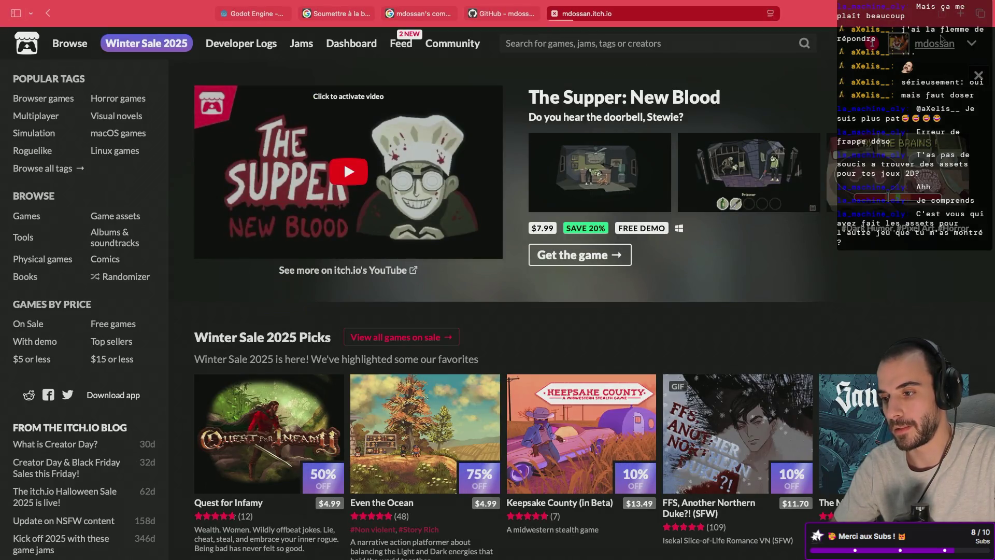
{"action": "left_click", "coordinate": [944, 43]}
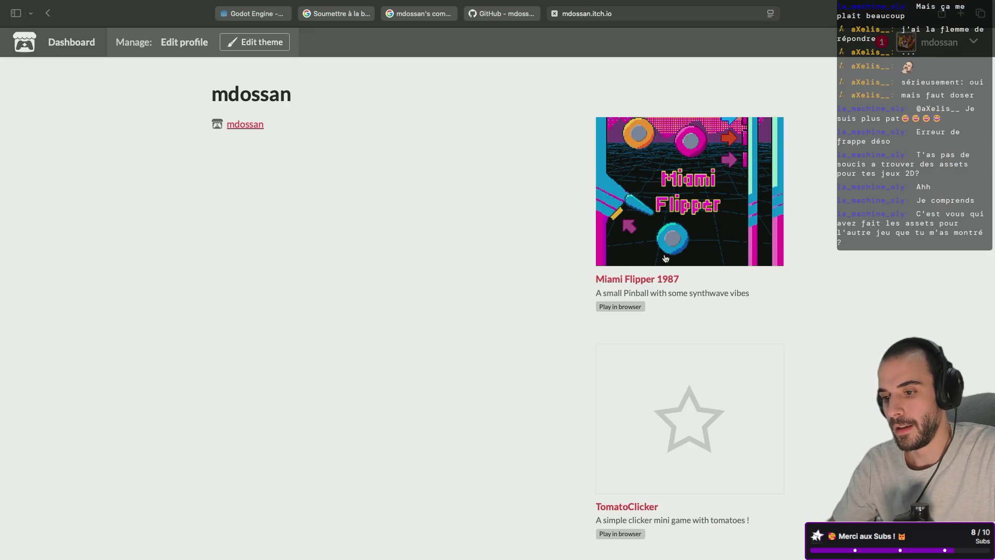
Step: Play TomatoClicker, collecting tomatoes and buying the Ketchup upgrade
{"action": "scroll", "coordinate": [629, 362], "scroll_direction": "down", "scroll_amount": 3}
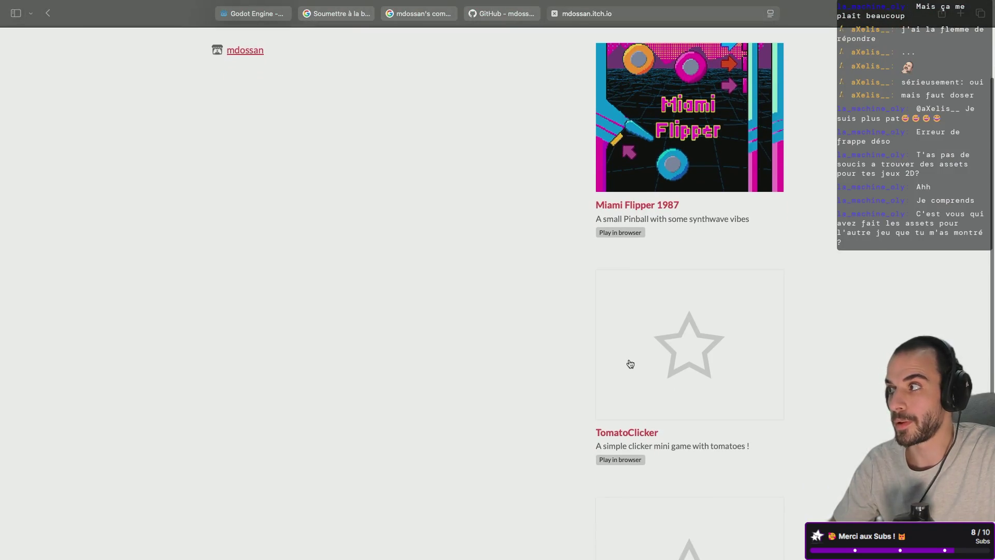
{"action": "left_click", "coordinate": [665, 348]}
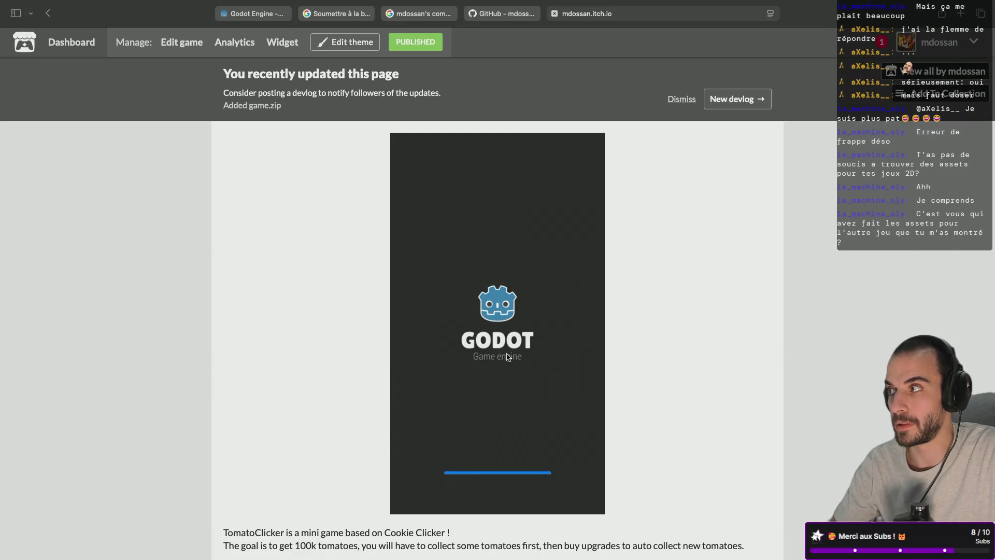
{"action": "left_click", "coordinate": [511, 296]}
{"action": "left_click", "coordinate": [510, 296]}
{"action": "left_click", "coordinate": [508, 298]}
{"action": "left_click", "coordinate": [451, 385]}
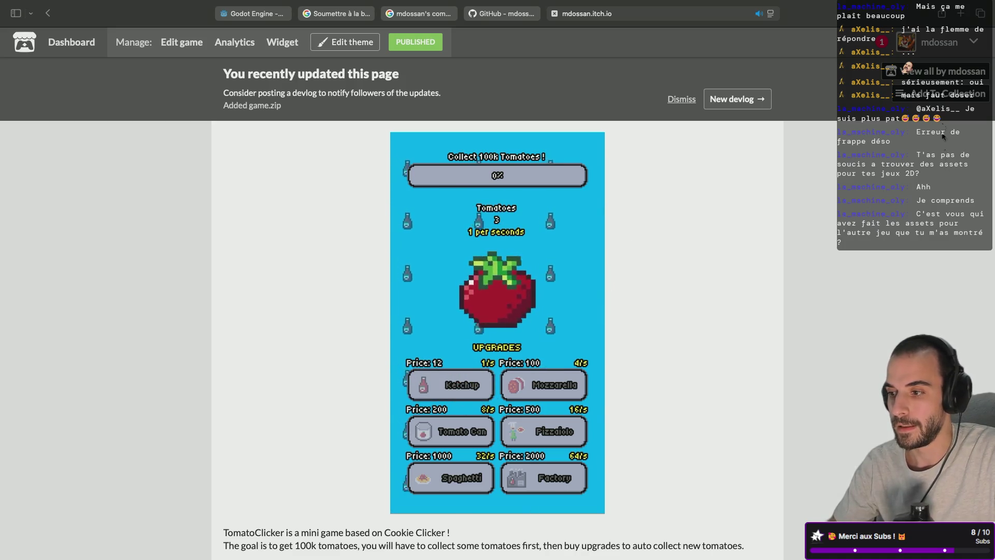
{"action": "key", "text": "super+bracketleft"}
Step: Play My Mini Farm, walking the farmer around to plant and tend carrots
{"action": "scroll", "coordinate": [842, 355], "scroll_direction": "down", "scroll_amount": 5}
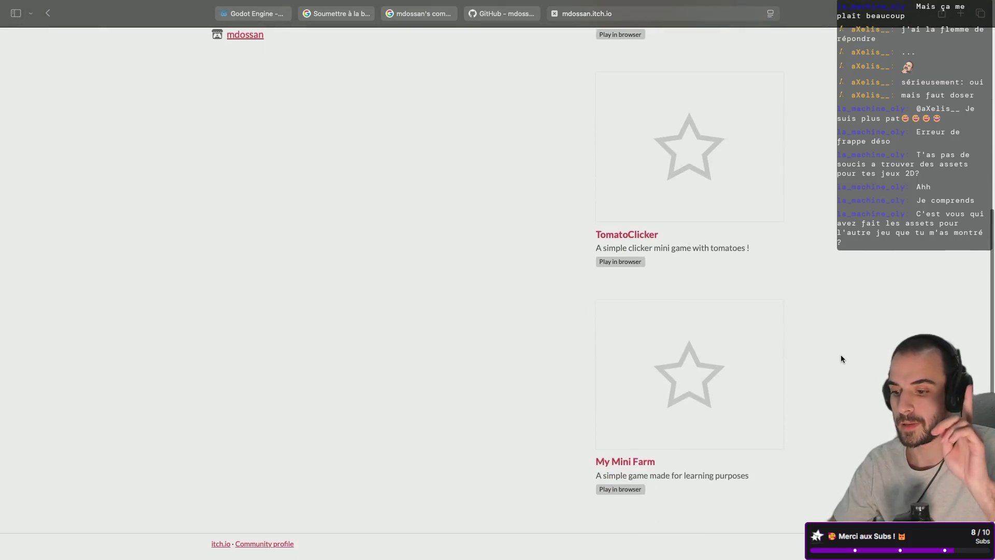
{"action": "left_click", "coordinate": [719, 367]}
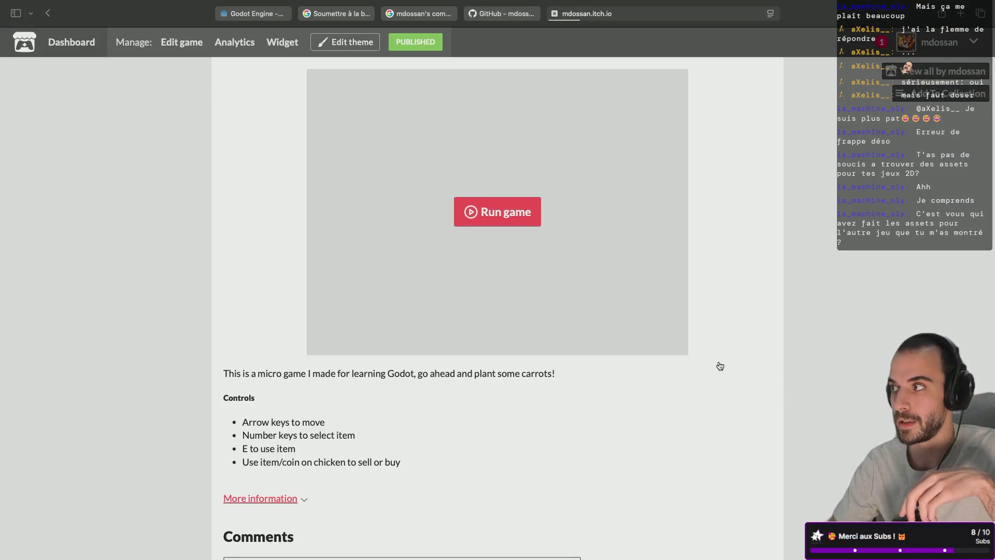
{"action": "left_click", "coordinate": [510, 220]}
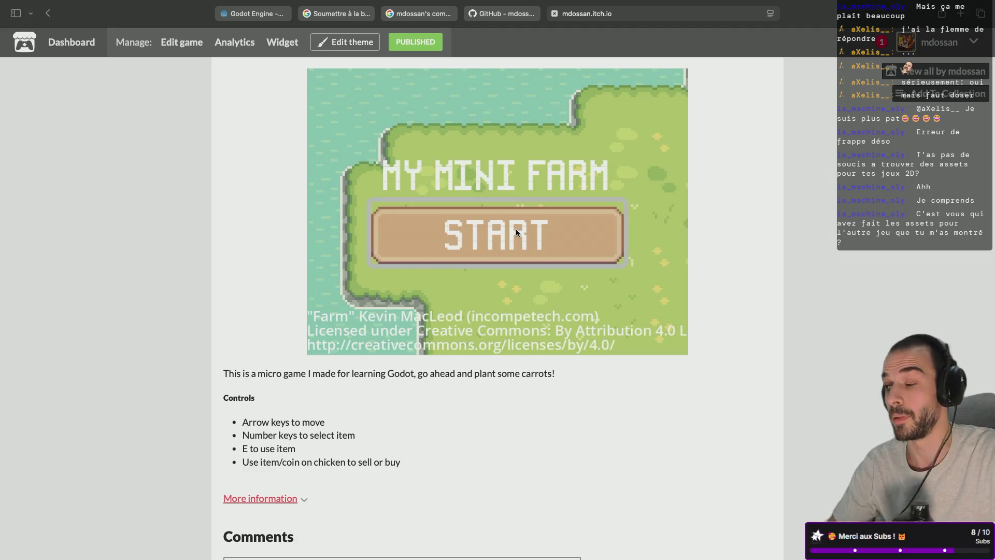
{"action": "left_click", "coordinate": [515, 229]}
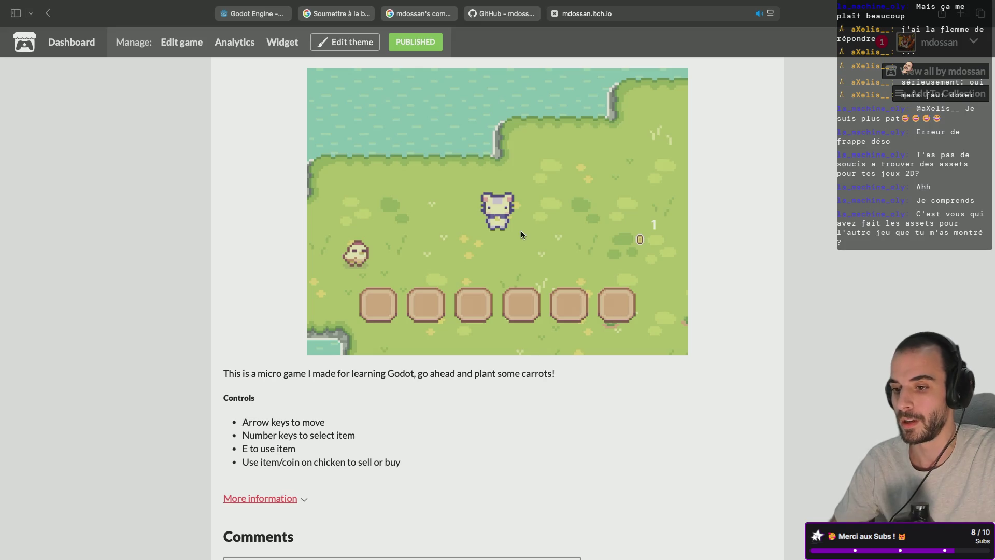
{"action": "key", "text": "Right"}
{"action": "key", "text": "Down"}
{"action": "key", "text": "Right"}
{"action": "key", "text": "Left"}
{"action": "key", "text": "Left"}
{"action": "key", "text": "Up"}
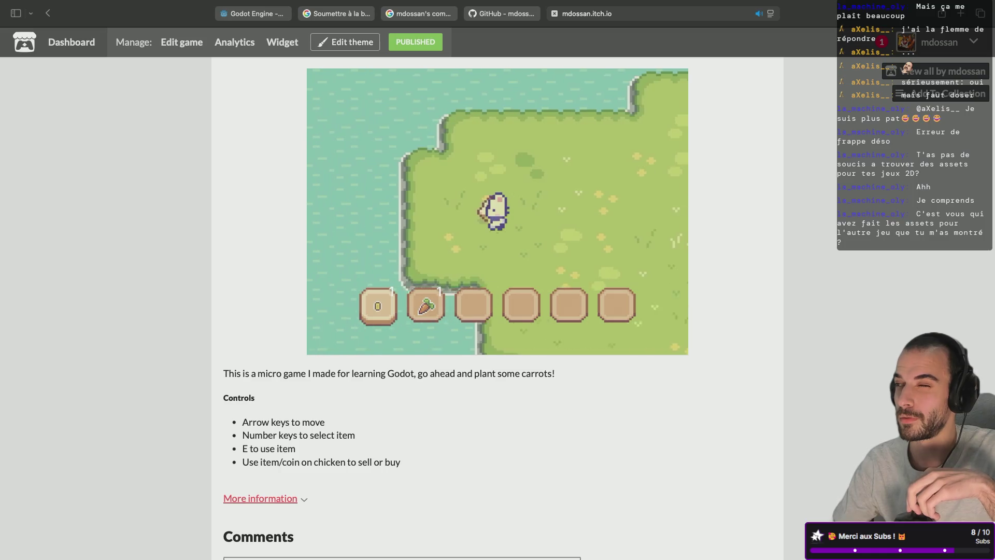
{"action": "key", "text": "Down"}
{"action": "key", "text": "Left"}
{"action": "key", "text": "Right"}
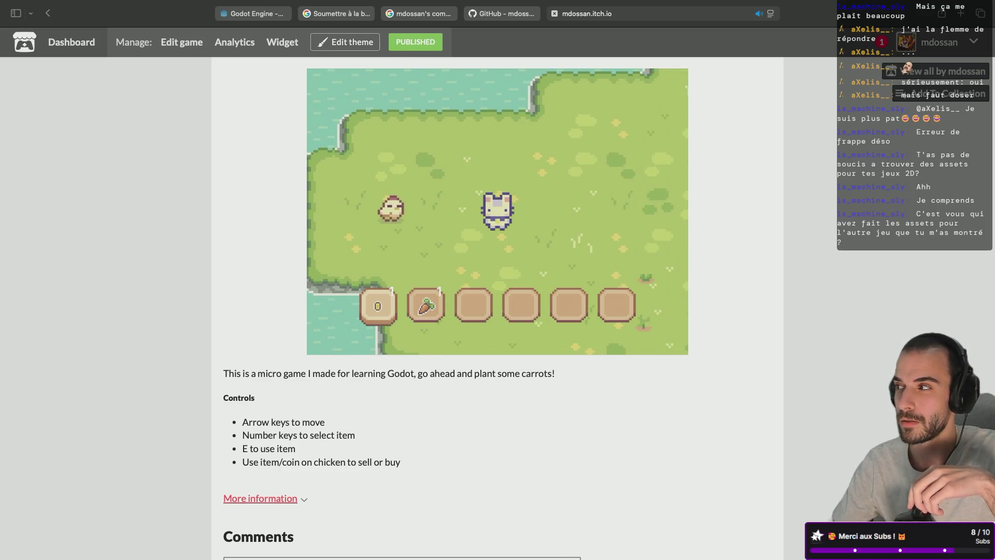
{"action": "key", "text": "Left"}
{"action": "scroll", "coordinate": [695, 240], "scroll_direction": "down", "scroll_amount": 1}
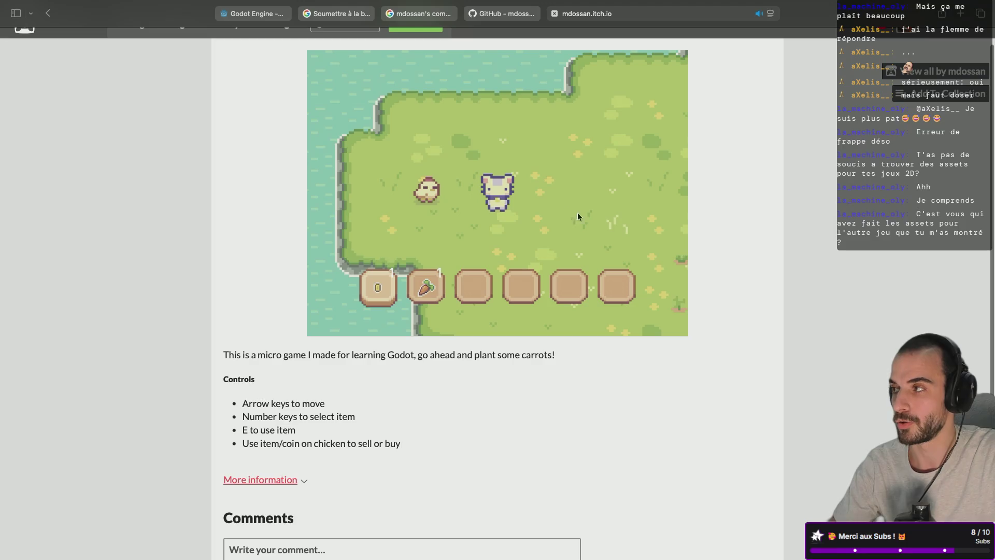
{"action": "key", "text": "Up"}
{"action": "key", "text": "Left"}
{"action": "key", "text": "Right"}
{"action": "key", "text": "Right"}
{"action": "key", "text": "Down"}
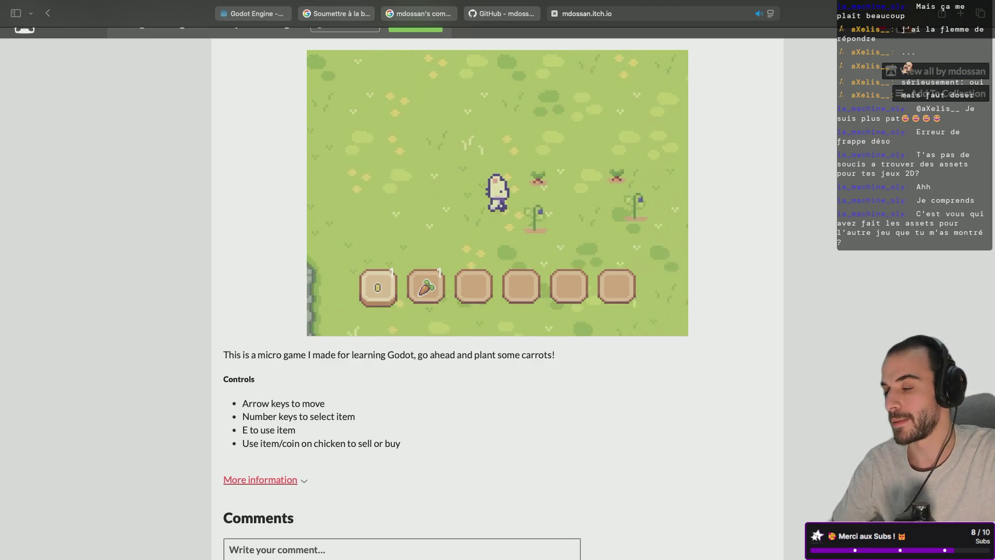
{"action": "key", "text": "Up"}
{"action": "key", "text": "Up"}
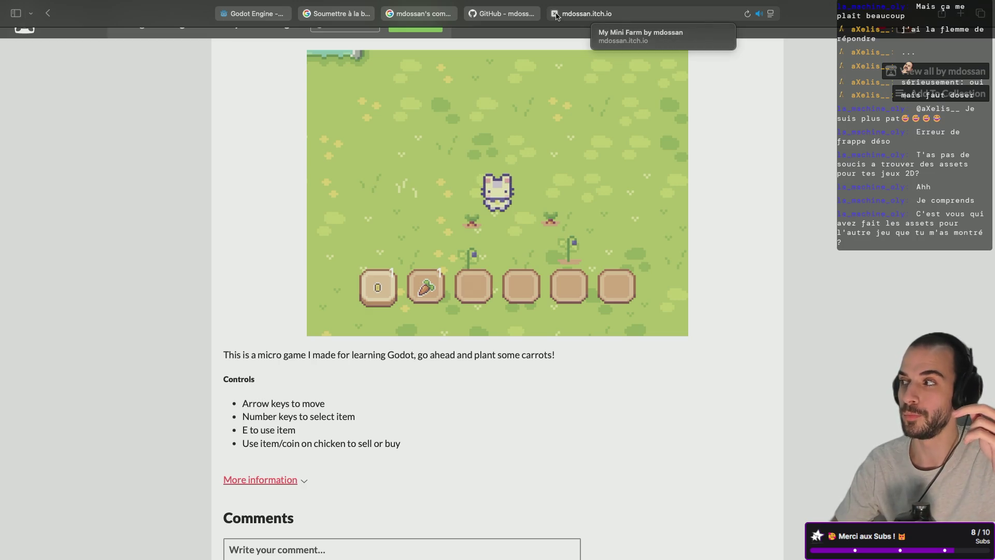
{"action": "key", "text": "super+t"}
Step: Search for 'sprout land cup nobble' and open the Sprout Lands asset pack page
{"action": "type", "text": "spour"}
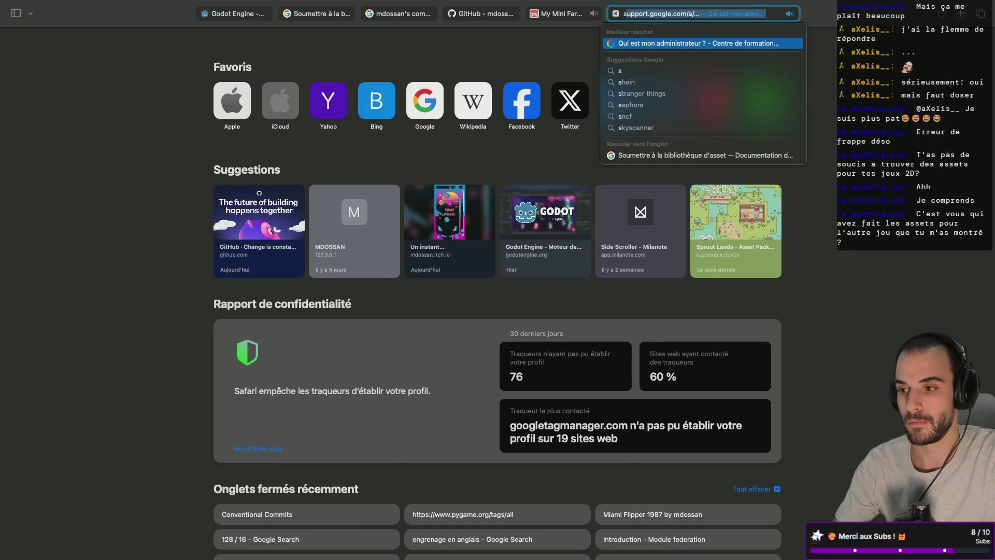
{"action": "key", "text": "BackSpace"}
{"action": "key", "text": "BackSpace"}
{"action": "key", "text": "BackSpace"}
{"action": "type", "text": "rou"}
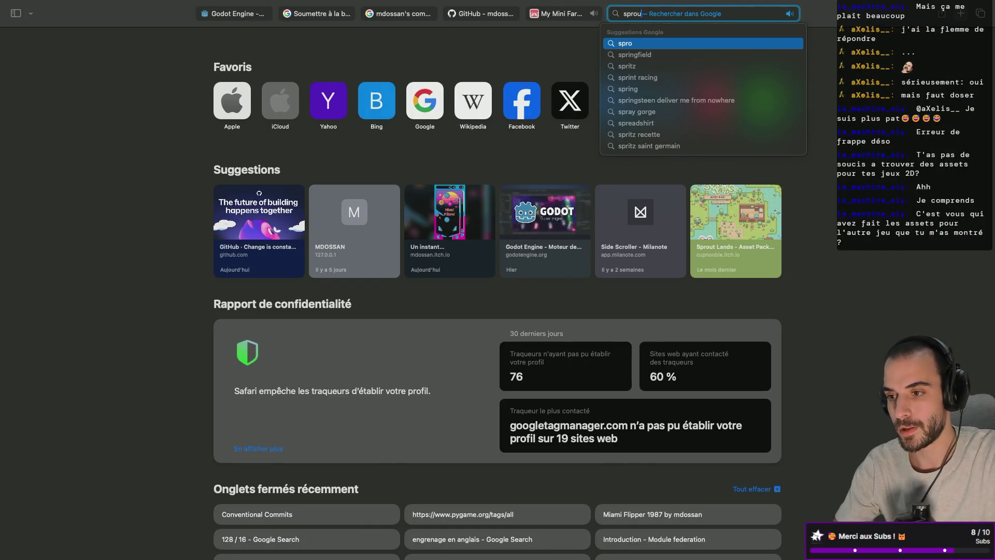
{"action": "type", "text": "t land cup"}
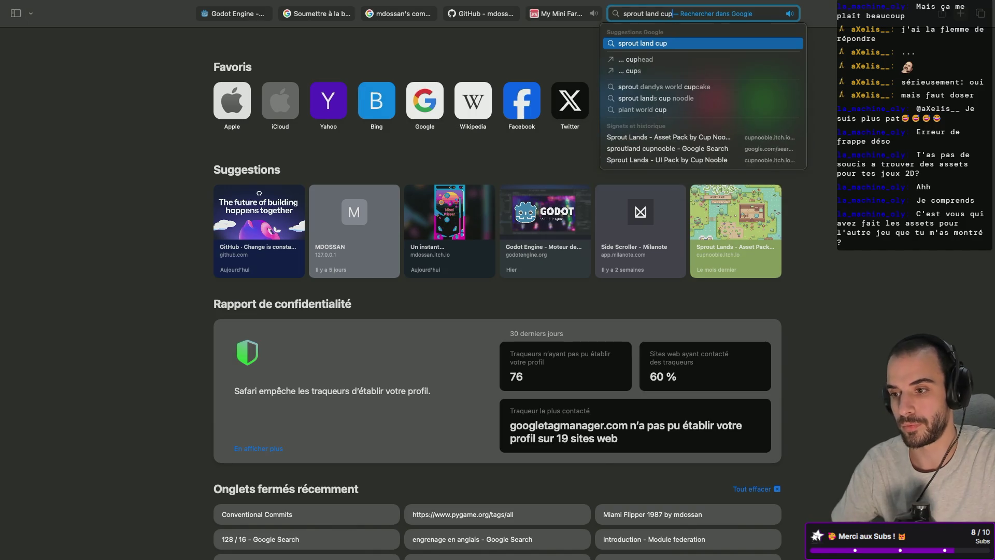
{"action": "type", "text": " nobble"}
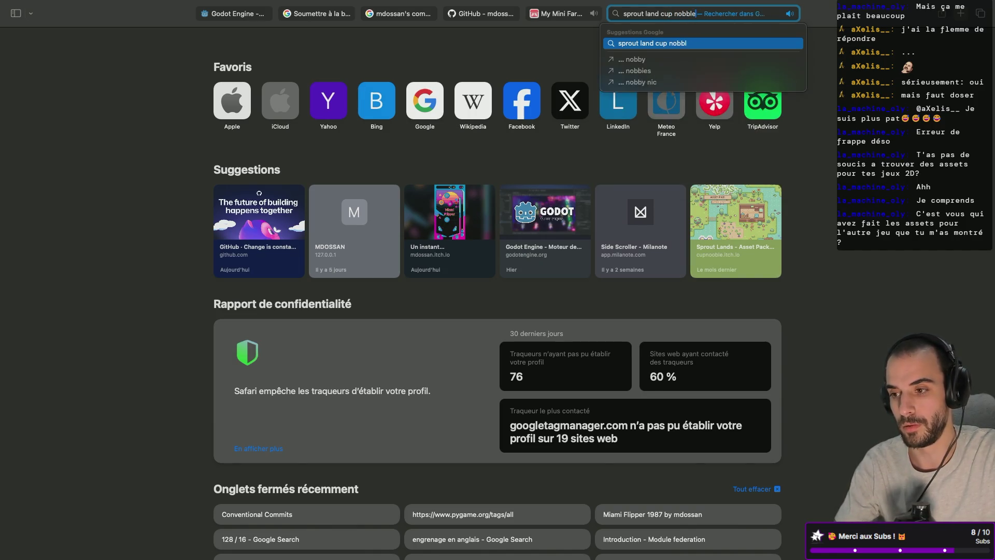
{"action": "key", "text": "Return"}
{"action": "left_click", "coordinate": [248, 210]}
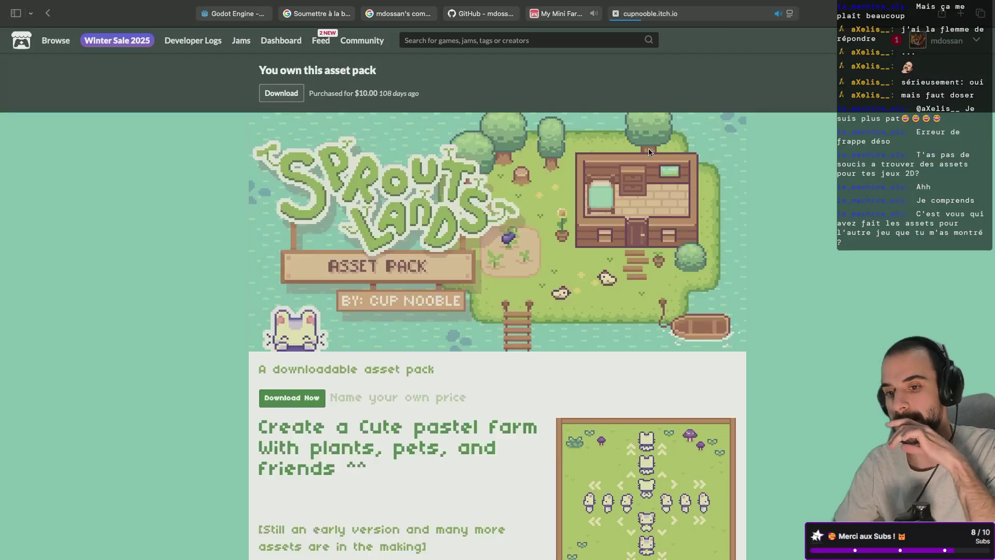
Step: Read through the Sprout Lands license, then close that tab
{"action": "scroll", "coordinate": [565, 279], "scroll_direction": "down", "scroll_amount": 2}
{"action": "scroll", "coordinate": [564, 280], "scroll_direction": "up", "scroll_amount": 2}
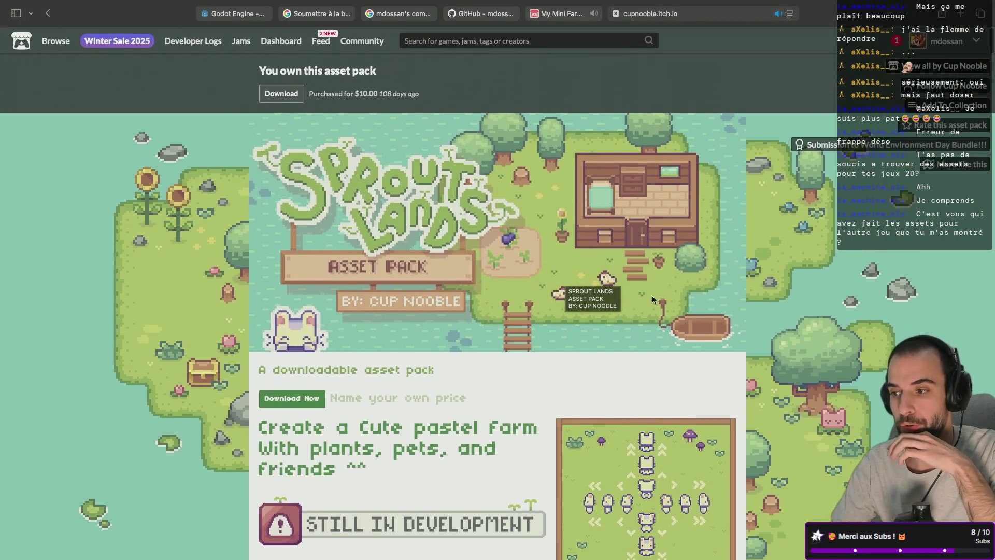
{"action": "scroll", "coordinate": [652, 296], "scroll_direction": "down", "scroll_amount": 5}
{"action": "scroll", "coordinate": [652, 298], "scroll_direction": "up", "scroll_amount": 1}
{"action": "scroll", "coordinate": [652, 297], "scroll_direction": "down", "scroll_amount": 1}
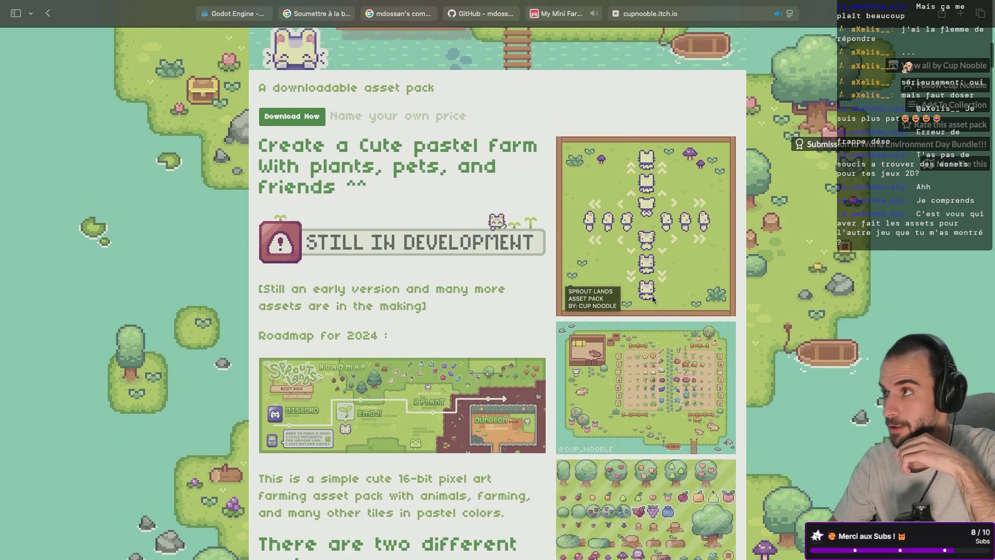
{"action": "scroll", "coordinate": [585, 302], "scroll_direction": "up", "scroll_amount": 3}
{"action": "scroll", "coordinate": [515, 317], "scroll_direction": "down", "scroll_amount": 4}
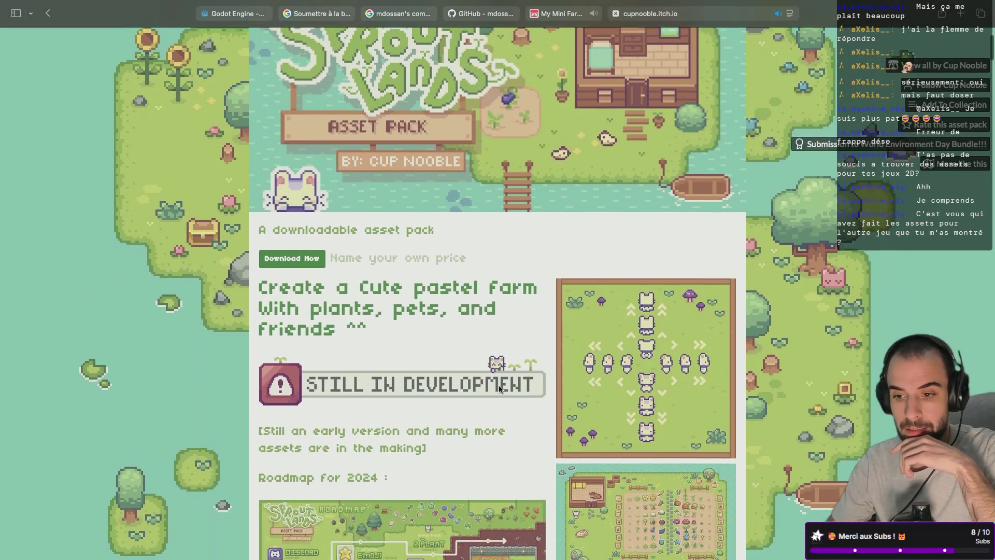
{"action": "scroll", "coordinate": [515, 318], "scroll_direction": "down", "scroll_amount": 16}
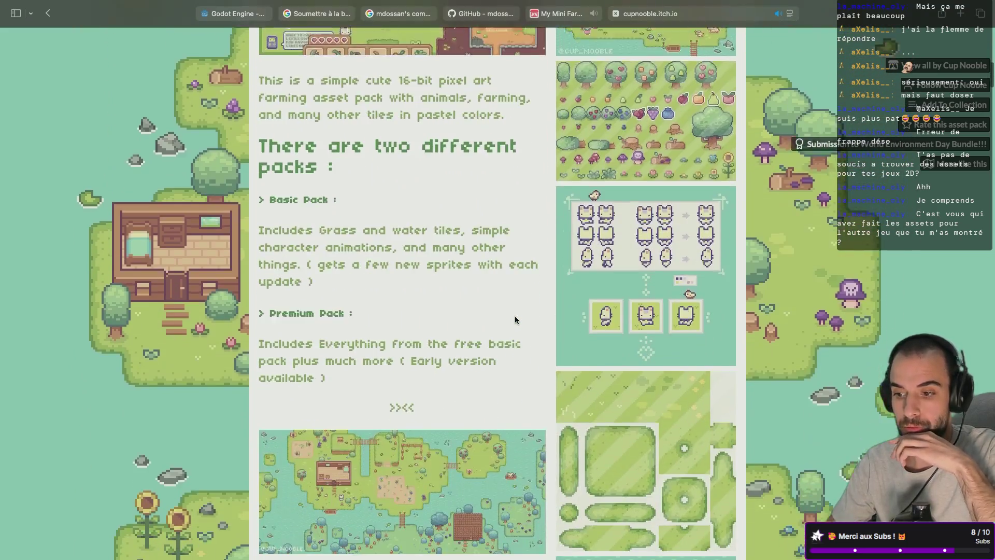
{"action": "scroll", "coordinate": [515, 317], "scroll_direction": "down", "scroll_amount": 11}
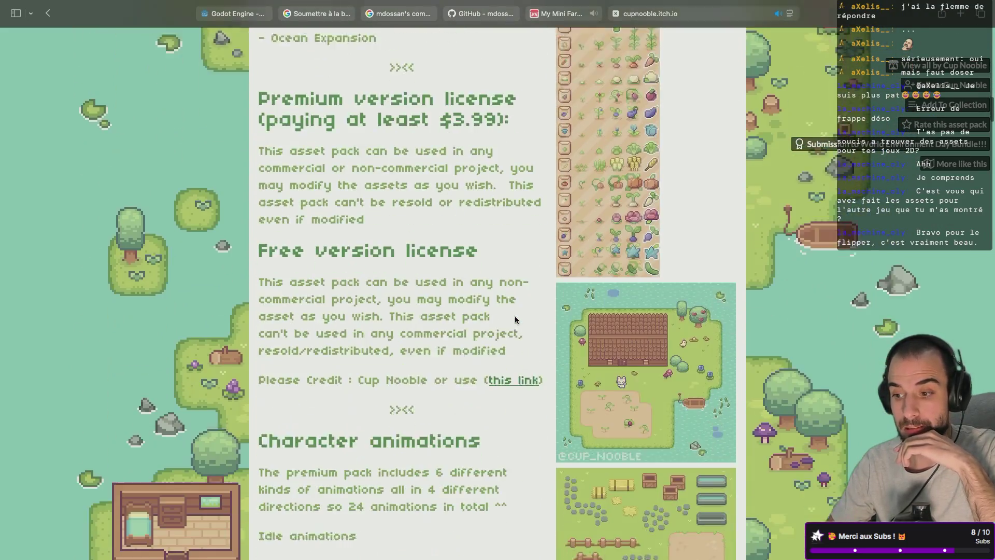
{"action": "scroll", "coordinate": [515, 318], "scroll_direction": "up", "scroll_amount": 9}
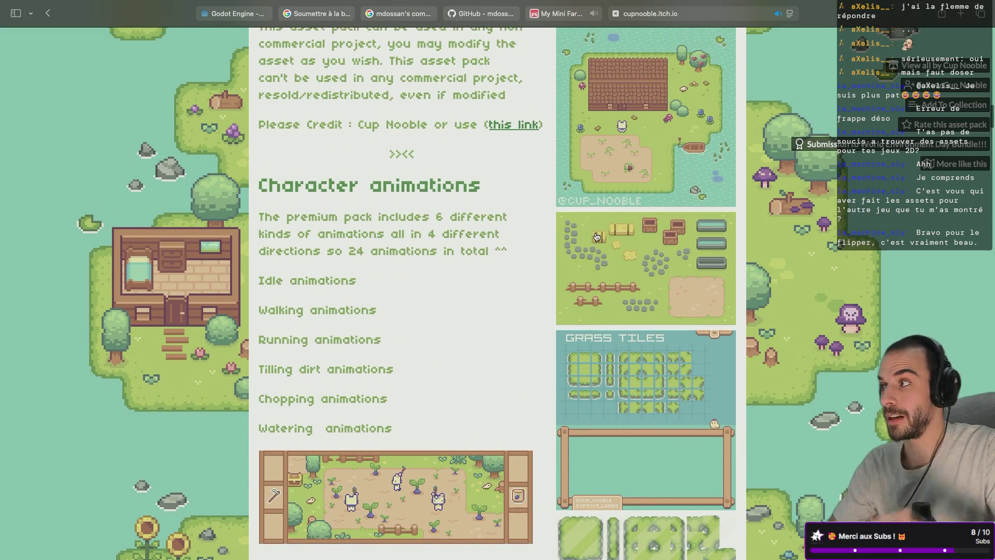
{"action": "scroll", "coordinate": [596, 237], "scroll_direction": "up", "scroll_amount": 8}
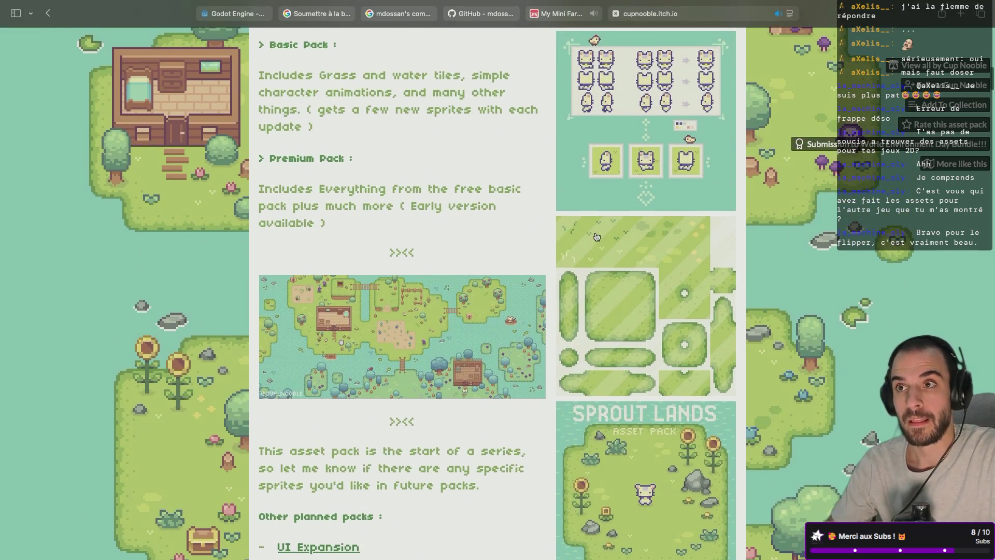
{"action": "scroll", "coordinate": [524, 235], "scroll_direction": "down", "scroll_amount": 9}
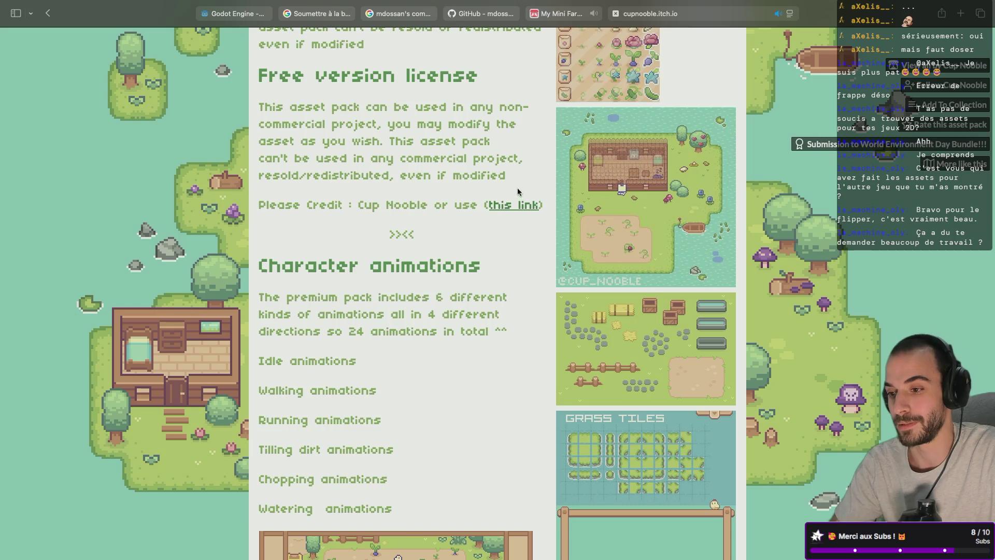
{"action": "left_click", "coordinate": [616, 15]}
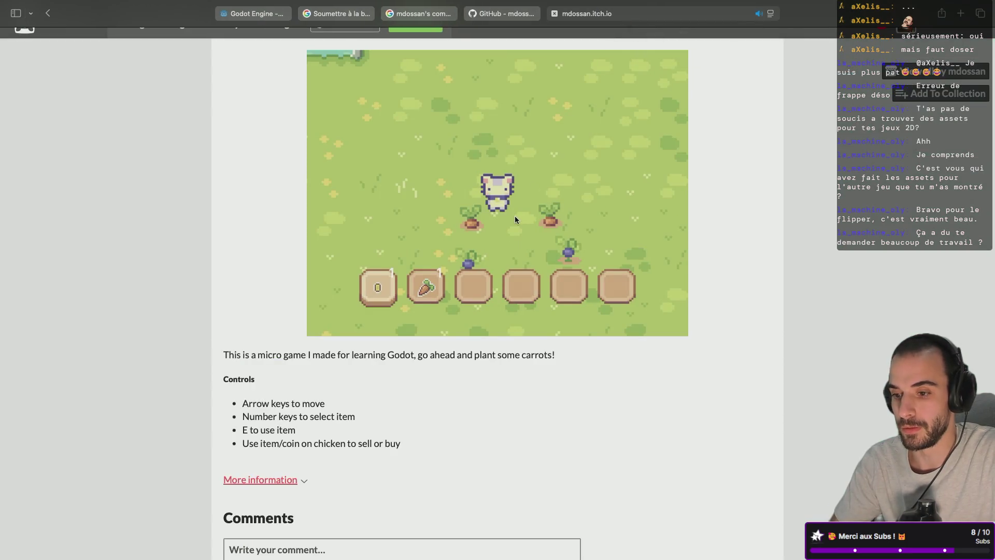
Step: Close the mdossan.itch.io game tab and switch over to Aseprite
{"action": "left_click", "coordinate": [554, 14]}
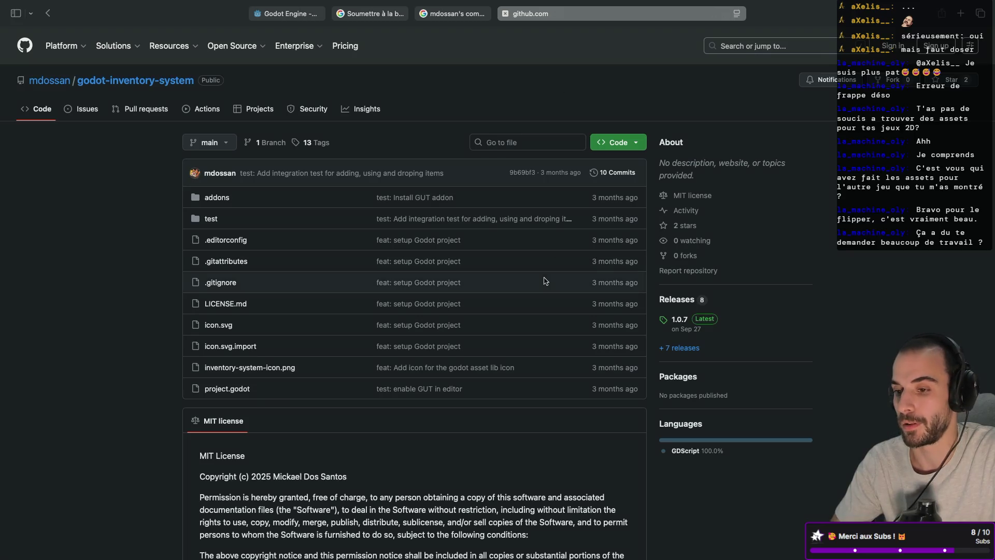
{"action": "key", "text": "super+Tab"}
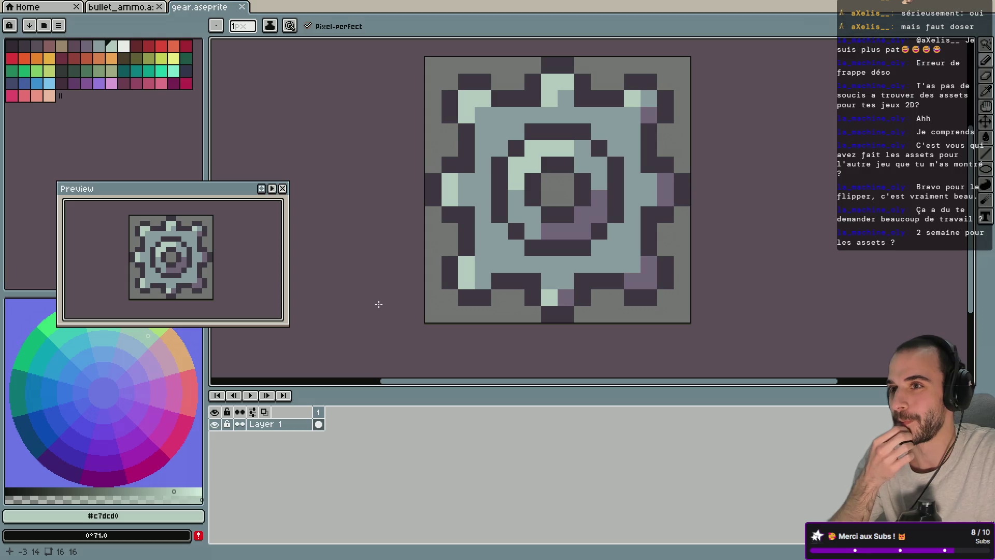
Step: Stage the life folder, commit it as "feat: add `Life` behavior", and quit lazygit
{"action": "key", "text": "ctrl+Left"}
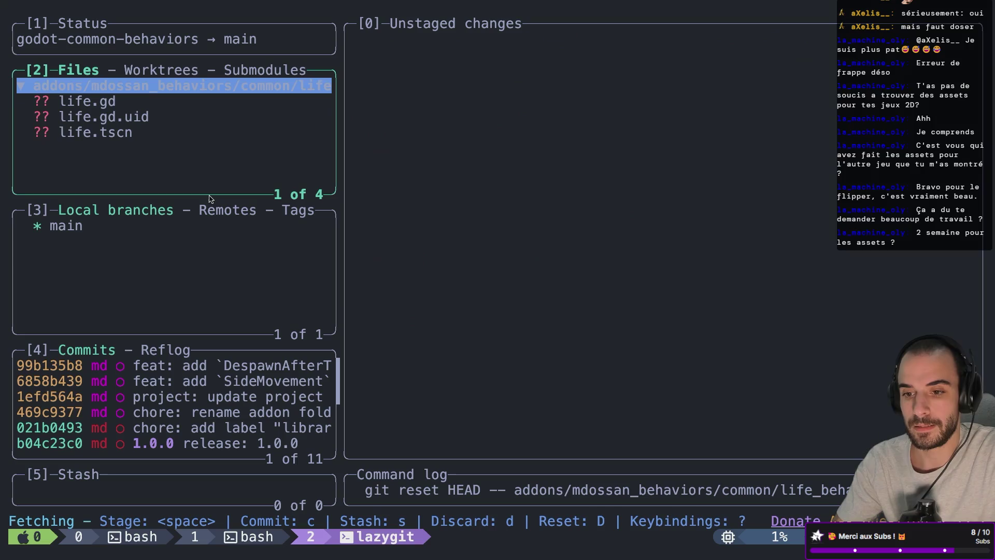
{"action": "key", "text": "Return"}
{"action": "key", "text": "space"}
{"action": "key", "text": "c"}
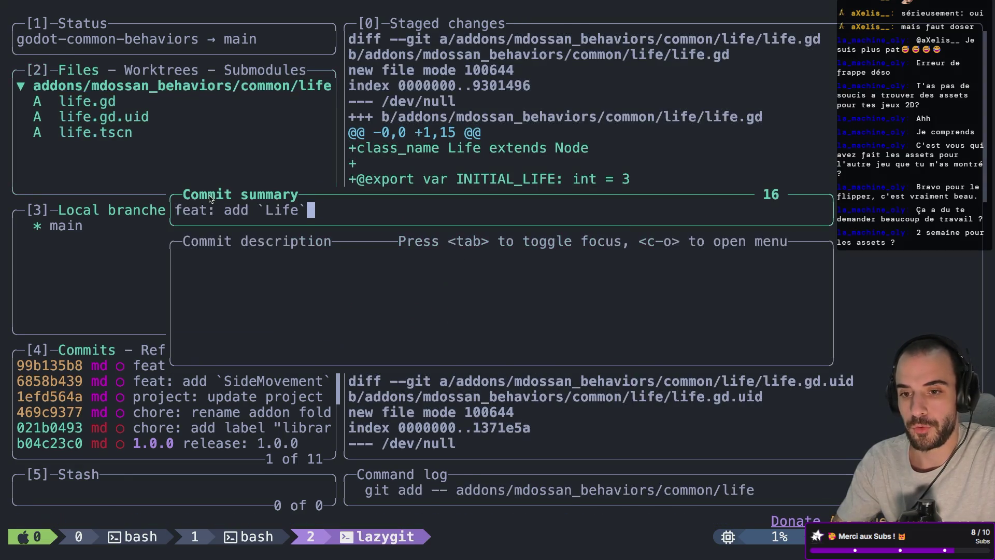
{"action": "type", "text": "be"}
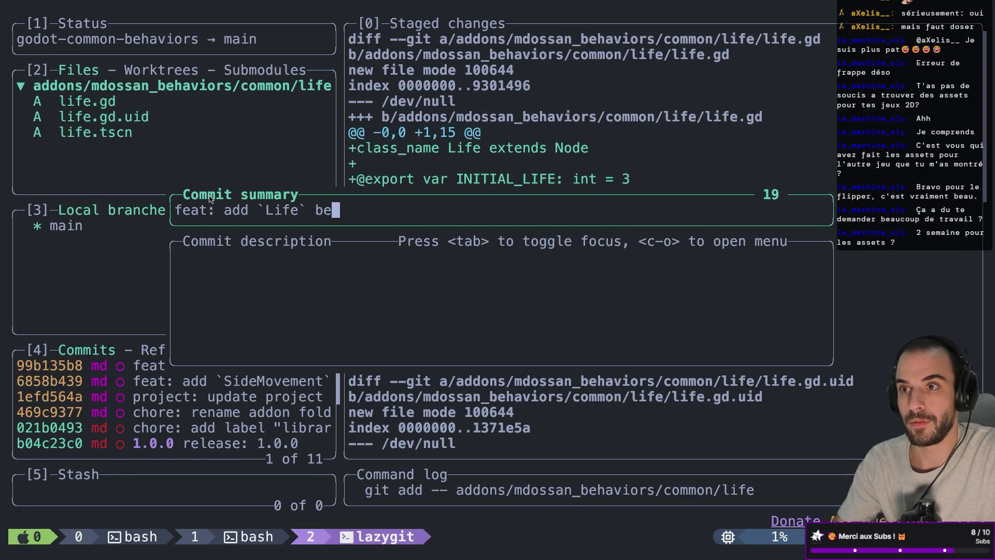
{"action": "type", "text": "havior"}
{"action": "key", "text": "Return"}
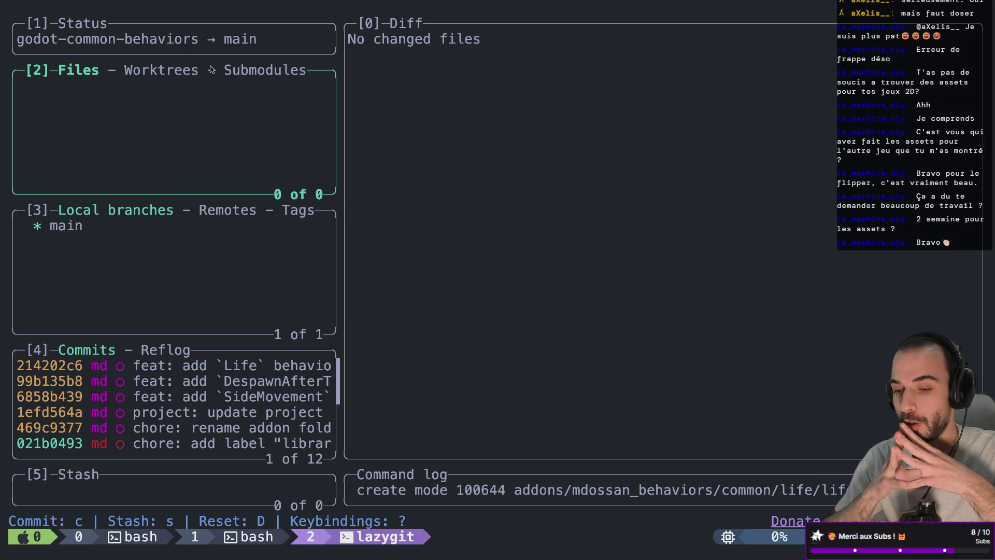
{"action": "key", "text": "q"}
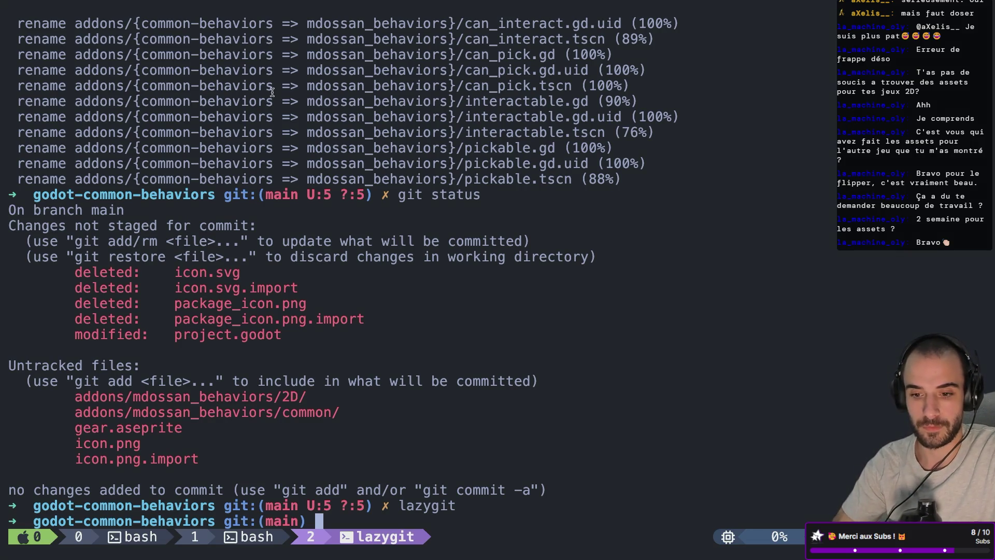
Step: Confirm the working tree is clean, review the log, and inspect the 1.0.0 release commit with git show
{"action": "type", "text": "git status"}
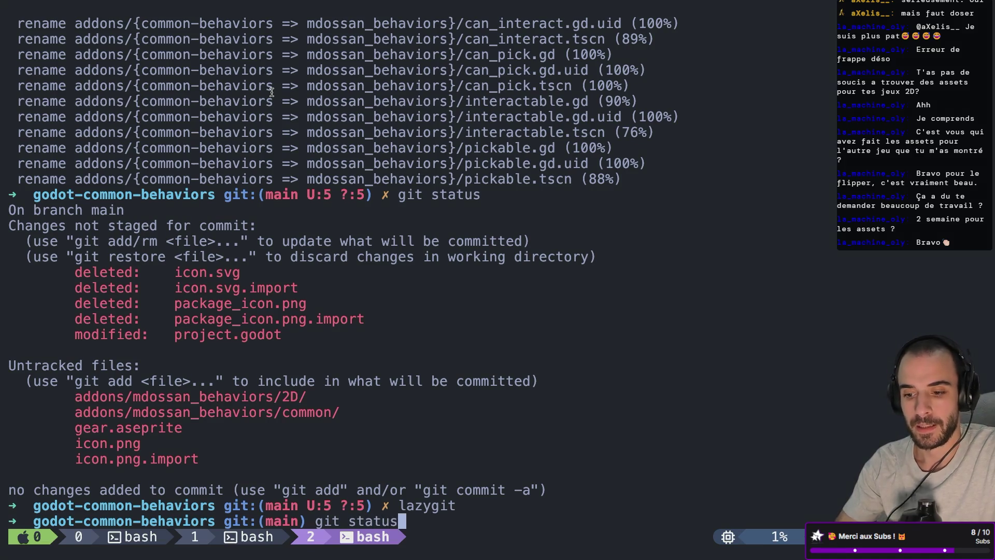
{"action": "key", "text": "Return"}
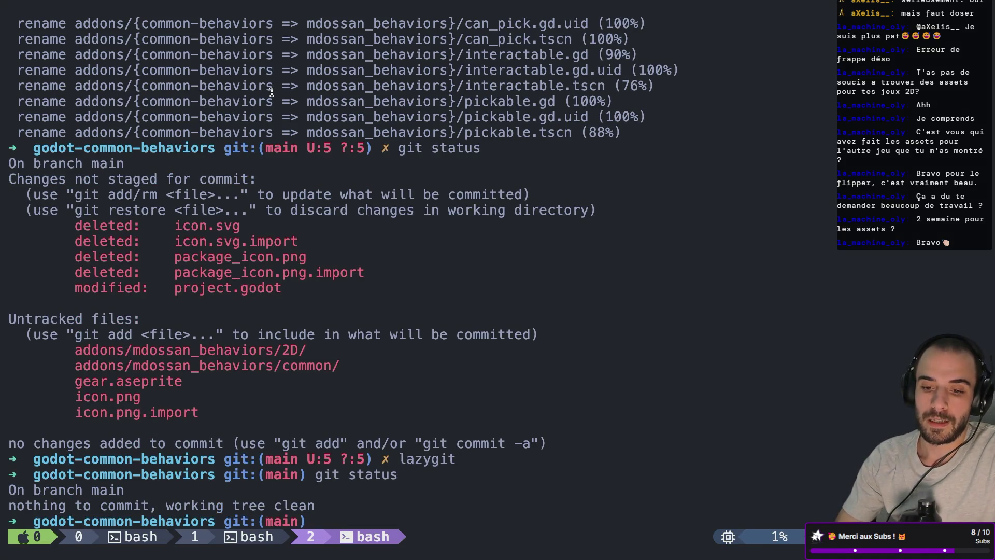
{"action": "type", "text": "git log"}
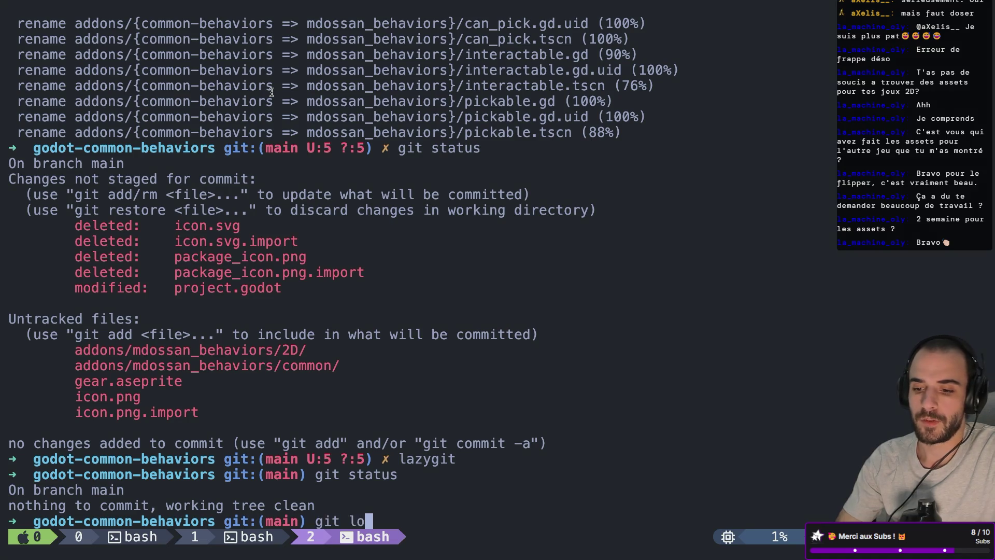
{"action": "key", "text": "Return"}
{"action": "scroll", "coordinate": [271, 92], "scroll_direction": "down", "scroll_amount": 8}
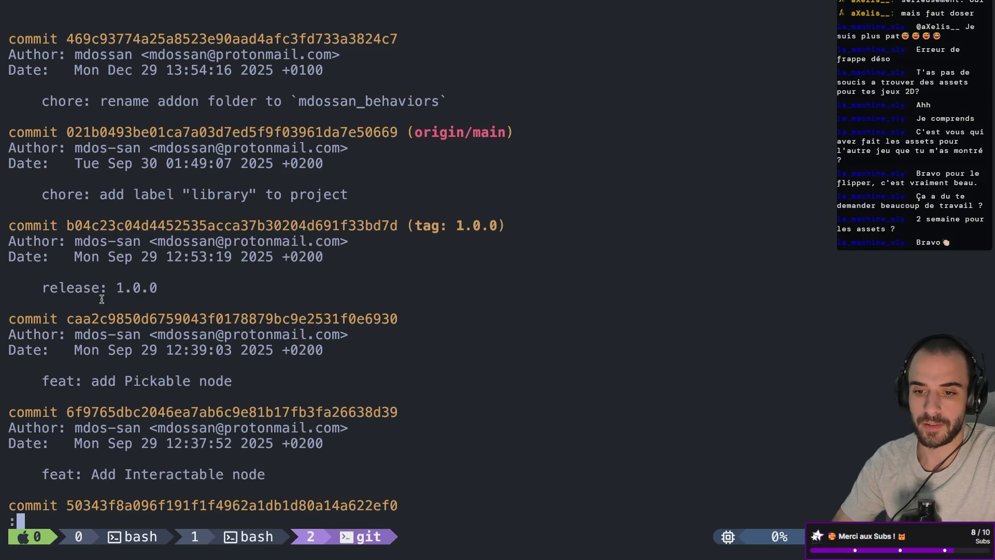
{"action": "double_click", "coordinate": [147, 226]}
{"action": "key", "text": "super+c"}
{"action": "type", "text": "qgit show"}
{"action": "key", "text": "super+v"}
{"action": "key", "text": "Return"}
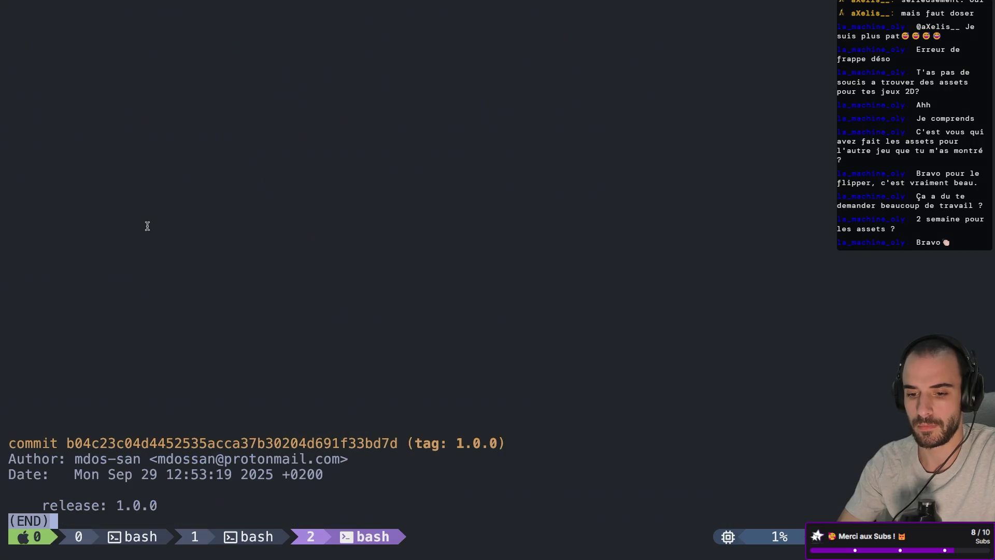
Step: Recheck git status and start an empty commit with the message 'release: 1.1.0'
{"action": "type", "text": "qgit statu"}
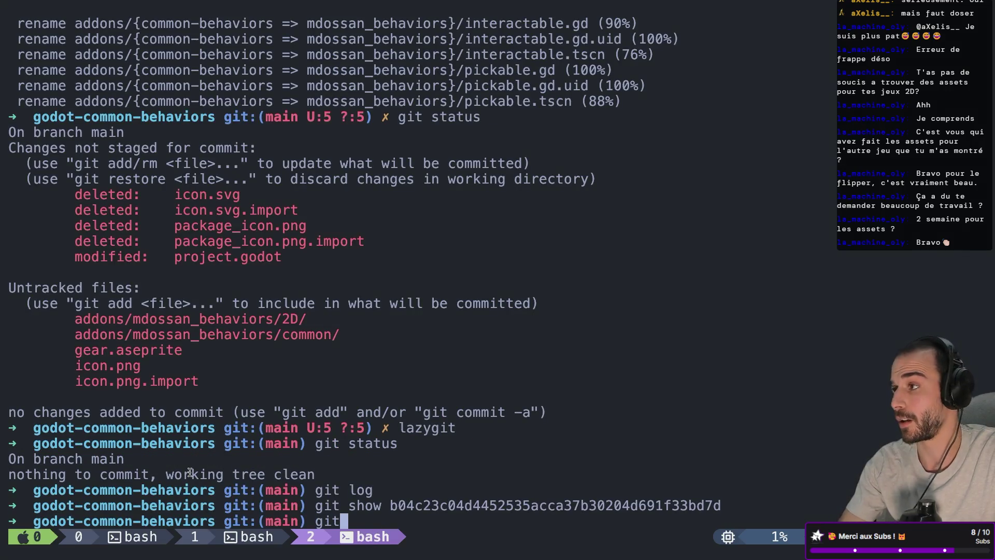
{"action": "type", "text": "s"}
{"action": "key", "text": "Return"}
{"action": "type", "text": "git comm"}
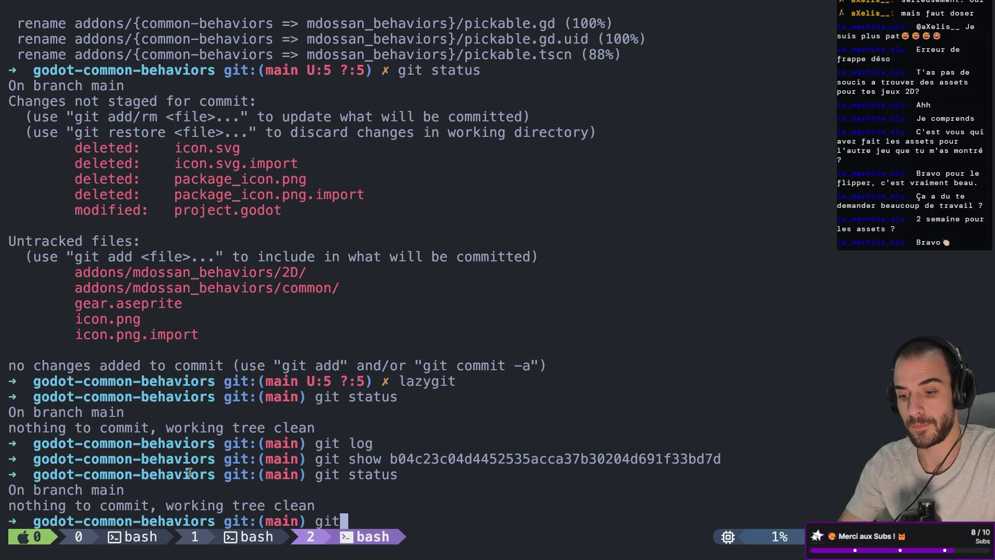
{"action": "type", "text": "it --allow-empty"}
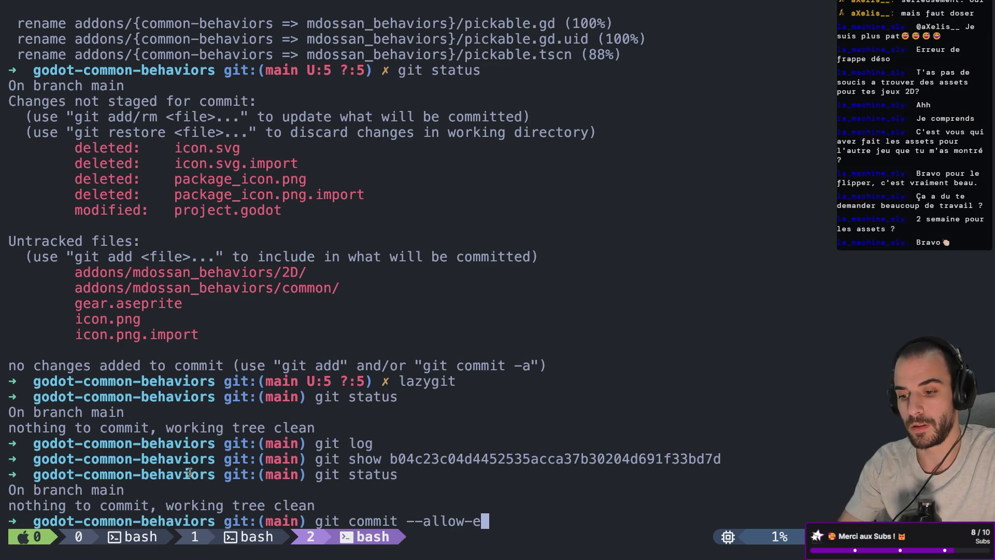
{"action": "key", "text": "Return"}
{"action": "type", "text": "release"}
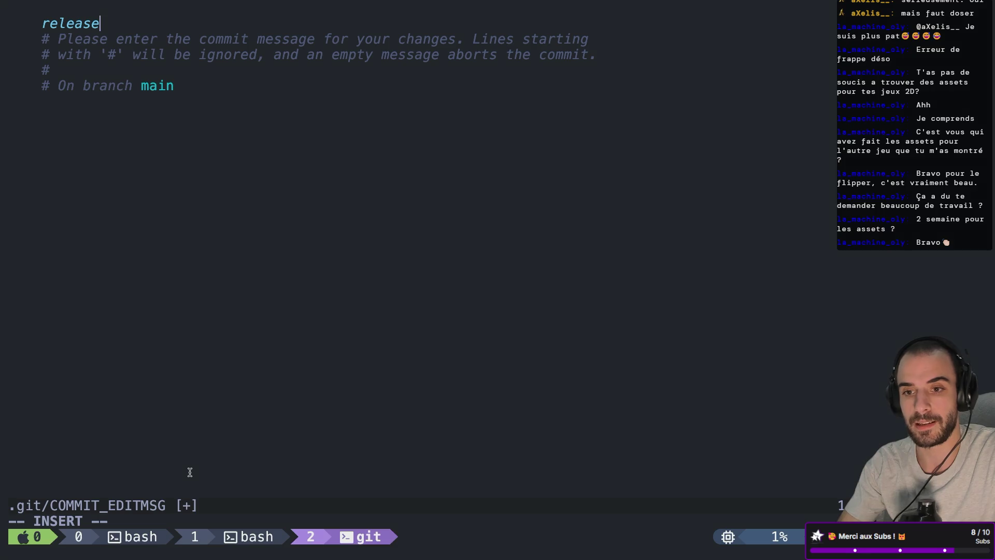
{"action": "type", "text": ": 1.1.0"}
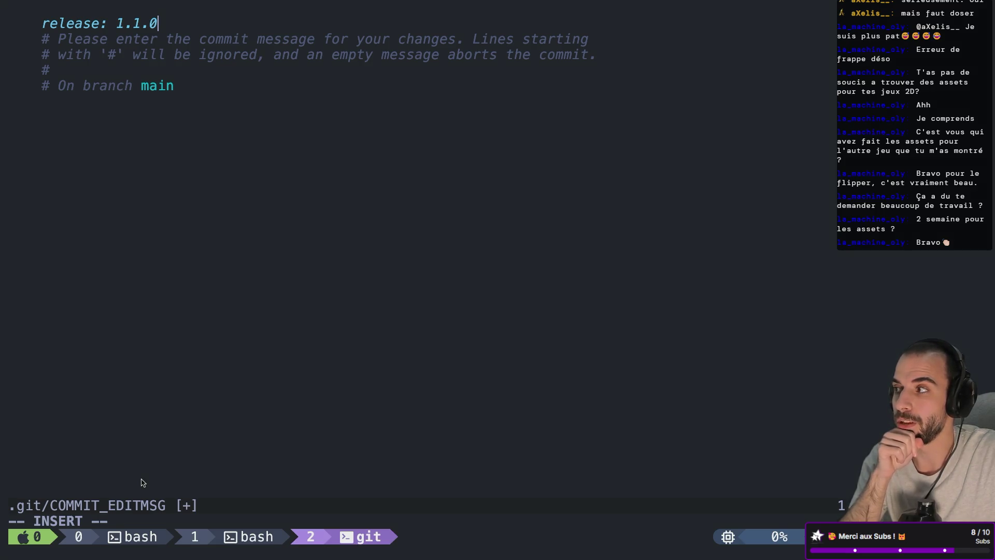
Step: Clear the 'release: 1.1.0' message in Vim and quit with :wq, aborting the empty commit
{"action": "key", "text": "BackSpace"}
{"action": "key", "text": "BackSpace"}
{"action": "key", "text": "BackSpace"}
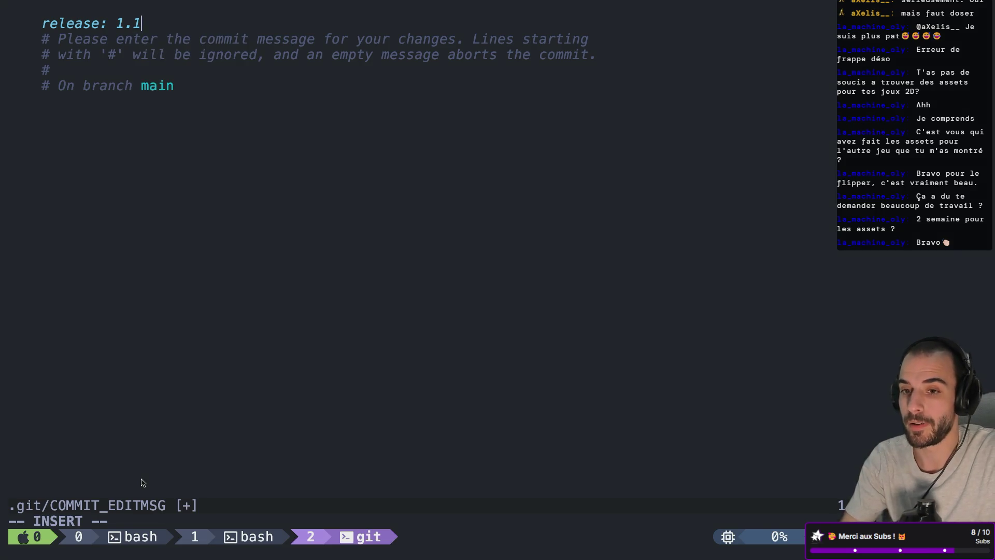
{"action": "key", "text": "Escape"}
{"action": "type", "text": "j"}
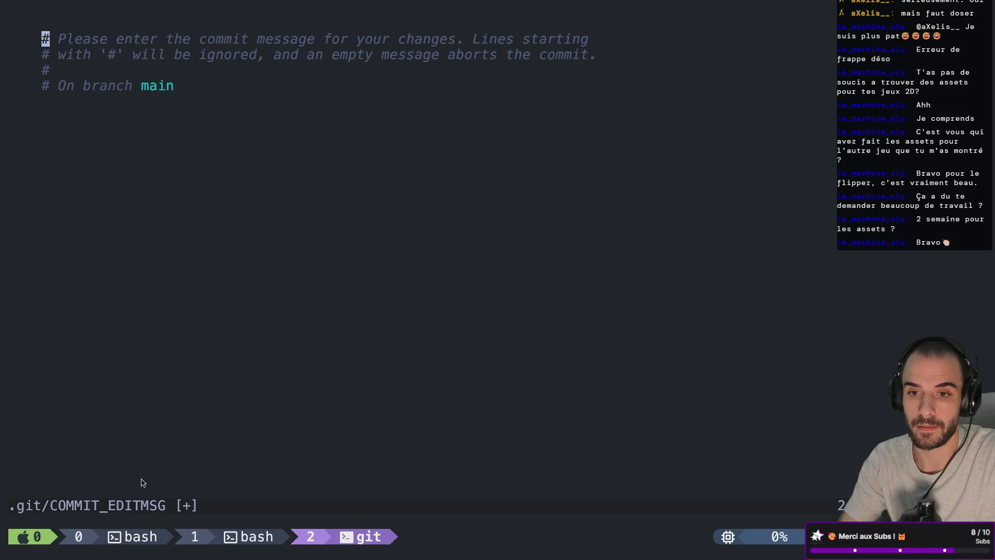
{"action": "type", "text": "i:wq"}
{"action": "key", "text": "BackSpace"}
{"action": "key", "text": "BackSpace"}
{"action": "key", "text": "BackSpace"}
{"action": "key", "text": "Escape"}
{"action": "type", "text": ":wq"}
{"action": "key", "text": "Return"}
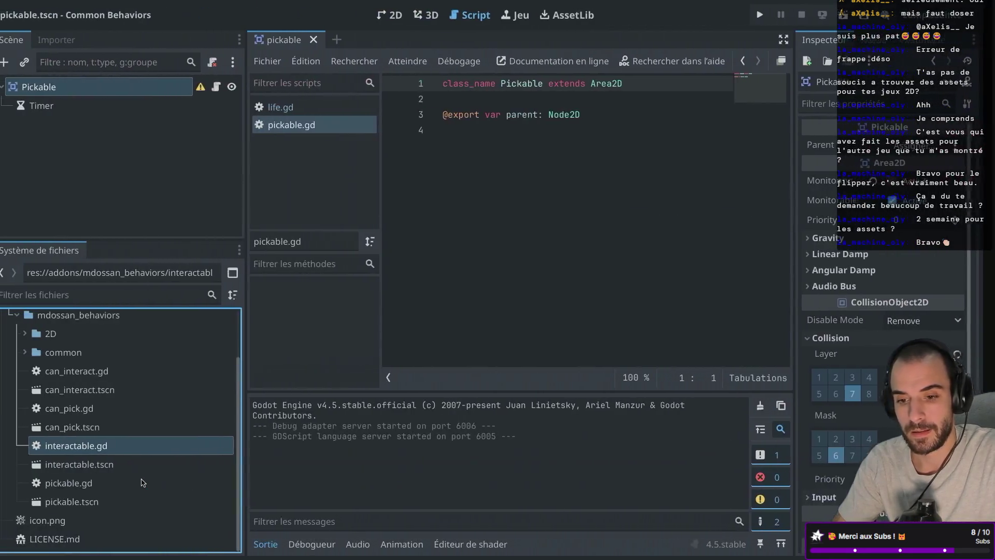
Step: Move the eight interaction and pickup files, can_interact.gd through pickable.tscn, into addons/mdossan_behaviors/common
{"action": "left_click", "coordinate": [88, 371]}
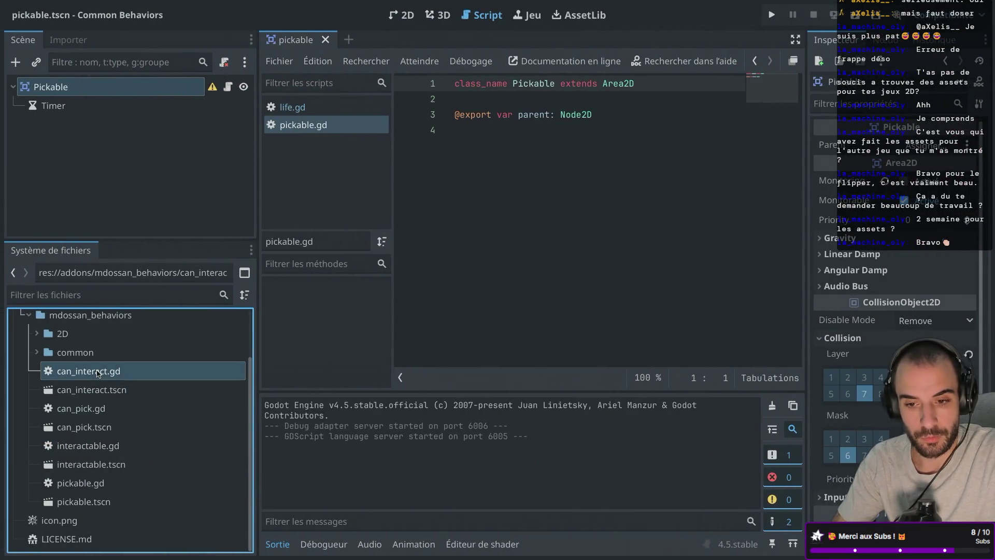
{"action": "left_click", "coordinate": [83, 501], "text": "shift"}
{"action": "right_click", "coordinate": [83, 500]}
{"action": "left_click", "coordinate": [114, 506]}
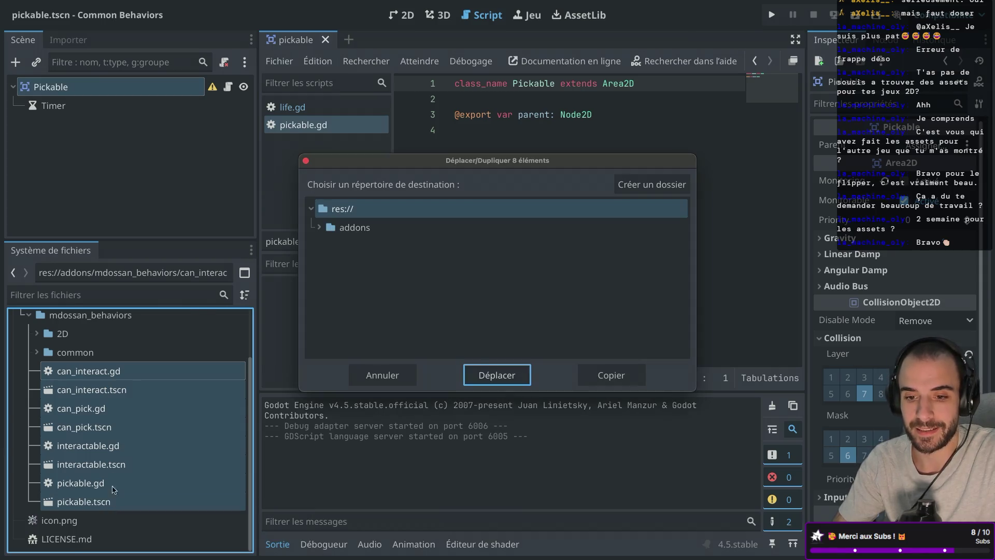
{"action": "left_click", "coordinate": [319, 227]}
{"action": "left_click", "coordinate": [327, 246]}
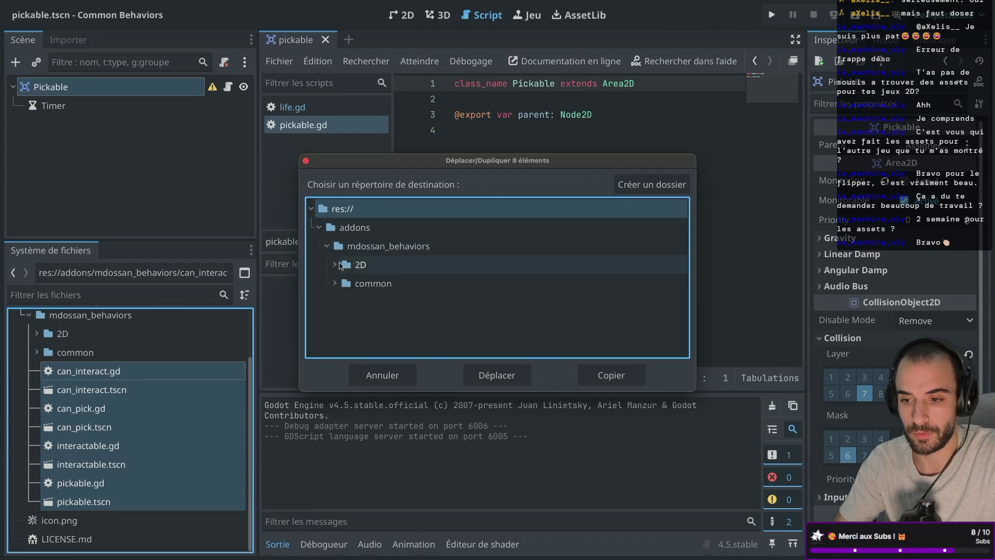
{"action": "left_click", "coordinate": [348, 288]}
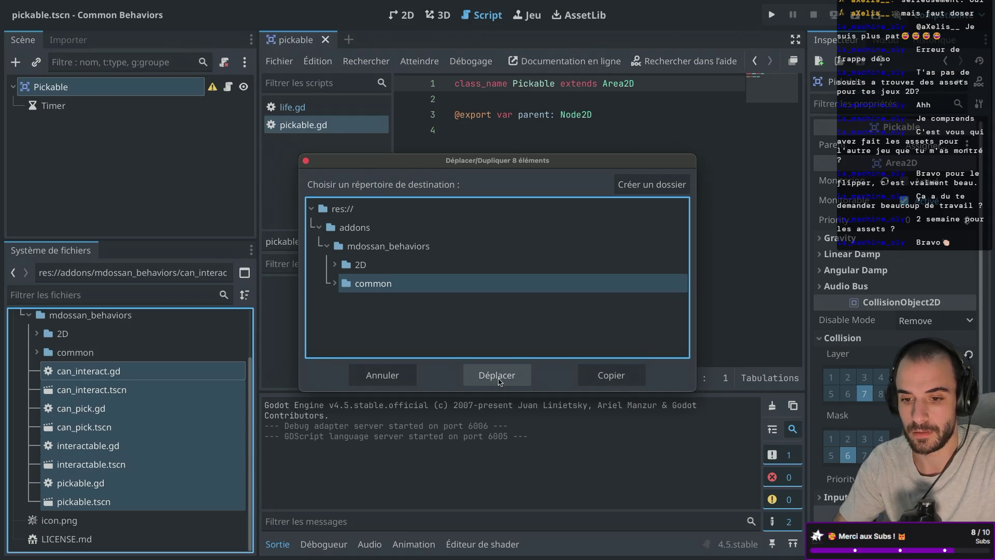
{"action": "left_click", "coordinate": [499, 380]}
Step: Create a new folder named interact inside common
{"action": "left_click", "coordinate": [33, 411]}
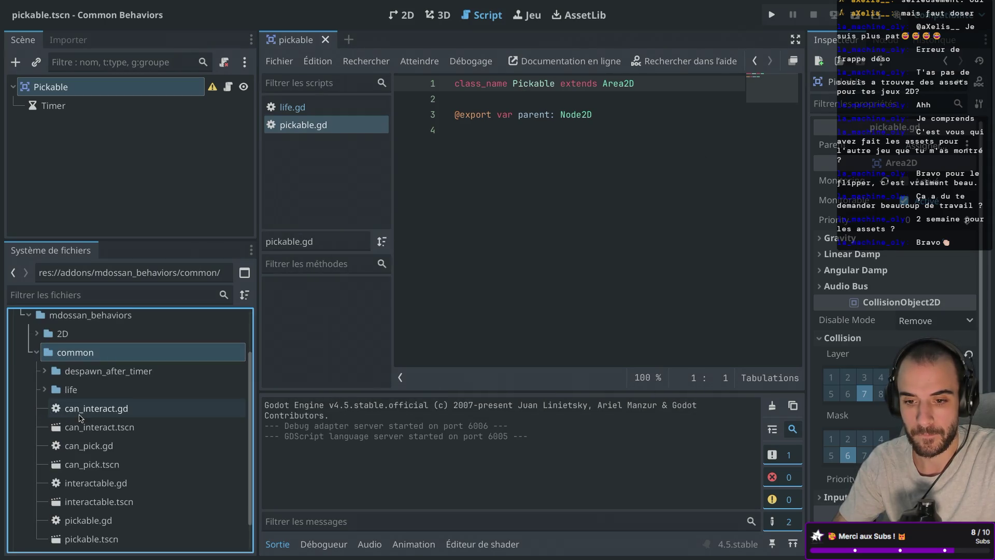
{"action": "scroll", "coordinate": [79, 435], "scroll_direction": "down", "scroll_amount": 2}
{"action": "scroll", "coordinate": [79, 435], "scroll_direction": "up", "scroll_amount": 2}
{"action": "scroll", "coordinate": [80, 436], "scroll_direction": "down", "scroll_amount": 1}
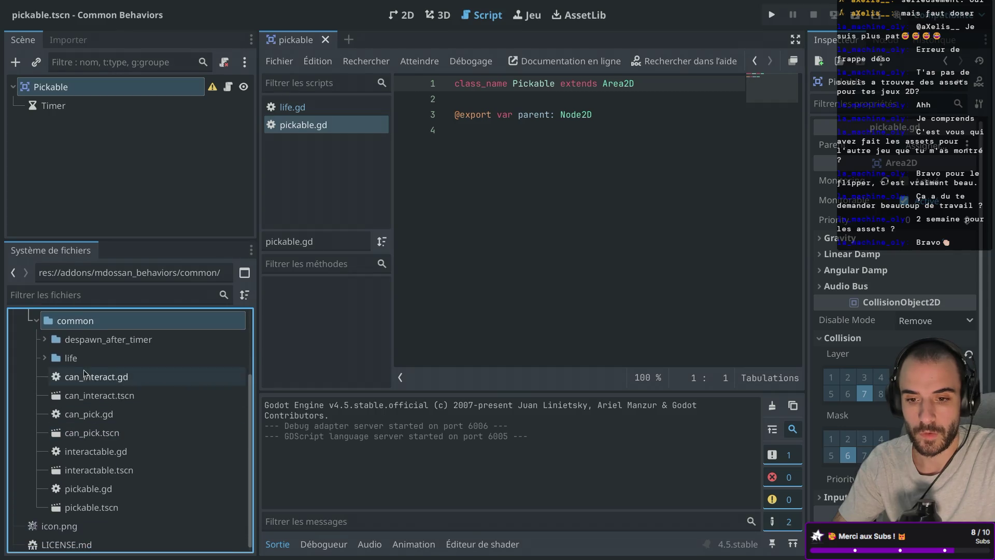
{"action": "right_click", "coordinate": [89, 330]}
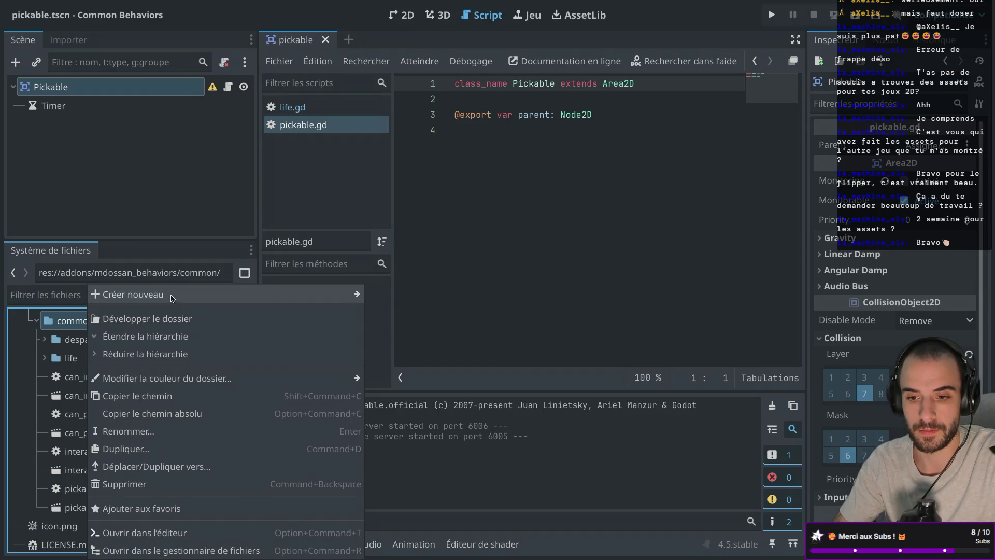
{"action": "mouse_move", "coordinate": [171, 296]}
{"action": "left_click", "coordinate": [386, 294]}
{"action": "type", "text": "interact"}
{"action": "key", "text": "Return"}
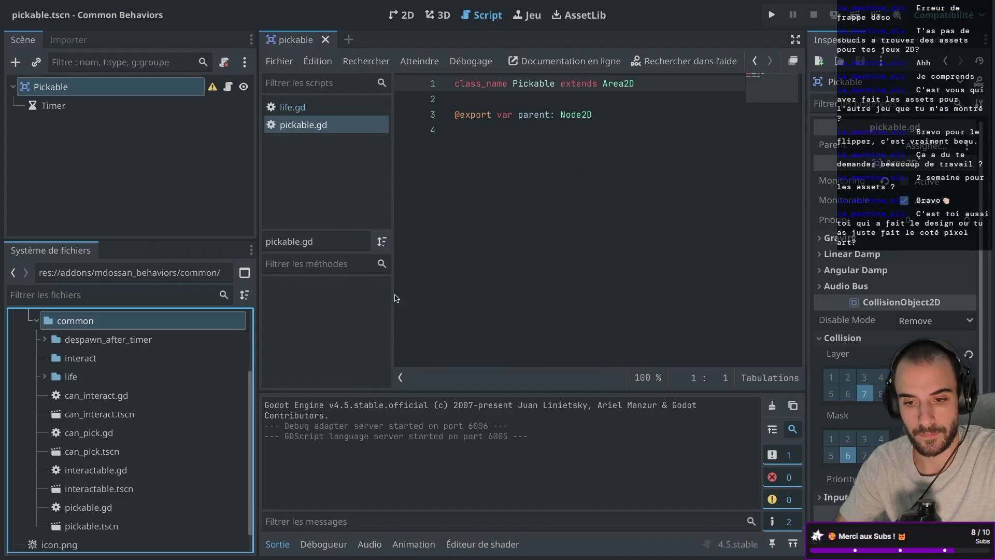
Step: Move the can_interact and interactable scripts and scenes into the interact folder
{"action": "left_click", "coordinate": [129, 396]}
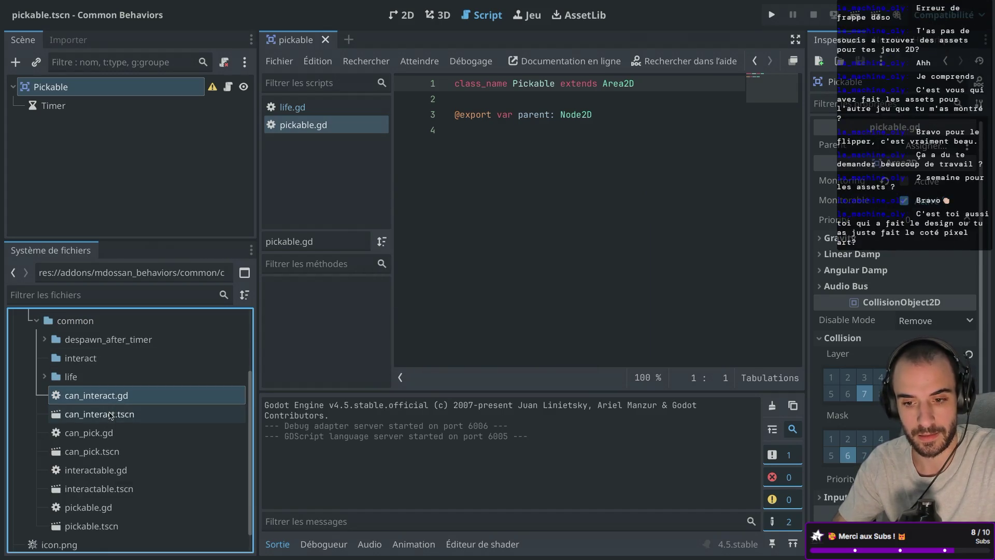
{"action": "right_click", "coordinate": [110, 415]}
{"action": "left_click", "coordinate": [100, 396]}
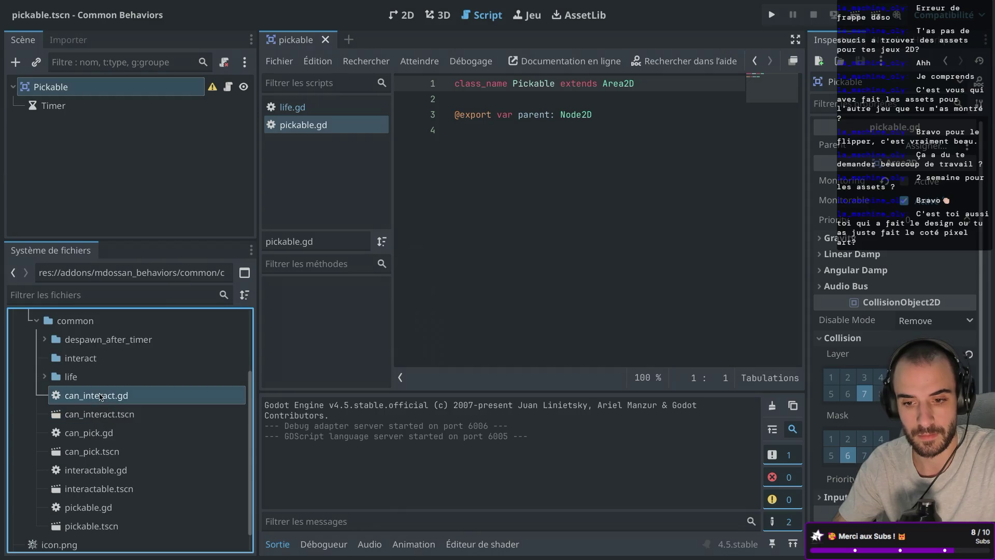
{"action": "left_click", "coordinate": [94, 418], "text": "shift"}
{"action": "left_click_drag", "start_coordinate": [102, 396], "coordinate": [98, 358]}
{"action": "left_click", "coordinate": [103, 446]}
{"action": "left_click", "coordinate": [101, 464], "text": "shift"}
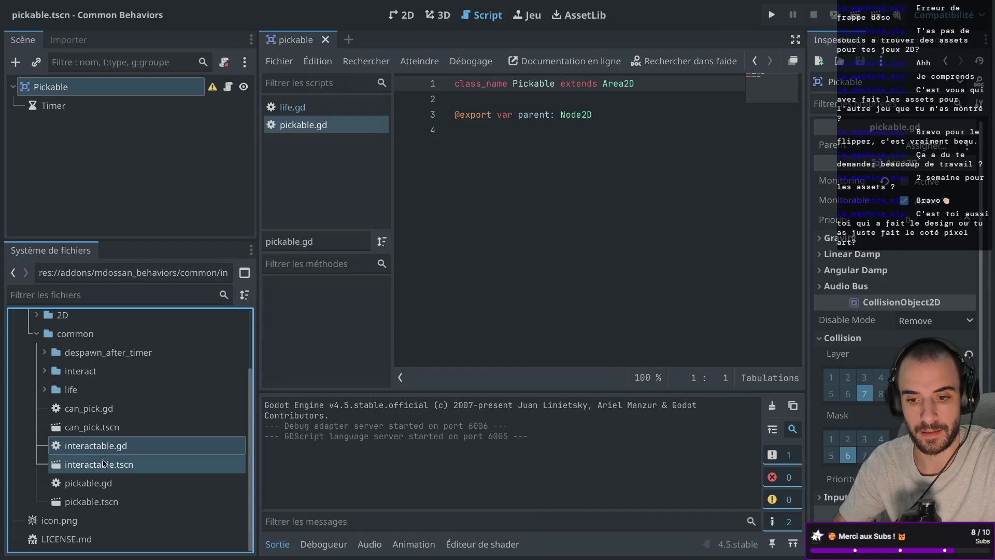
{"action": "left_click_drag", "start_coordinate": [103, 448], "coordinate": [84, 371]}
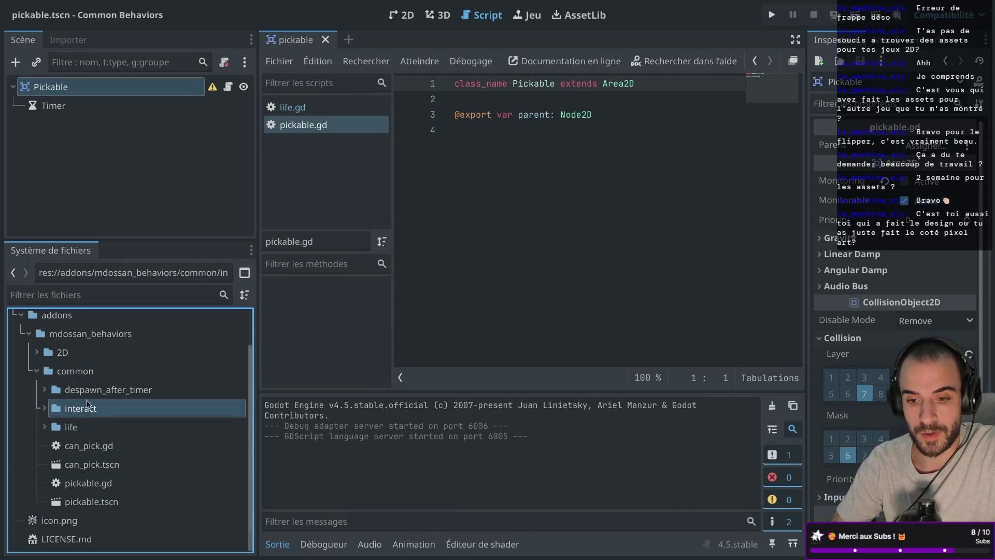
Step: Open the can_pick scene and dismiss the missing dependencies warning
{"action": "left_click", "coordinate": [90, 373]}
{"action": "right_click", "coordinate": [89, 374]}
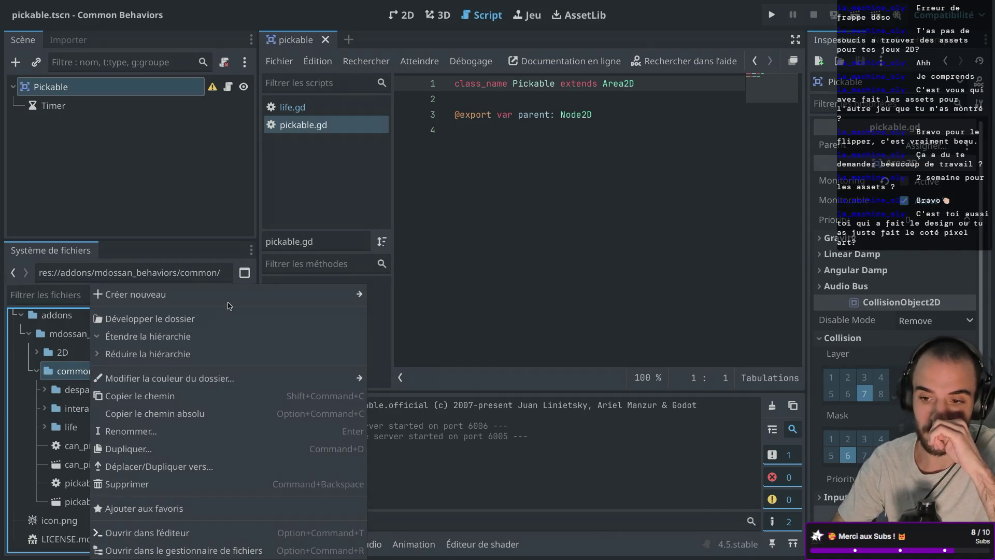
{"action": "left_click", "coordinate": [64, 371]}
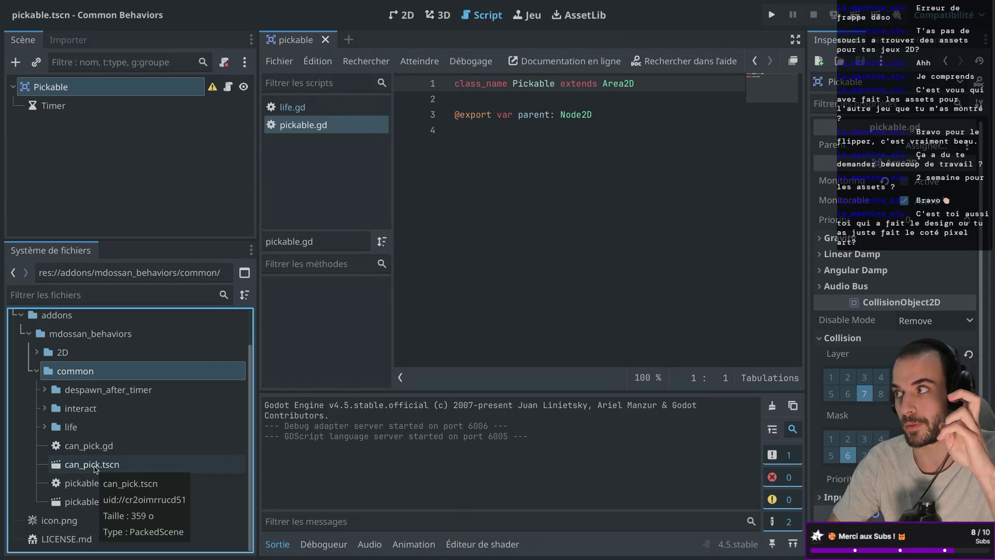
{"action": "double_click", "coordinate": [112, 464]}
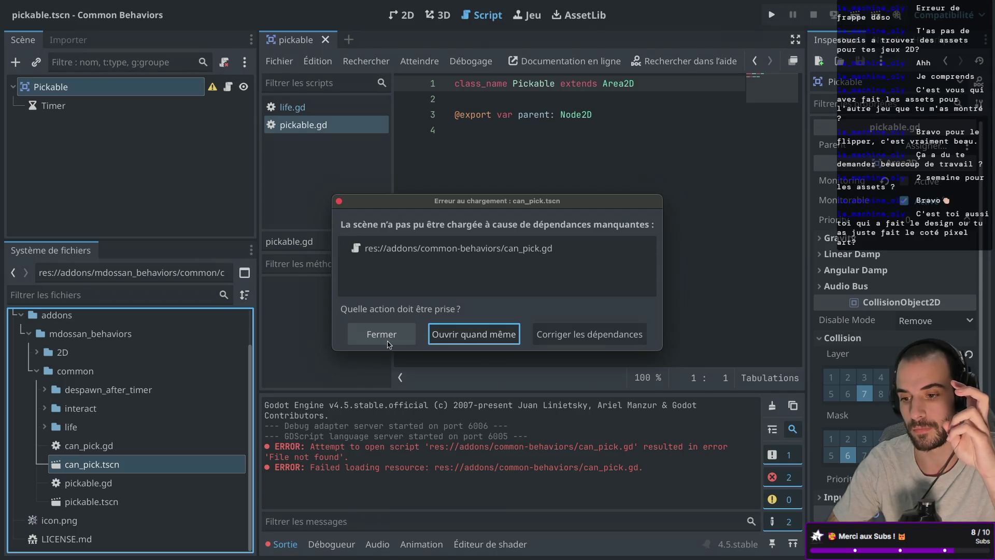
{"action": "left_click", "coordinate": [387, 344]}
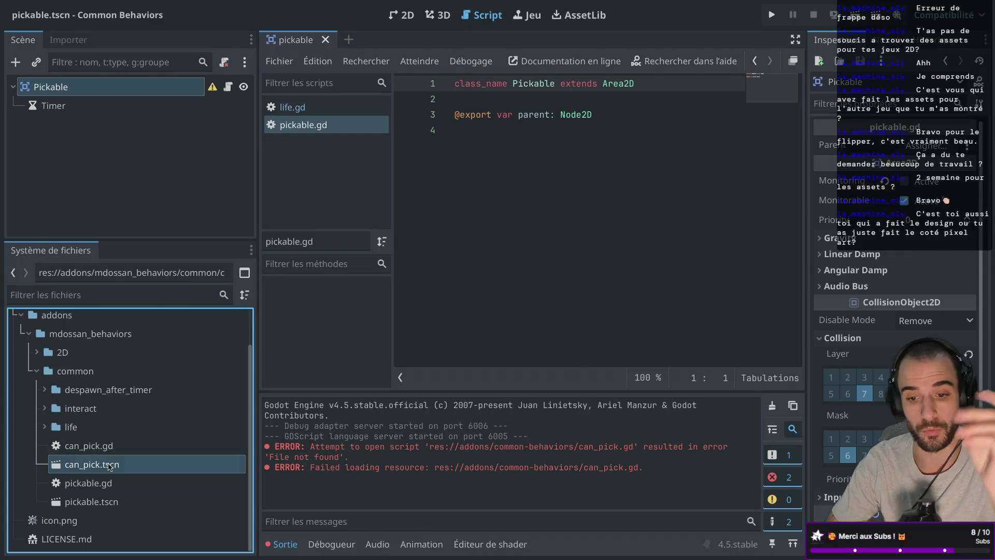
Step: Create a new folder named pick inside common
{"action": "right_click", "coordinate": [76, 369]}
{"action": "mouse_move", "coordinate": [278, 299]}
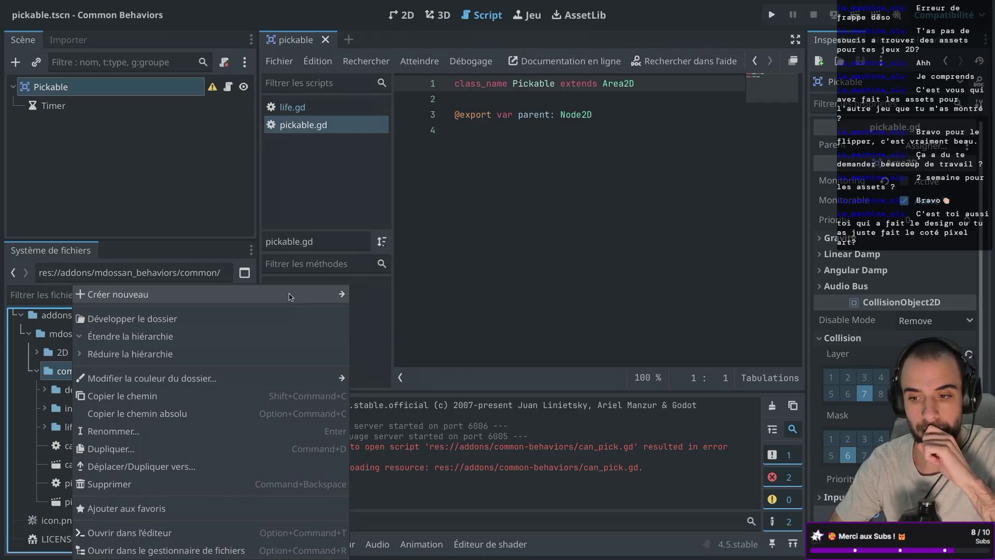
{"action": "left_click", "coordinate": [372, 293]}
{"action": "type", "text": "pic"}
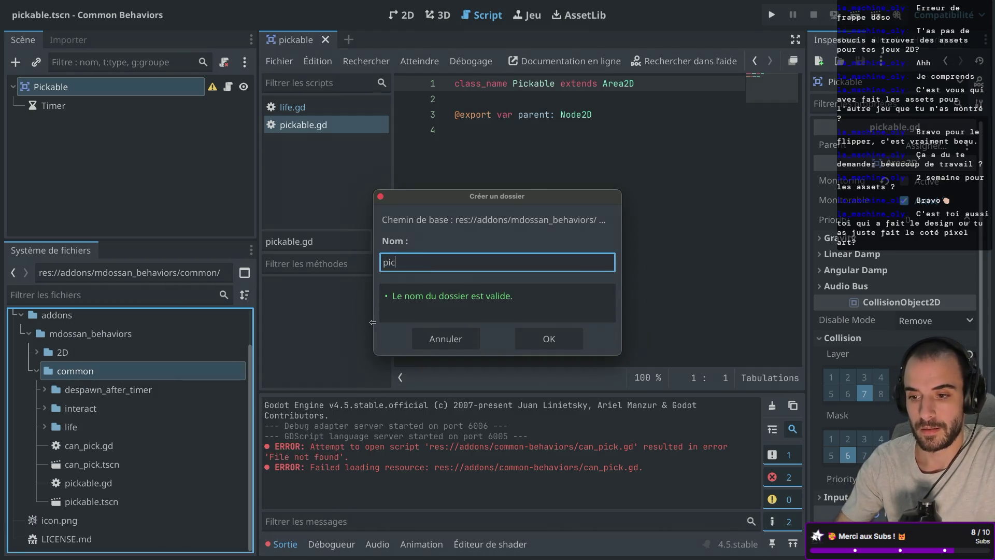
{"action": "type", "text": "k"}
{"action": "key", "text": "Return"}
Step: Move can_pick.gd, can_pick.tscn, pickable.gd and pickable.tscn into pick, then reopen can_pick.tscn anyway
{"action": "left_click", "coordinate": [135, 482]}
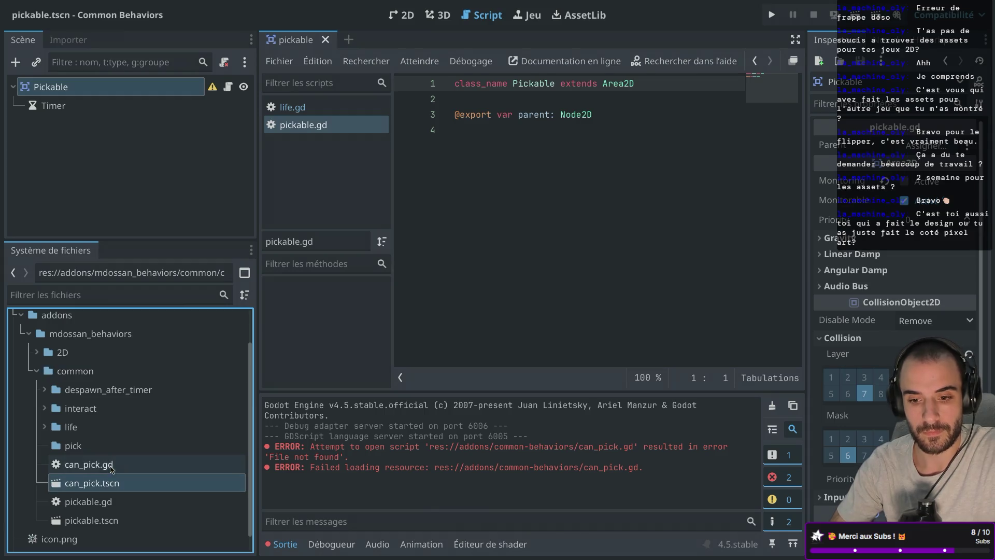
{"action": "left_click", "coordinate": [110, 464], "text": "ctrl"}
{"action": "left_click", "coordinate": [99, 518], "text": "shift"}
{"action": "left_click_drag", "start_coordinate": [102, 474], "coordinate": [75, 446]}
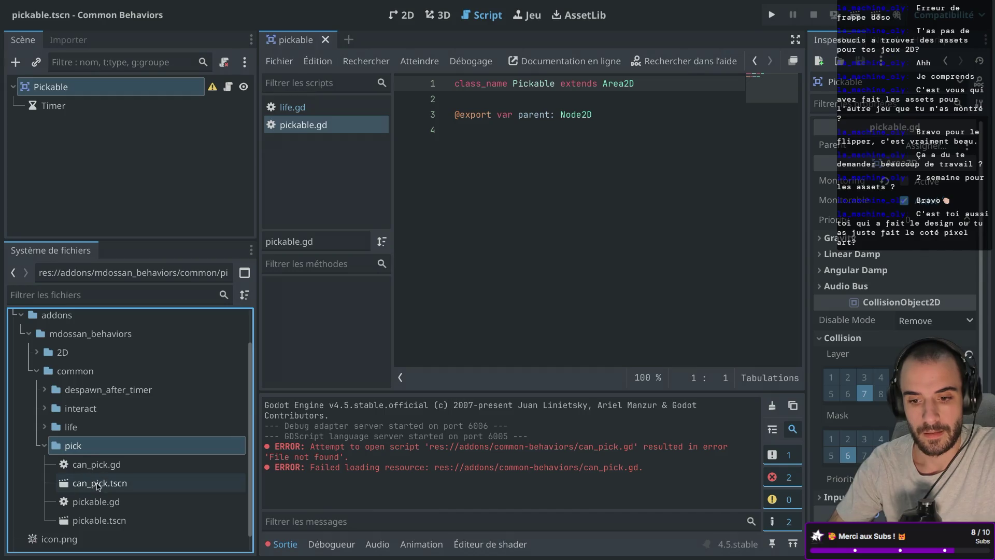
{"action": "double_click", "coordinate": [85, 481]}
{"action": "left_click", "coordinate": [493, 337]}
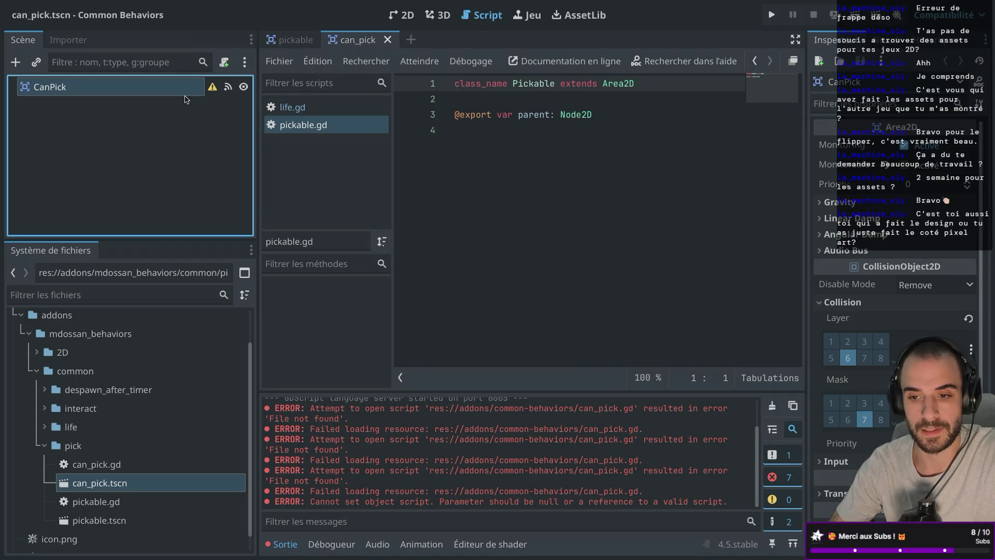
Step: Attach can_pick.gd to the CanPick node and save the scene
{"action": "left_click", "coordinate": [120, 463]}
{"action": "mouse_move", "coordinate": [121, 463]}
{"action": "left_mouse_down"}
{"action": "mouse_move", "coordinate": [155, 89]}
{"action": "mouse_move", "coordinate": [168, 86]}
{"action": "left_mouse_up"}
{"action": "key", "text": "ctrl+s"}
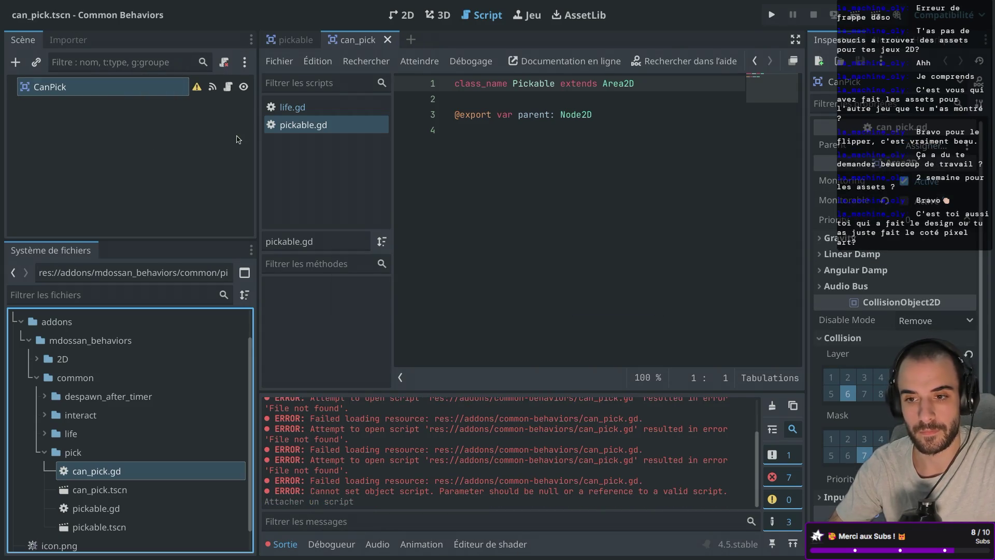
Step: Open the pickable scene and check the Pickable node's attached script
{"action": "left_click", "coordinate": [96, 508]}
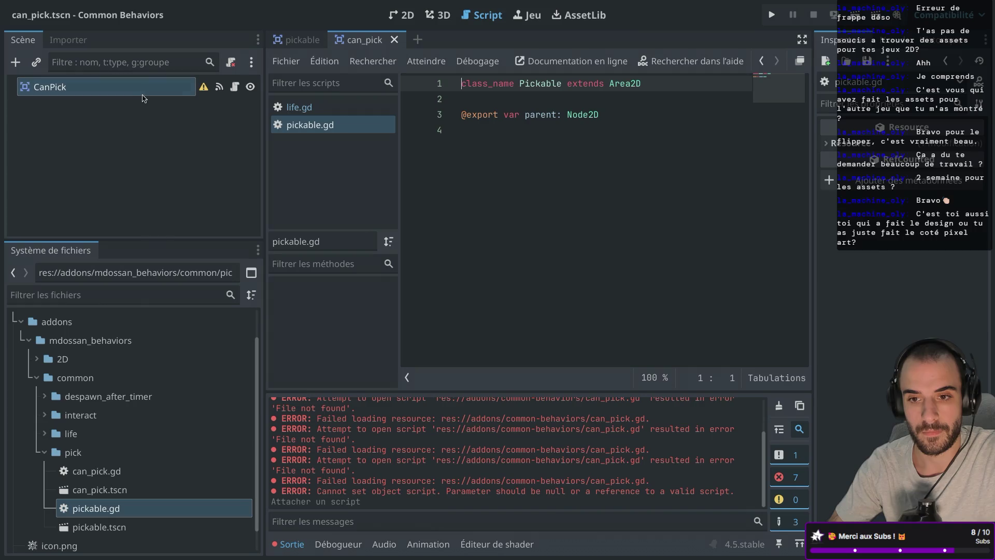
{"action": "double_click", "coordinate": [123, 527]}
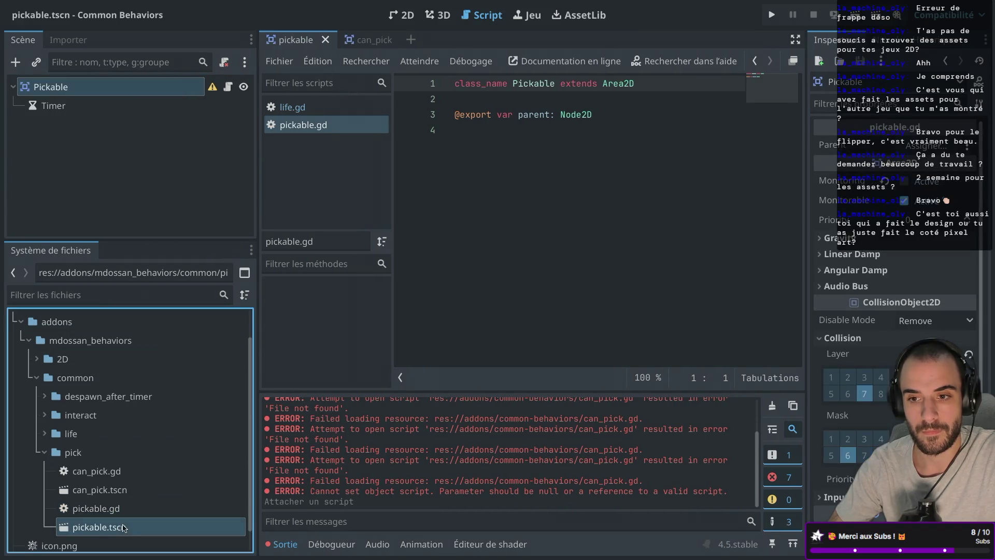
{"action": "left_click", "coordinate": [162, 92]}
{"action": "left_click", "coordinate": [229, 88]}
Step: Open the can_interact and interactable scenes from the interact folder, then switch to the desktop
{"action": "left_click", "coordinate": [50, 452]}
{"action": "left_click", "coordinate": [50, 450]}
{"action": "double_click", "coordinate": [134, 451]}
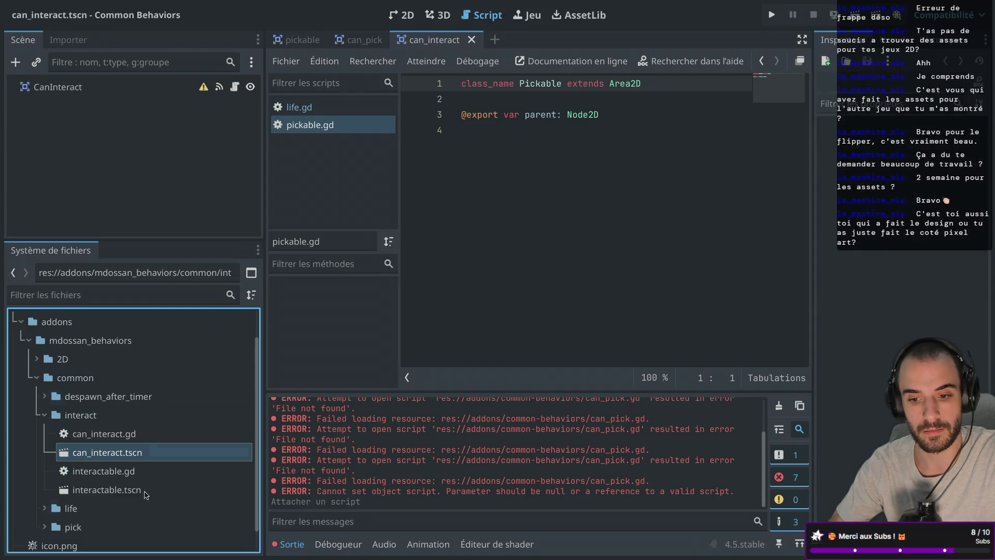
{"action": "double_click", "coordinate": [123, 492]}
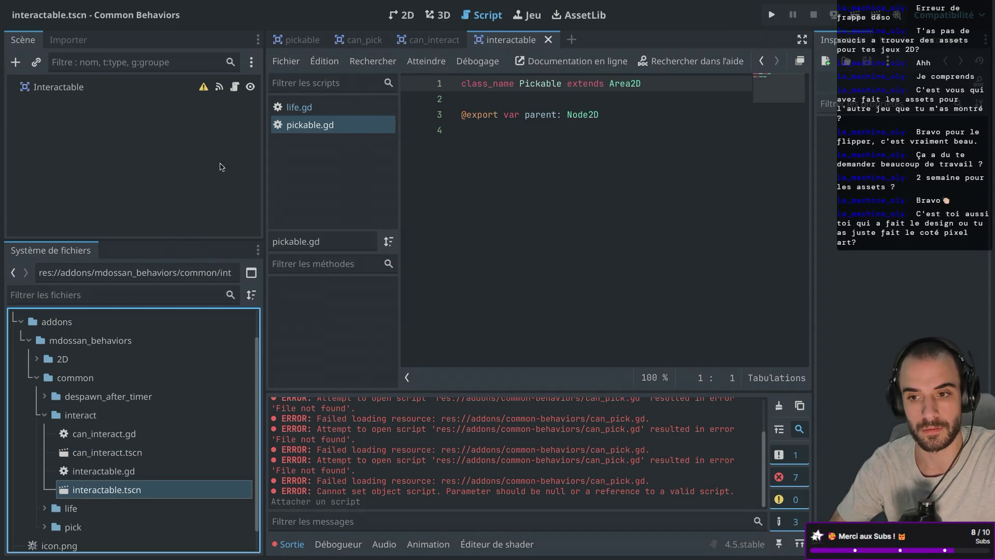
{"action": "double_click", "coordinate": [80, 415]}
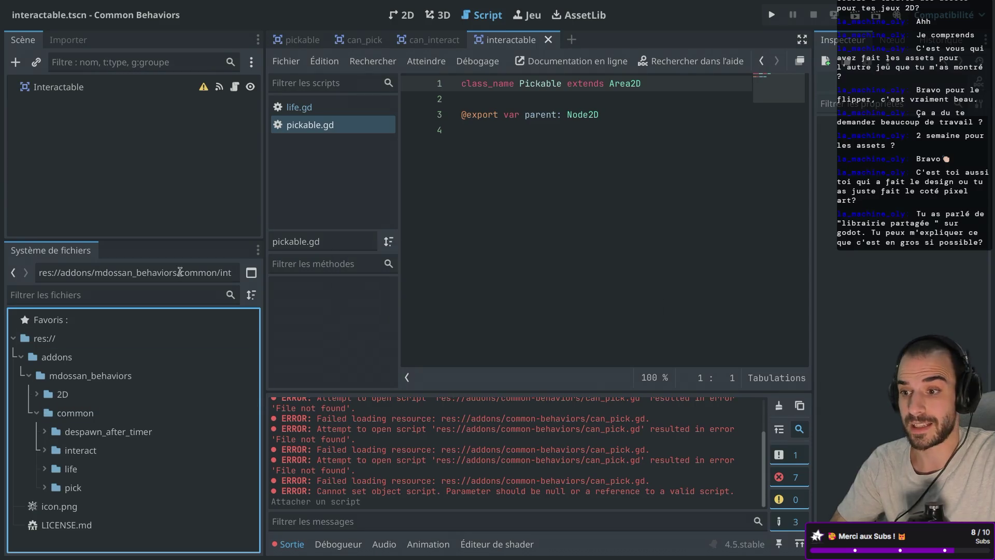
{"action": "key", "text": "ctrl+Left"}
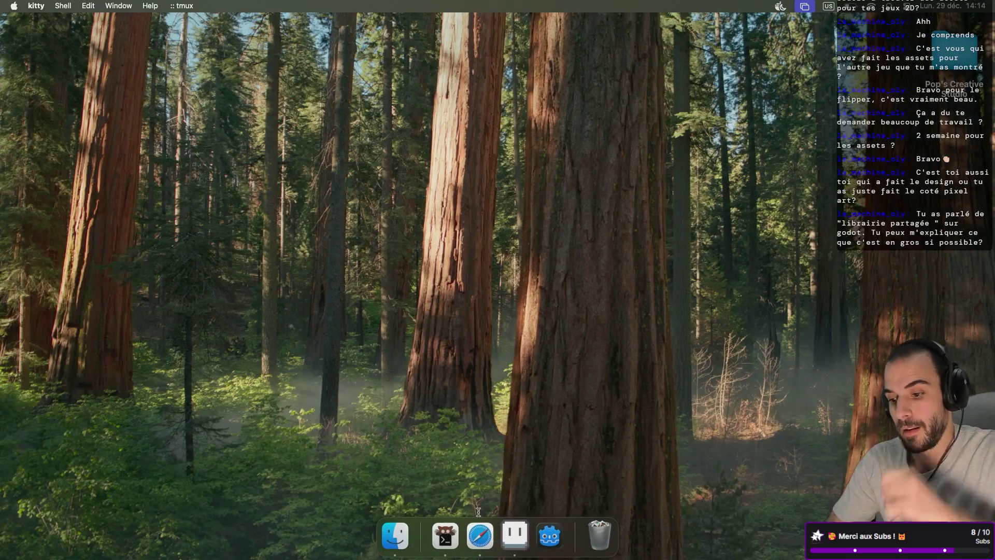
Step: Launch the Godot Project Manager in a windowed view
{"action": "left_click", "coordinate": [549, 534]}
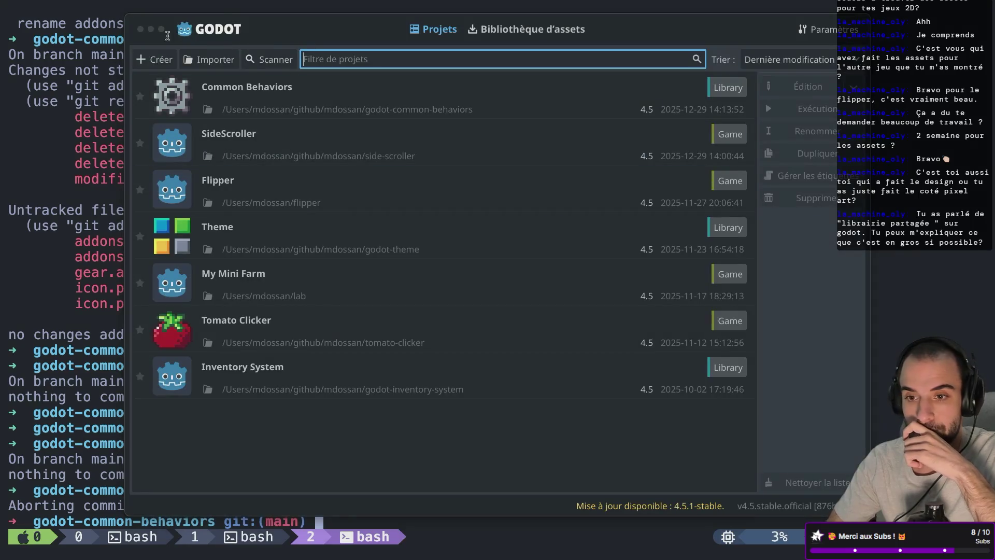
{"action": "left_click", "coordinate": [162, 29]}
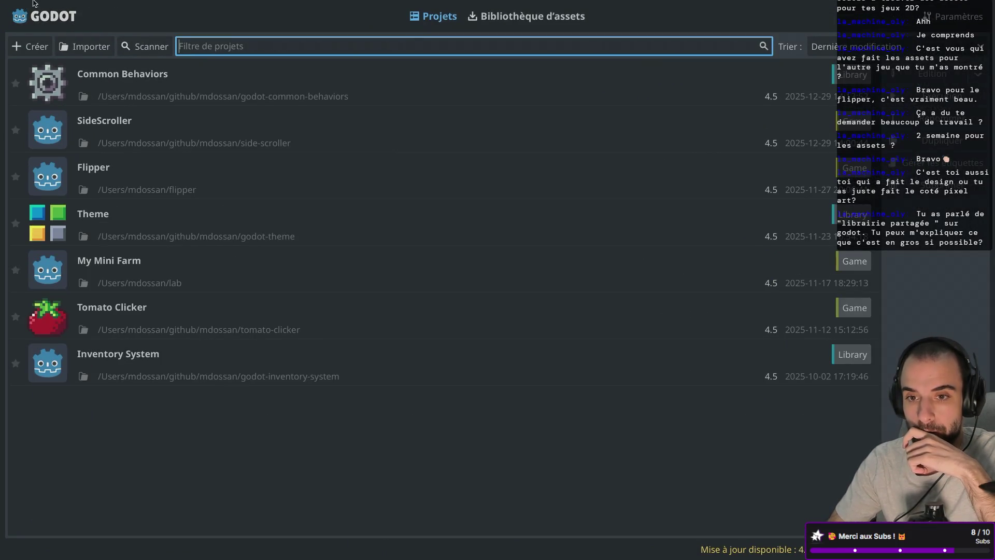
{"action": "left_click", "coordinate": [27, 22]}
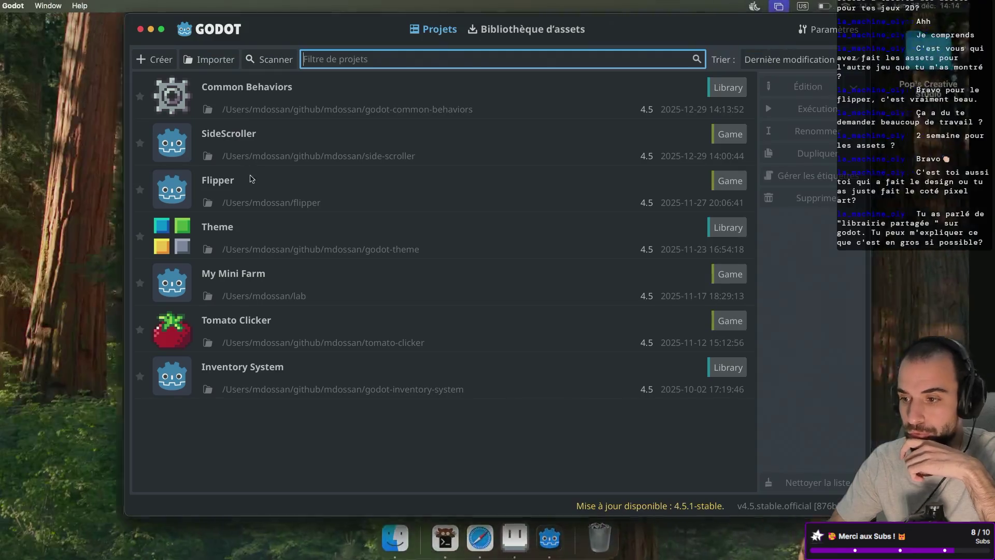
Step: Browse the SideScroller, Flipper, Tomato Clicker and My Mini Farm projects, ending on SideScroller
{"action": "left_click", "coordinate": [289, 143]}
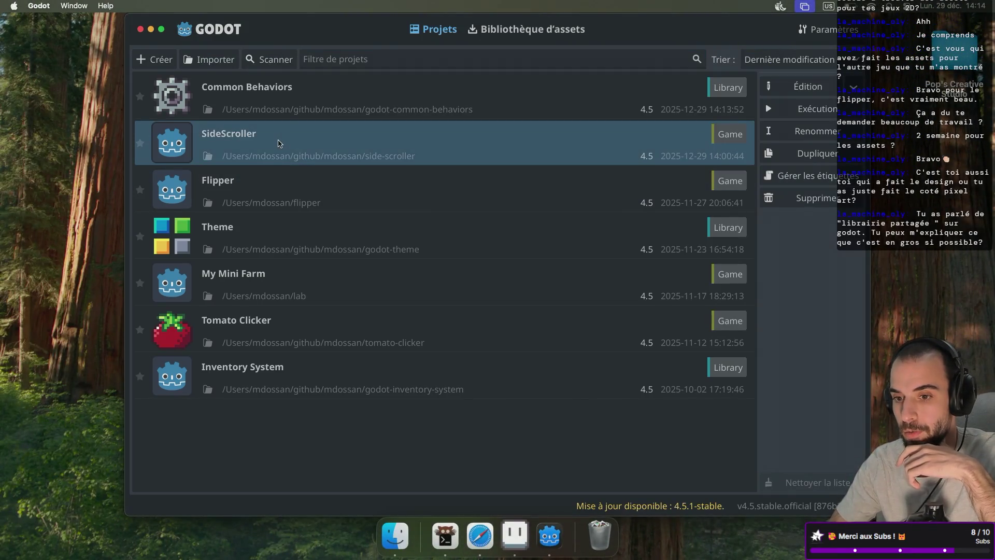
{"action": "left_click", "coordinate": [290, 192]}
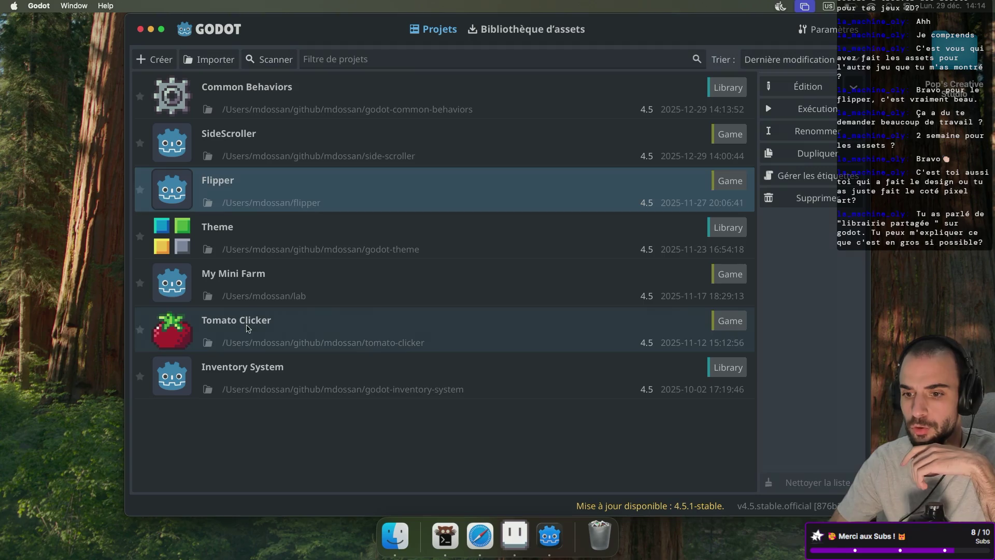
{"action": "left_click", "coordinate": [247, 325]}
{"action": "left_click", "coordinate": [258, 289]}
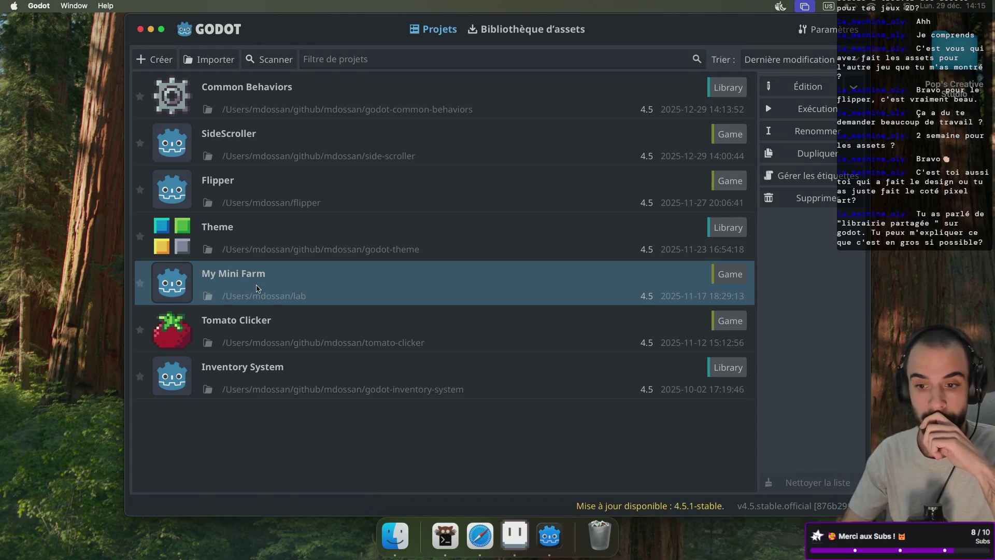
{"action": "left_click", "coordinate": [275, 325]}
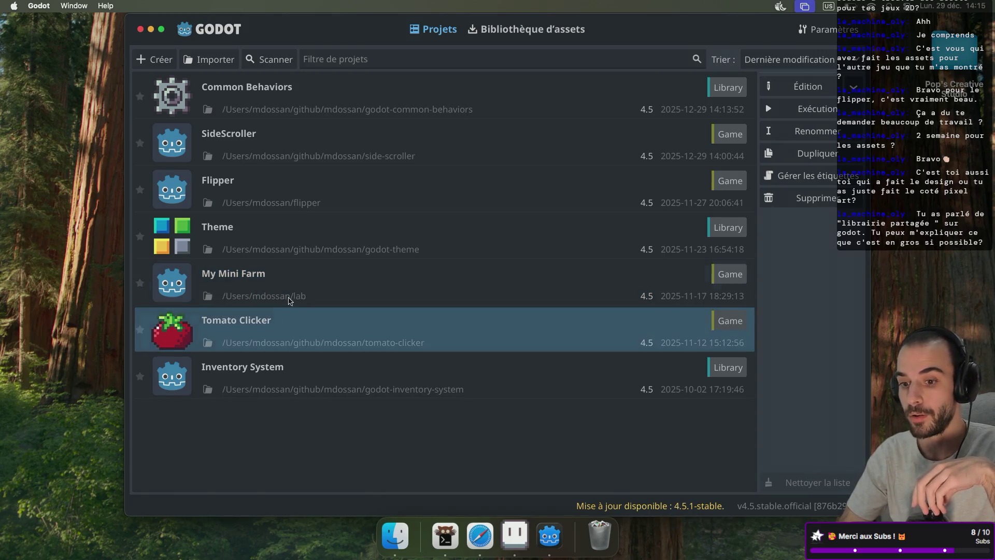
{"action": "left_click", "coordinate": [265, 282]}
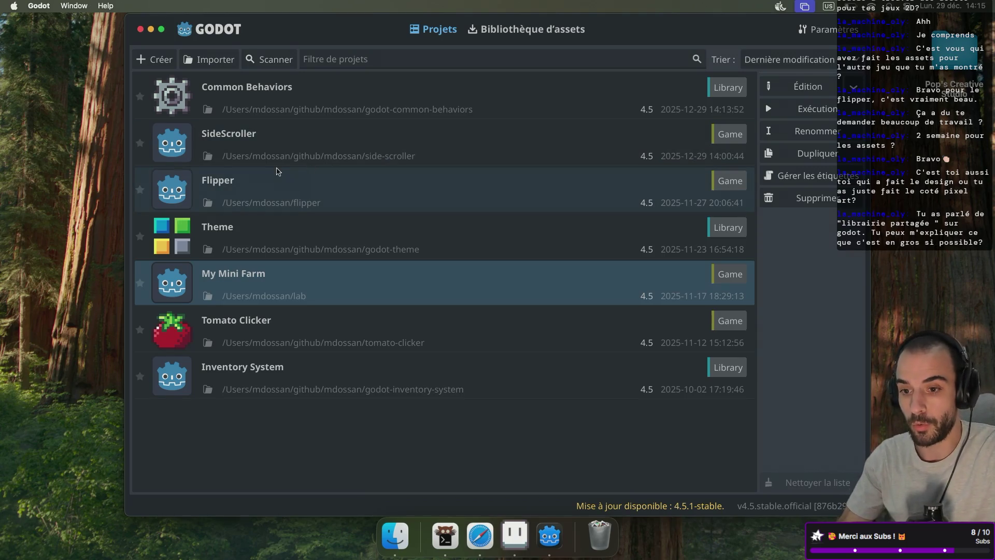
{"action": "left_click", "coordinate": [341, 140]}
Step: Open SideScroller and load side_movement.tscn from addons/mdossan_behaviors/2D/side_movement
{"action": "double_click", "coordinate": [342, 141]}
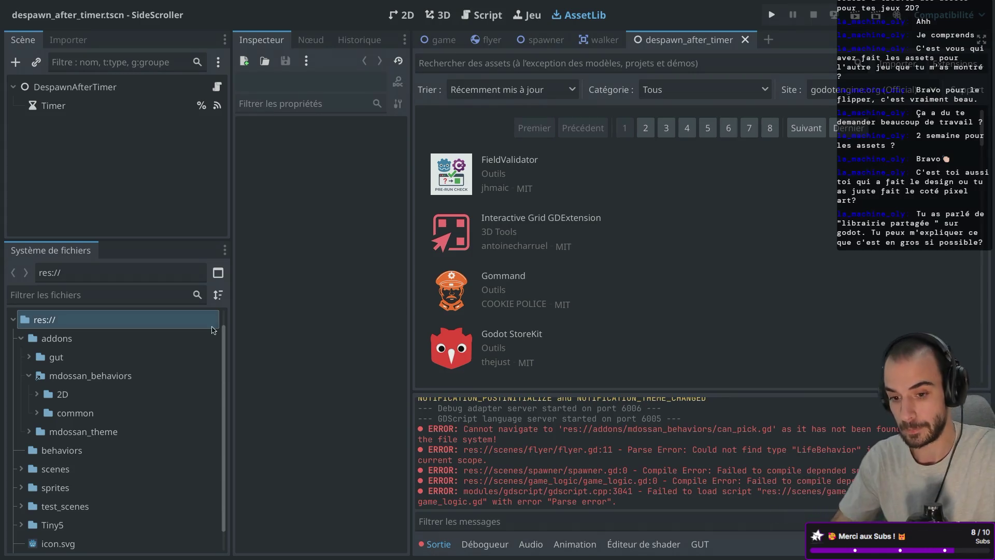
{"action": "left_click", "coordinate": [81, 382]}
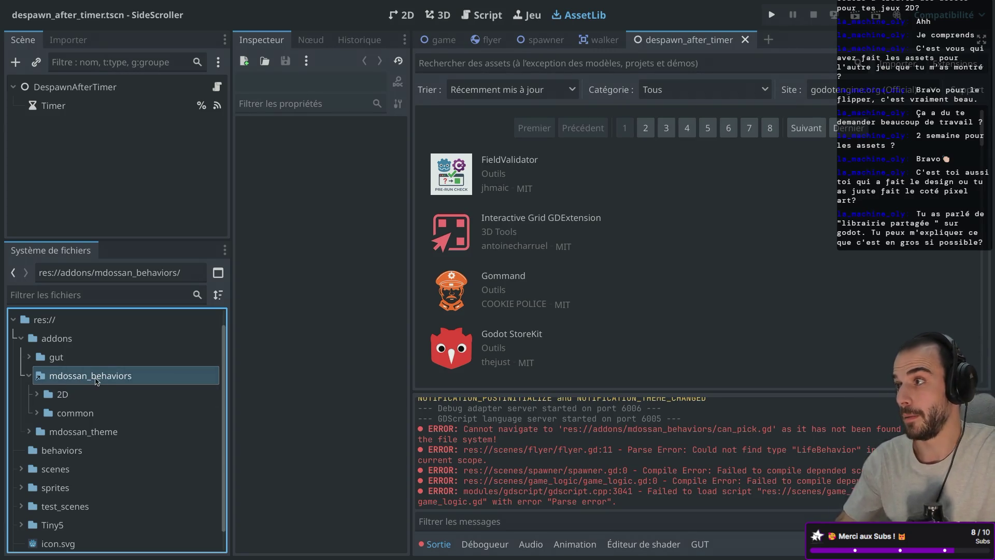
{"action": "mouse_move", "coordinate": [97, 381]}
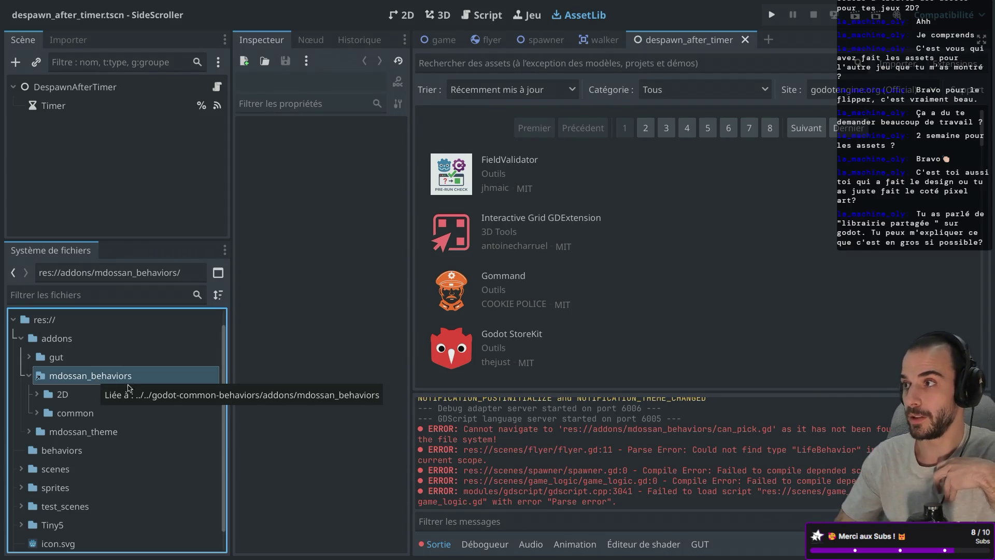
{"action": "left_click", "coordinate": [38, 394]}
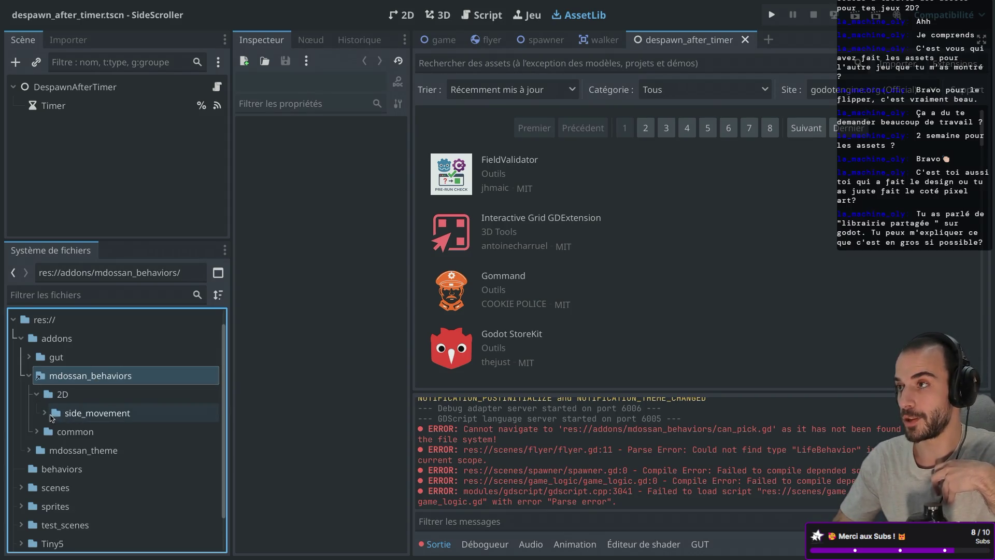
{"action": "left_click", "coordinate": [44, 413]}
{"action": "double_click", "coordinate": [99, 451]}
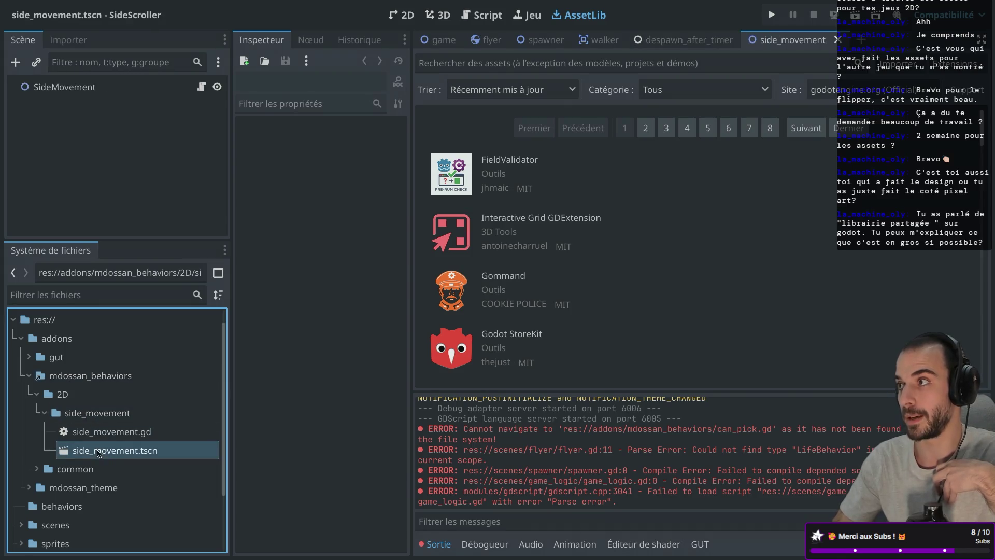
Step: Open side_movement.gd full width, select lines 6–8 of apply_movement, then show AssetLib
{"action": "double_click", "coordinate": [124, 432]}
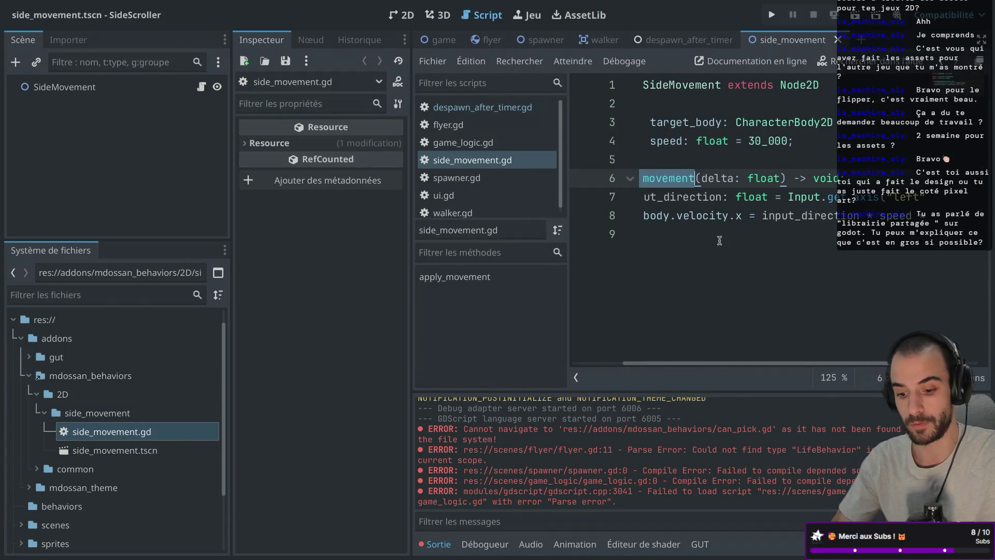
{"action": "key", "text": "ctrl+shift+F11"}
{"action": "mouse_move", "coordinate": [371, 235]}
{"action": "left_mouse_down"}
{"action": "mouse_move", "coordinate": [236, 216]}
{"action": "mouse_move", "coordinate": [228, 183]}
{"action": "left_mouse_up"}
{"action": "left_click_drag", "start_coordinate": [261, 260], "coordinate": [222, 177]}
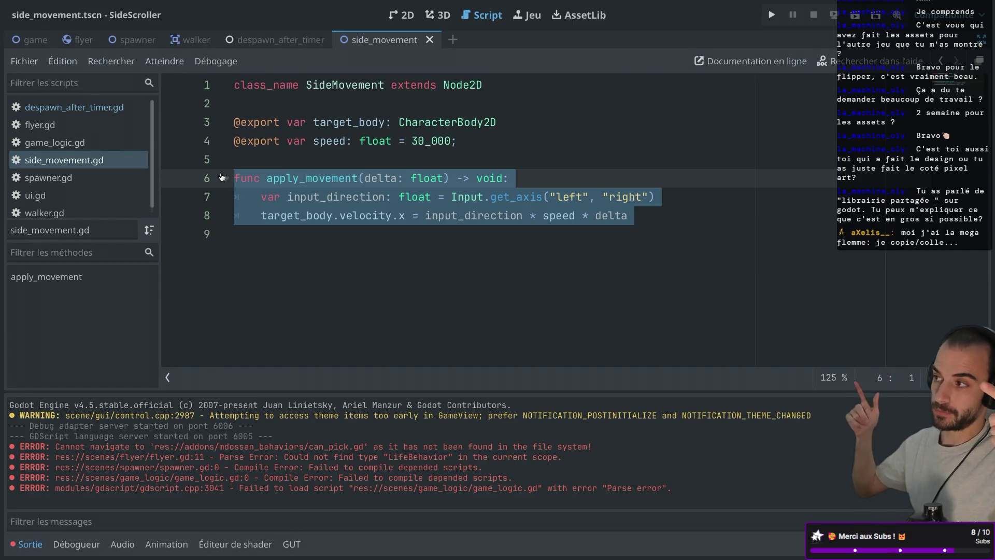
{"action": "left_click", "coordinate": [578, 15]}
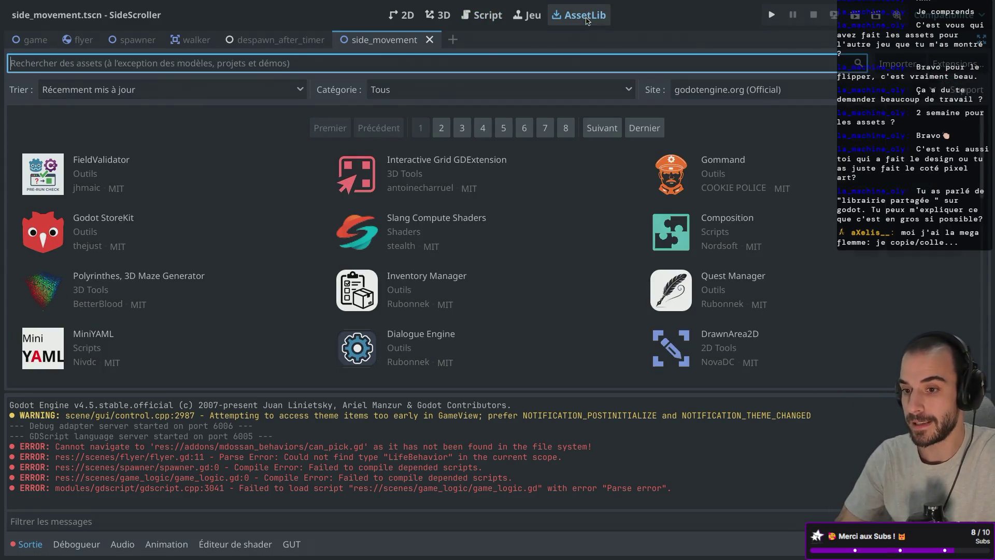
Step: Search the asset library for 'mdossan', view the inventory system details, and restore the side panels
{"action": "type", "text": "mdossan"}
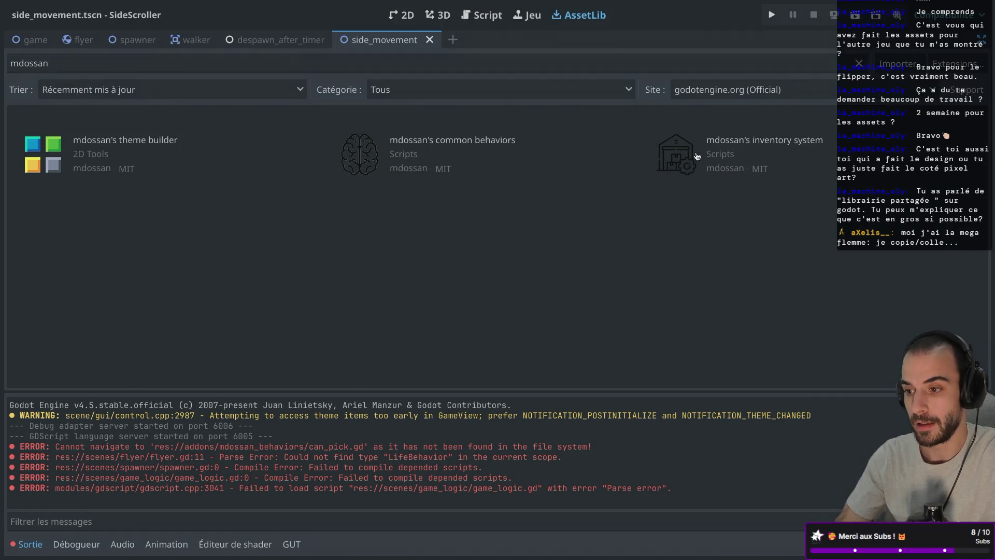
{"action": "left_click", "coordinate": [746, 154]}
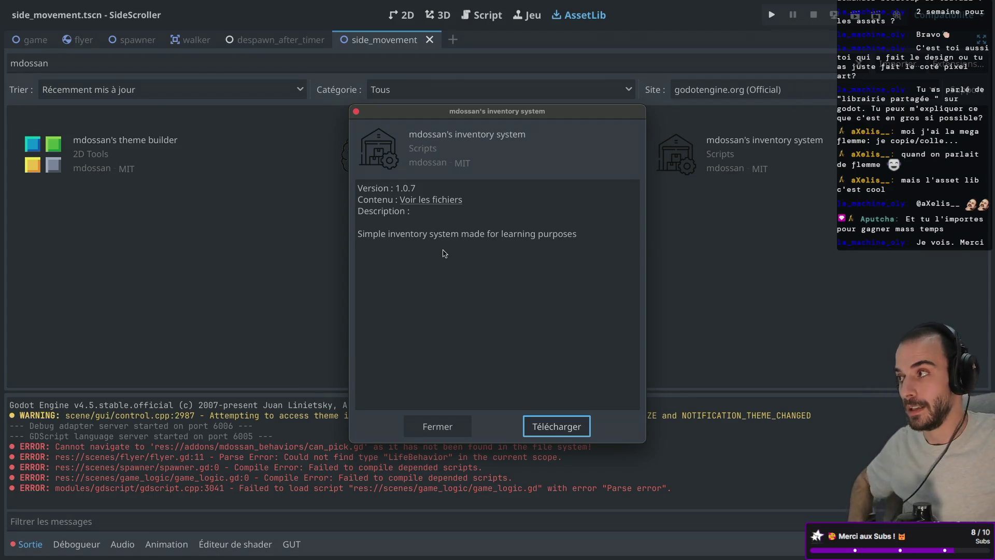
{"action": "left_click", "coordinate": [357, 111]}
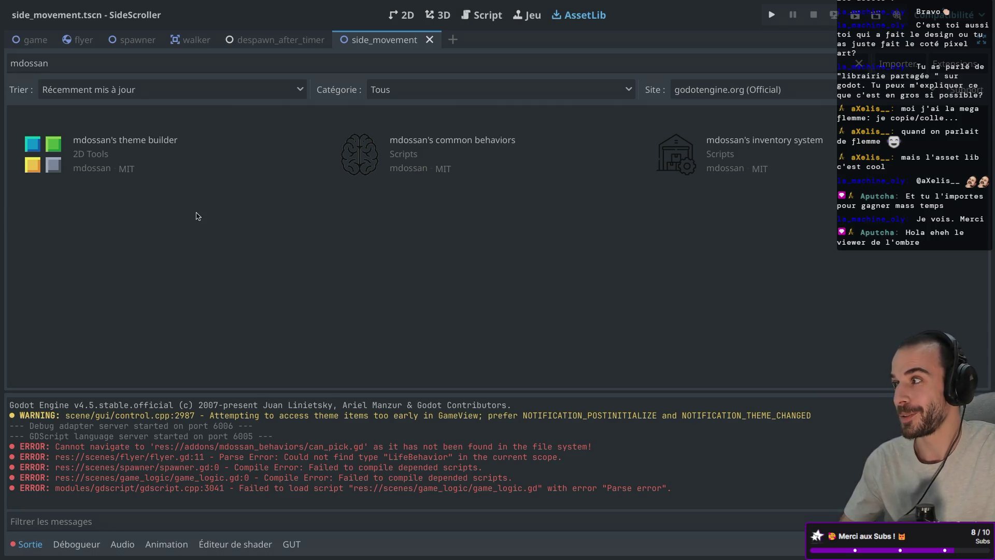
{"action": "key", "text": "ctrl+shift+F11"}
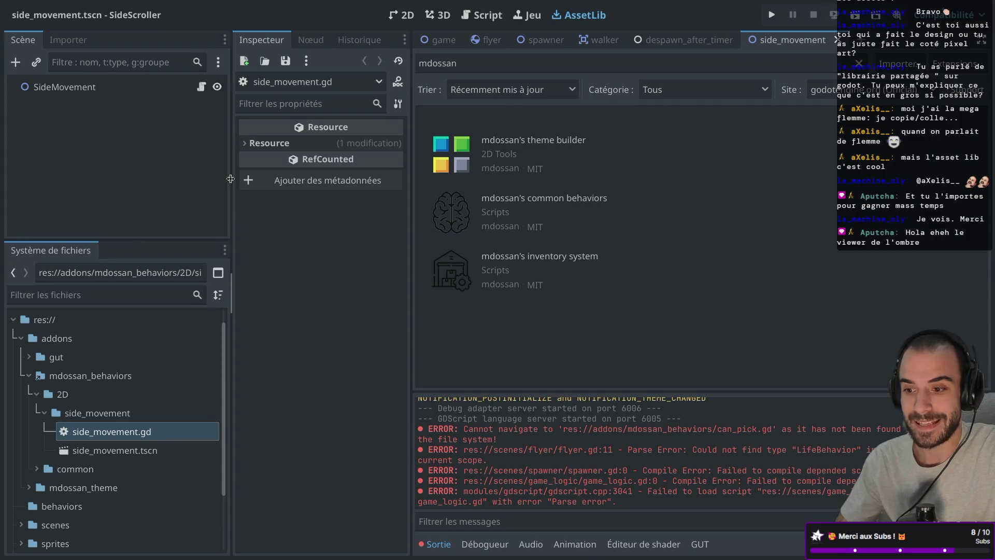
Step: Narrow the left docks slightly and show the game scene in the 2D view
{"action": "left_click_drag", "start_coordinate": [231, 182], "coordinate": [216, 181]}
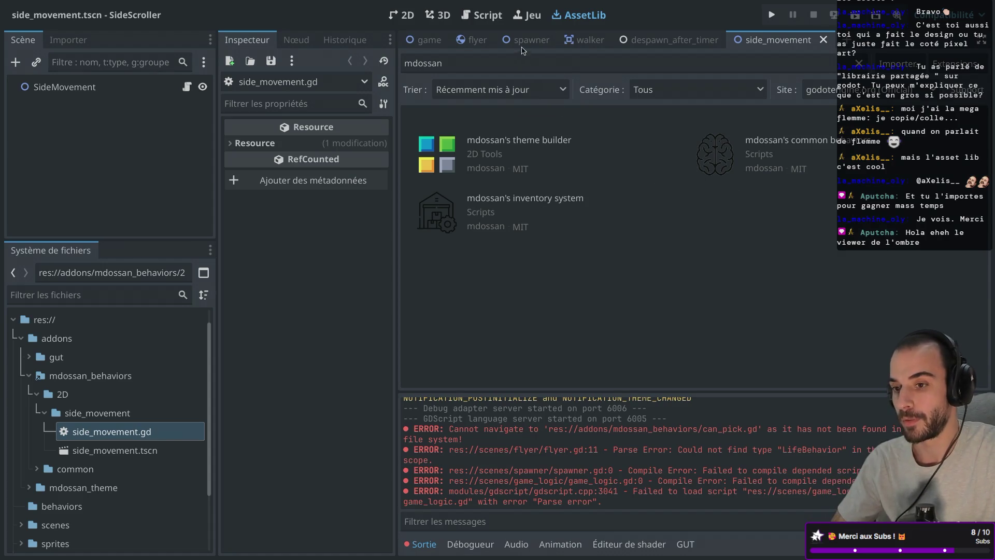
{"action": "left_click", "coordinate": [423, 39]}
{"action": "left_click", "coordinate": [408, 14]}
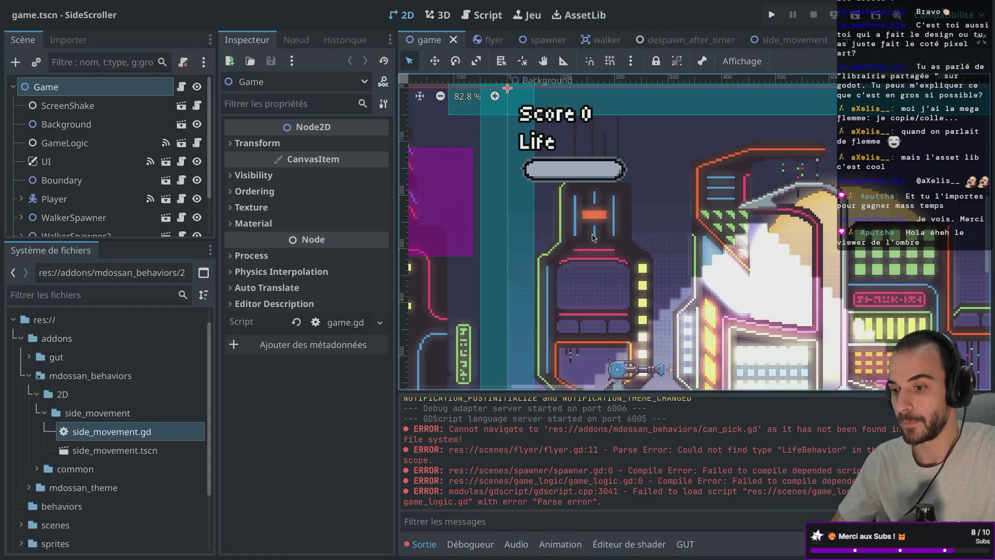
Step: Launch a second Godot from the desktop and maximize the Project Manager
{"action": "key", "text": "ctrl+Left"}
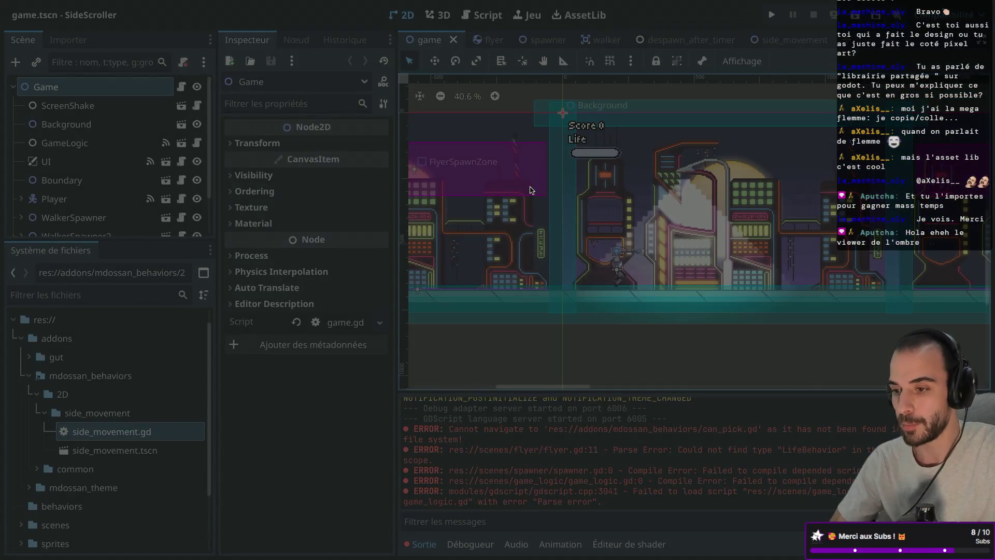
{"action": "left_click", "coordinate": [549, 536]}
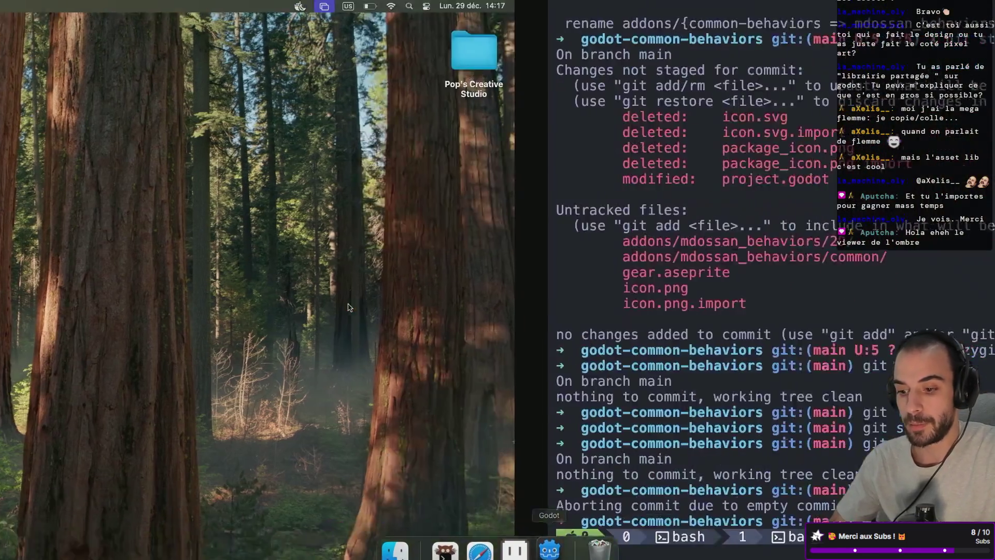
{"action": "left_click", "coordinate": [166, 32]}
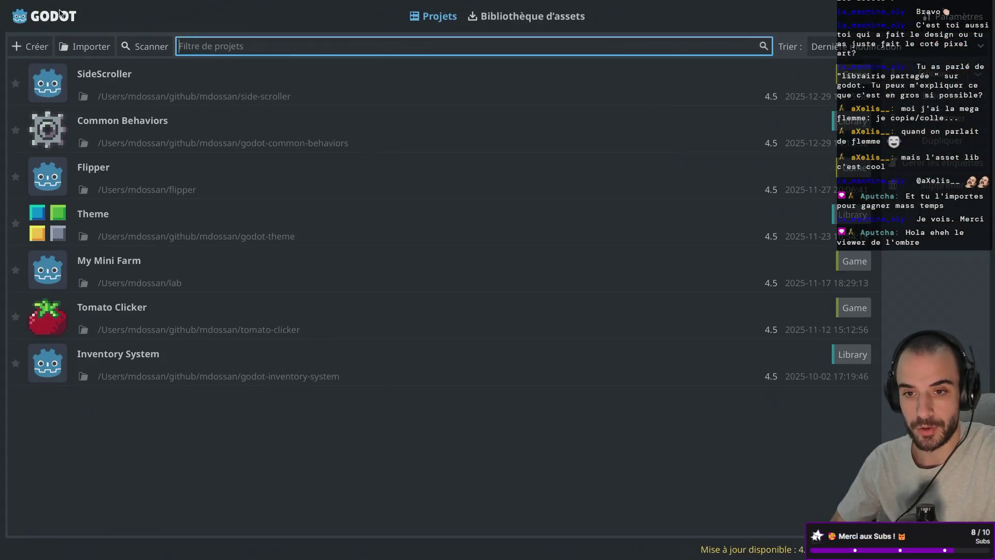
Step: Open the Common Behaviors project from the windowed Project Manager and return to the terminal
{"action": "left_click", "coordinate": [28, 18]}
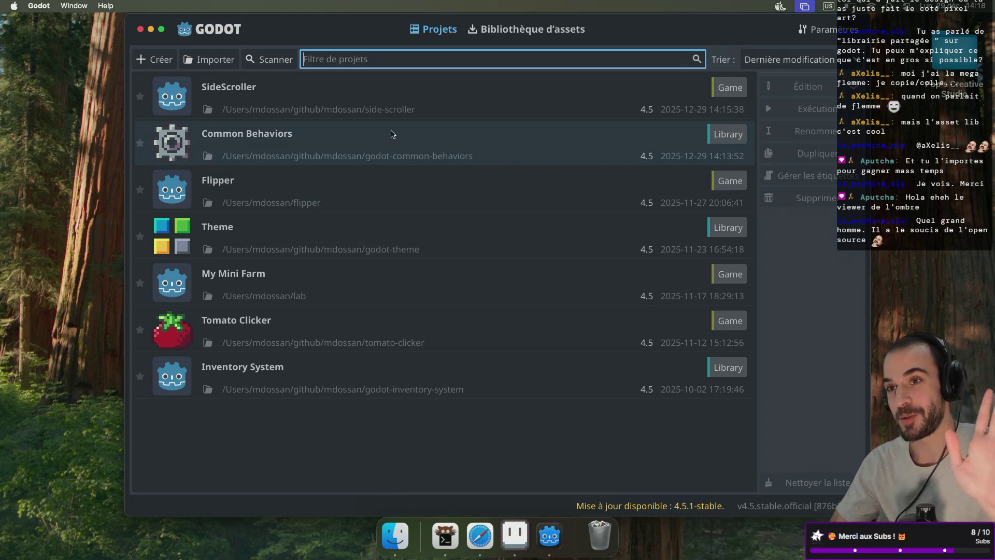
{"action": "double_click", "coordinate": [277, 143]}
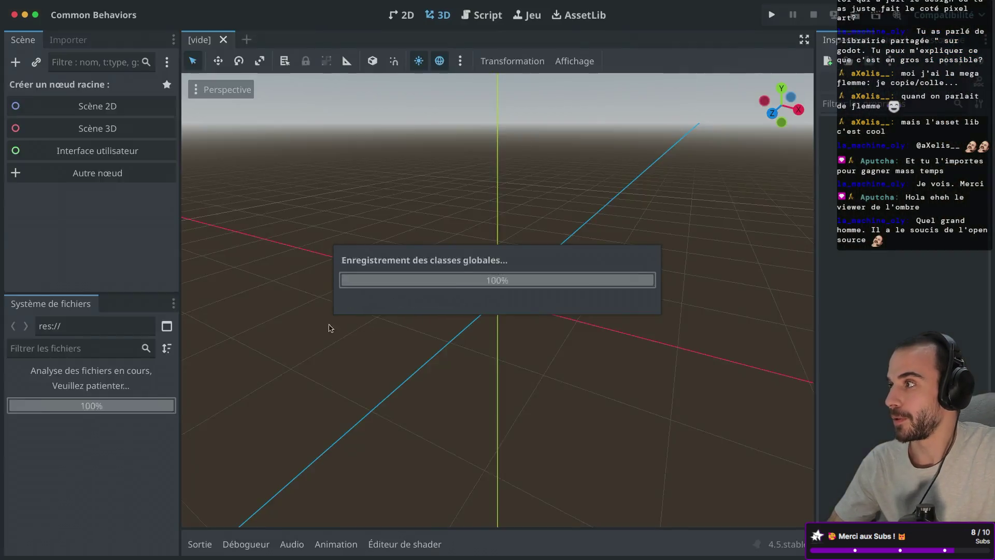
{"action": "key", "text": "ctrl+Right"}
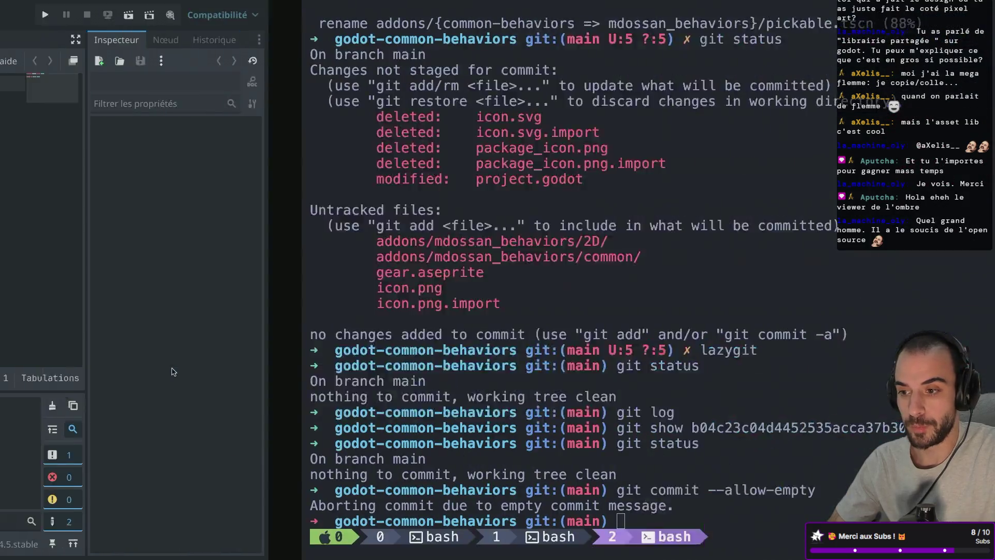
Step: Check the repository status, stage all changes, and confirm the staged renames
{"action": "type", "text": "git status"}
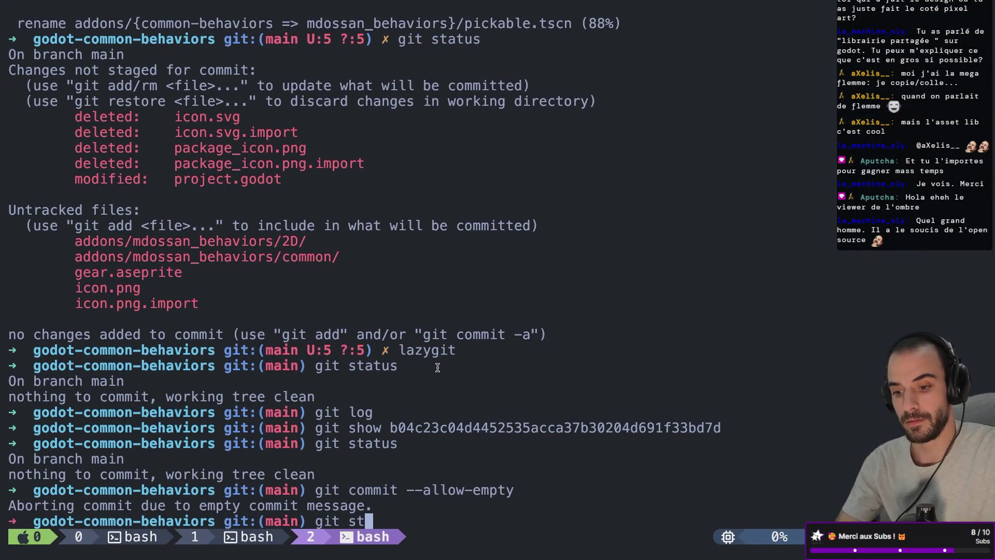
{"action": "key", "text": "Return"}
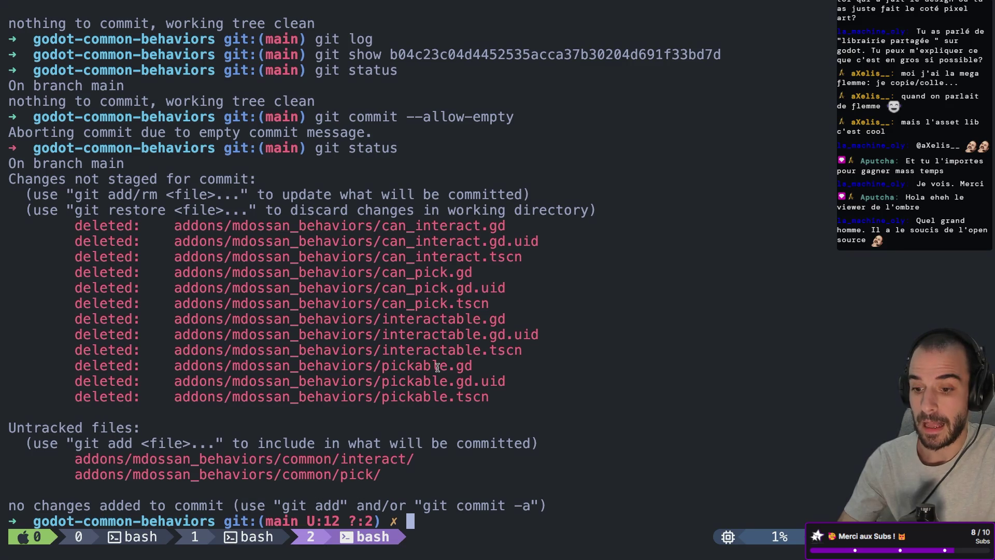
{"action": "type", "text": "git add ."}
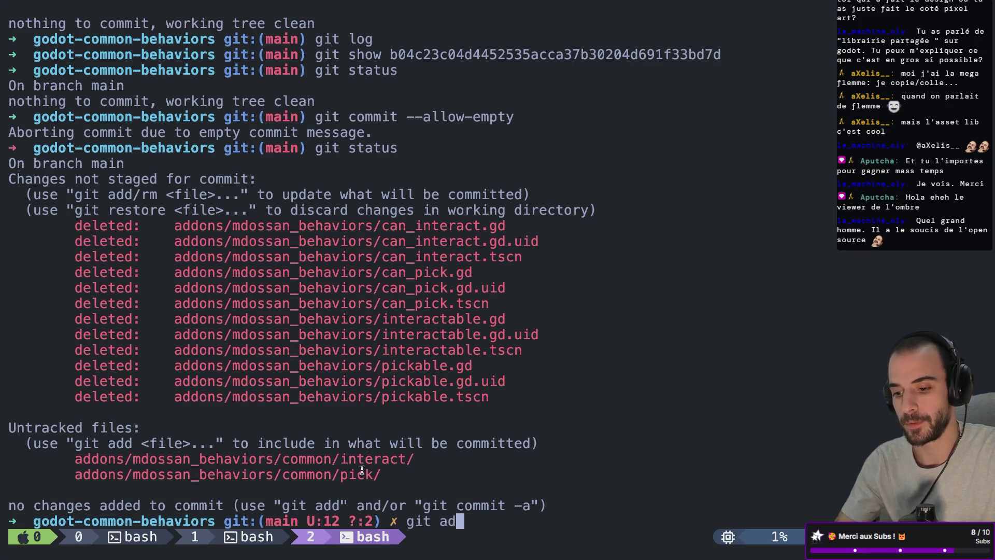
{"action": "key", "text": "Return"}
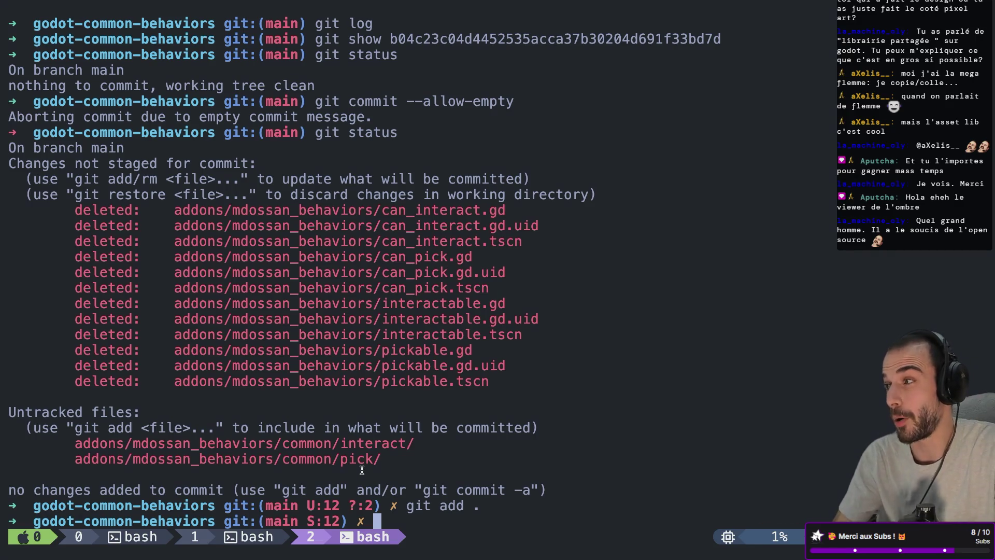
{"action": "type", "text": "git status"}
{"action": "key", "text": "Return"}
Step: Commit the staged files with the message 'chore: reorganize common behaviors'
{"action": "type", "text": "git commit"}
{"action": "key", "text": "Return"}
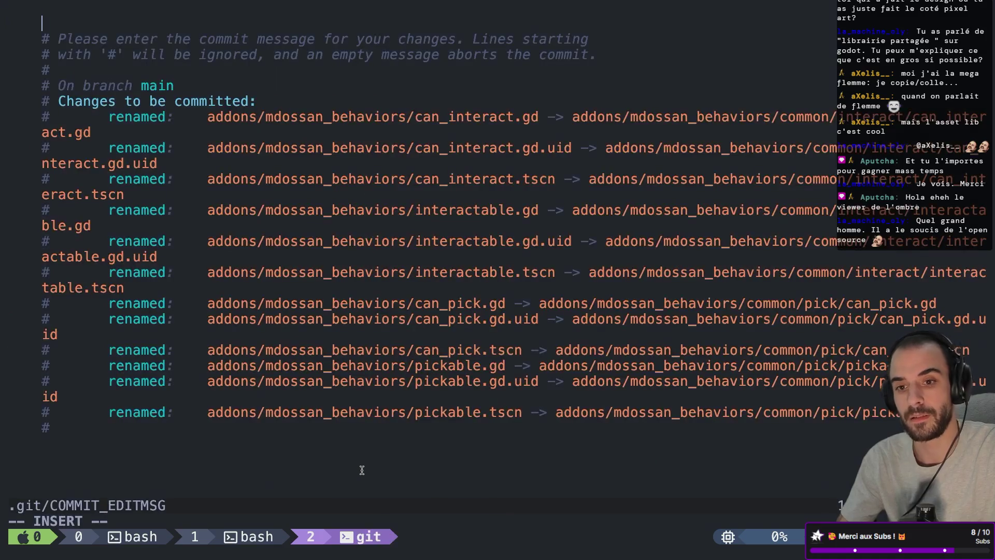
{"action": "type", "text": "chore: "}
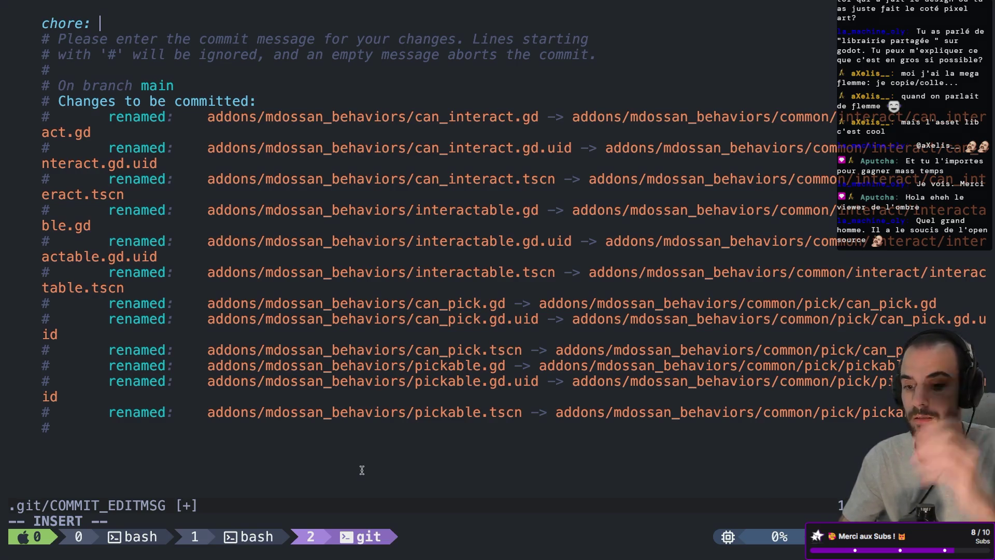
{"action": "type", "text": "reorganize "}
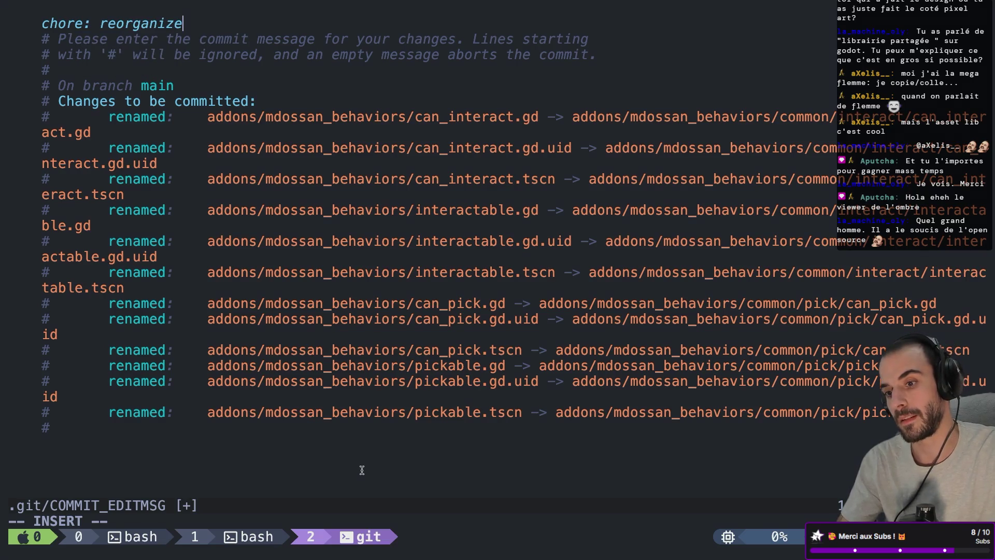
{"action": "type", "text": "common "}
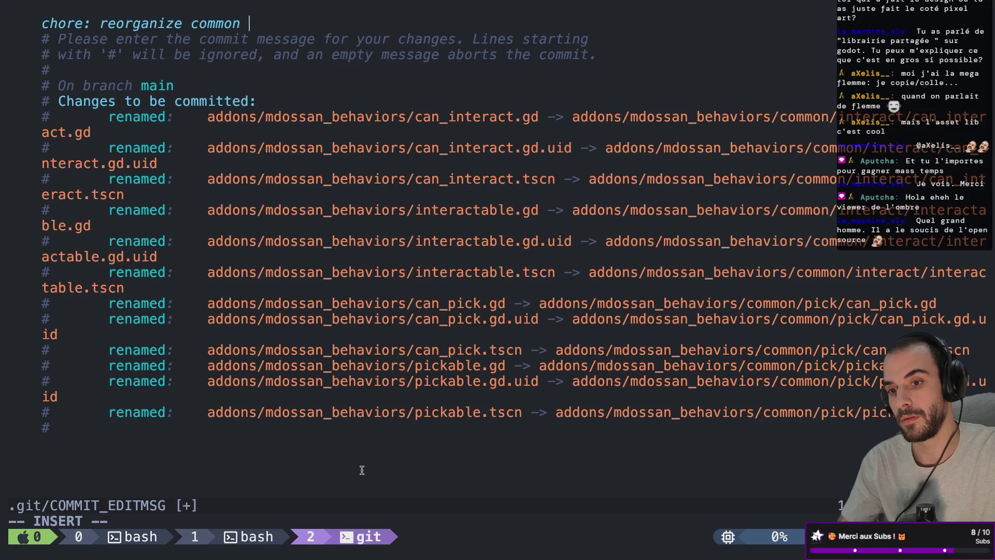
{"action": "type", "text": "behaviors"}
{"action": "key", "text": "Escape"}
{"action": "type", "text": ":wq"}
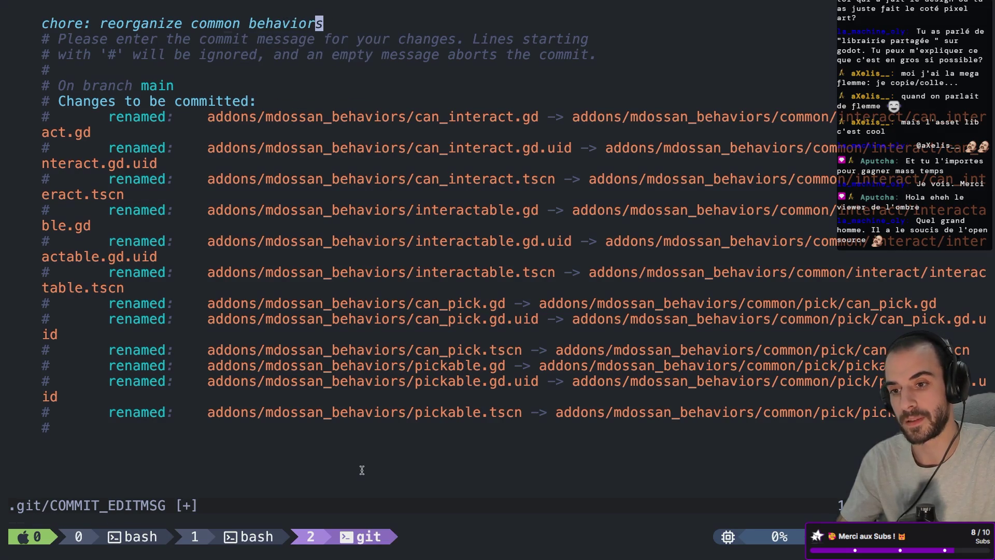
{"action": "key", "text": "Return"}
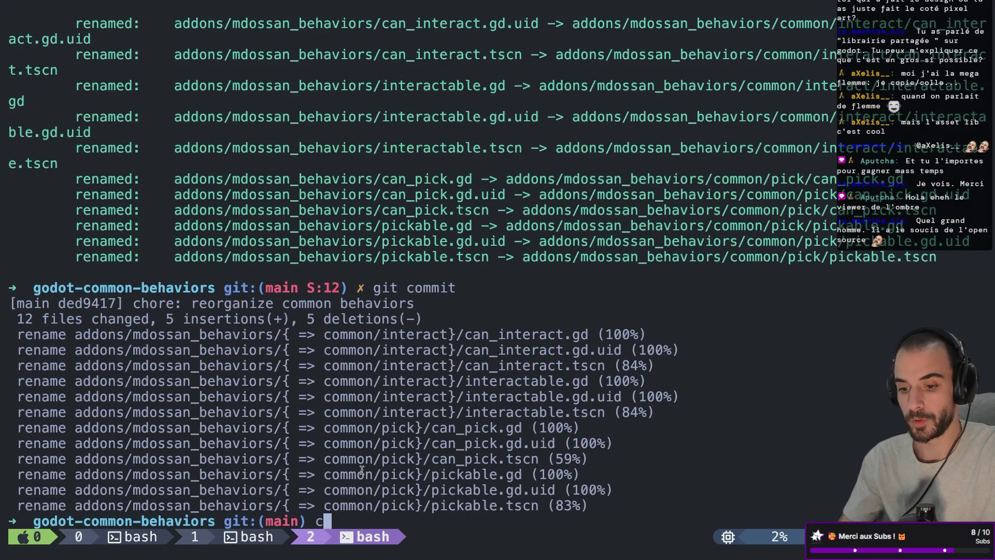
{"action": "key", "text": "ctrl+l"}
Step: Confirm the working tree is clean and show the history with git log --oneline
{"action": "type", "text": "git status"}
{"action": "key", "text": "Return"}
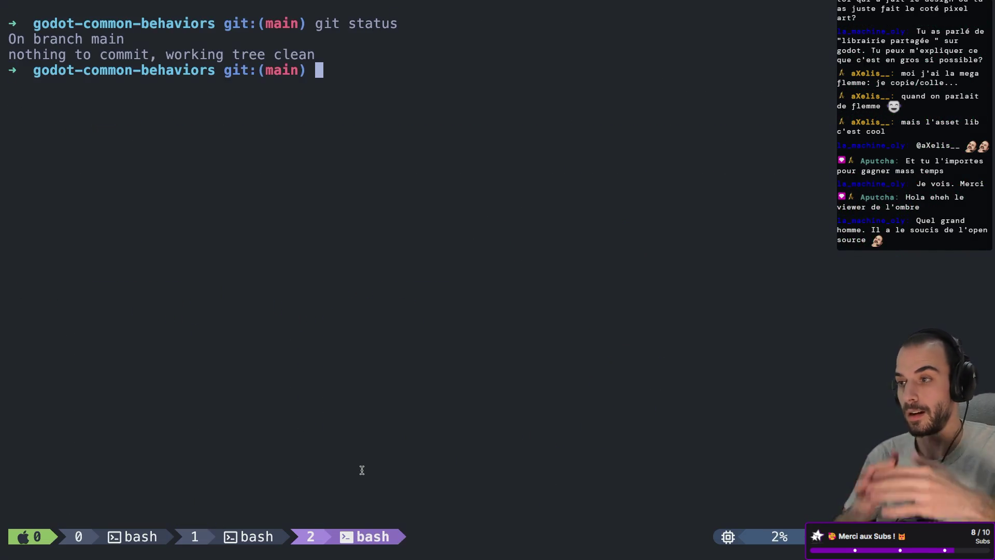
{"action": "type", "text": "git "}
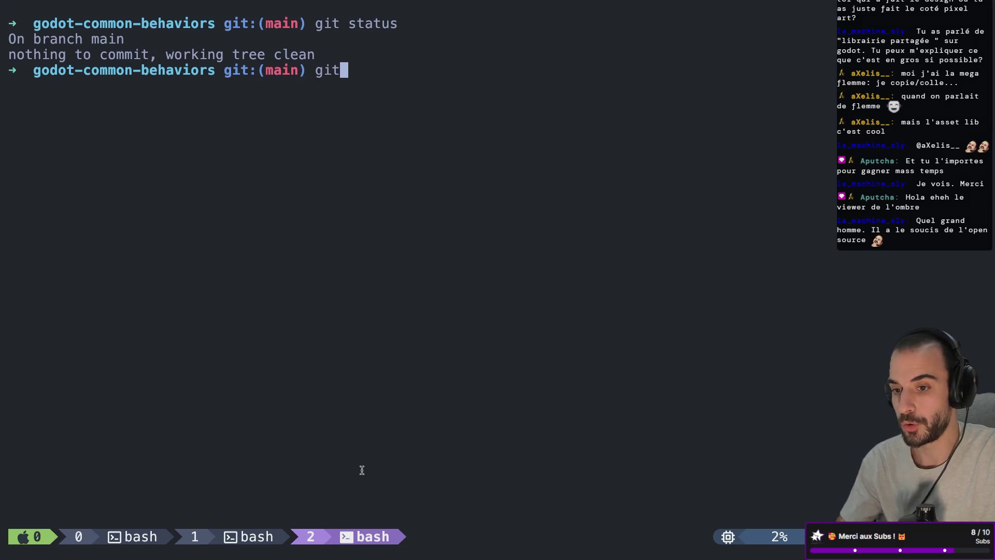
{"action": "type", "text": "commit"}
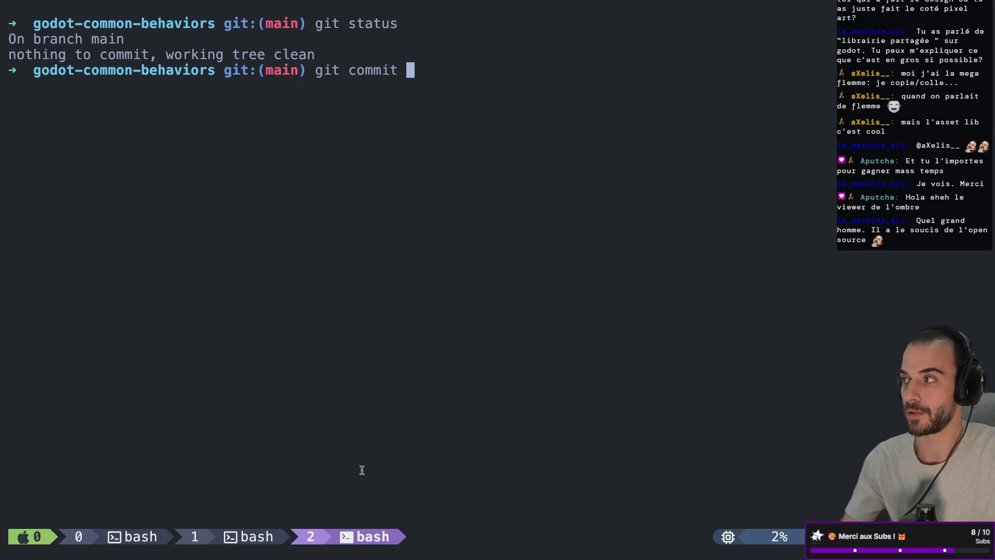
{"action": "key", "text": "BackSpace"}
{"action": "key", "text": "BackSpace"}
{"action": "key", "text": "BackSpace"}
{"action": "type", "text": "git"}
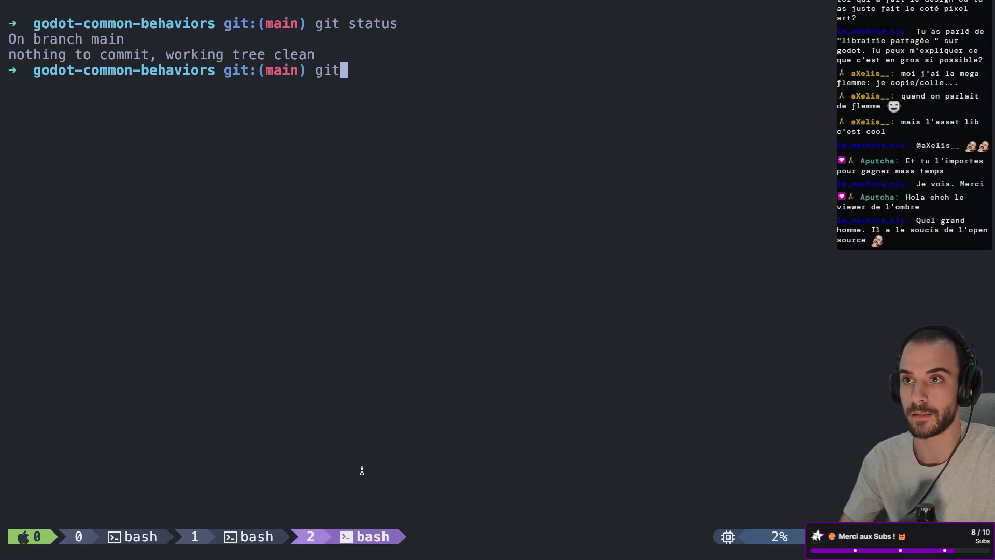
{"action": "type", "text": " --"}
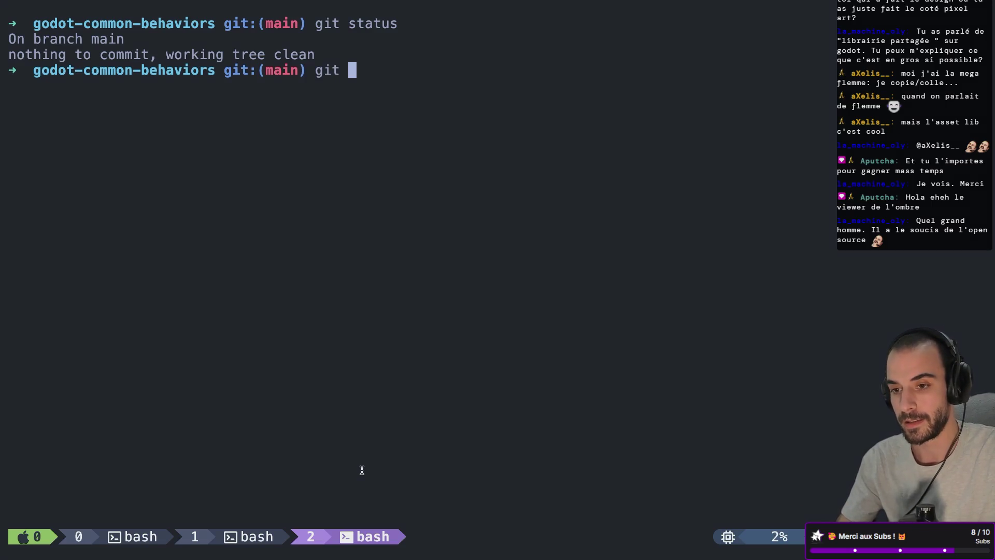
{"action": "type", "text": "ver"}
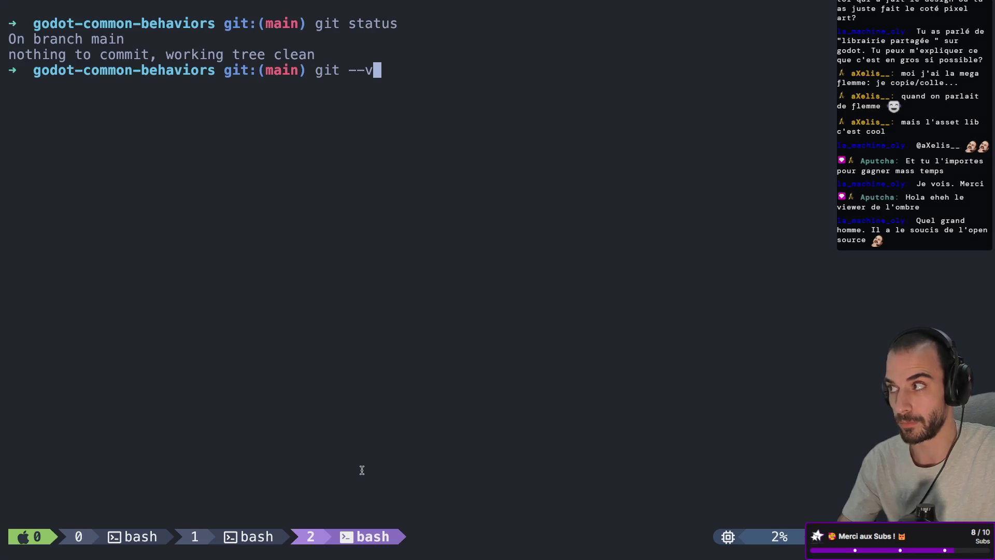
{"action": "key", "text": "BackSpace"}
{"action": "key", "text": "BackSpace"}
{"action": "key", "text": "BackSpace"}
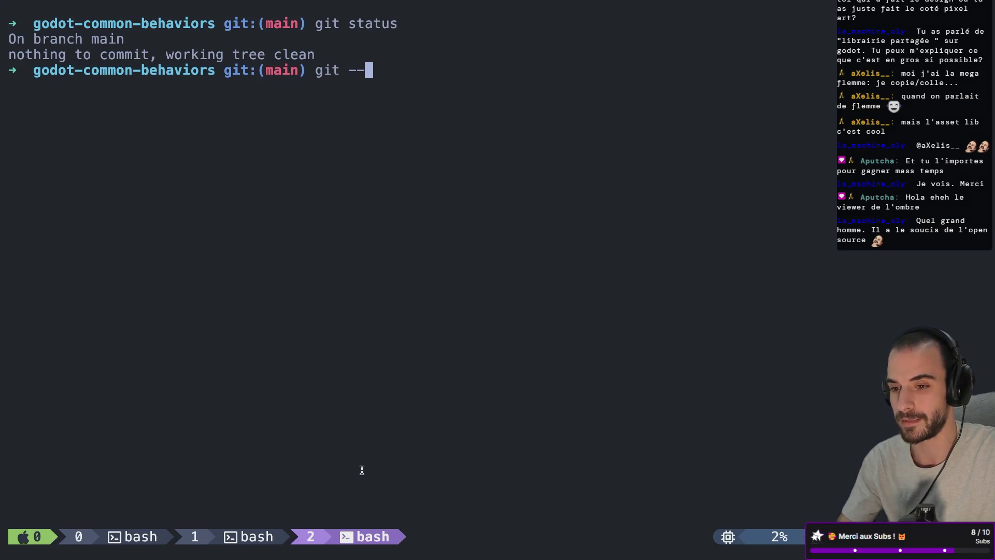
{"action": "type", "text": "log --oneline"}
{"action": "key", "text": "Return"}
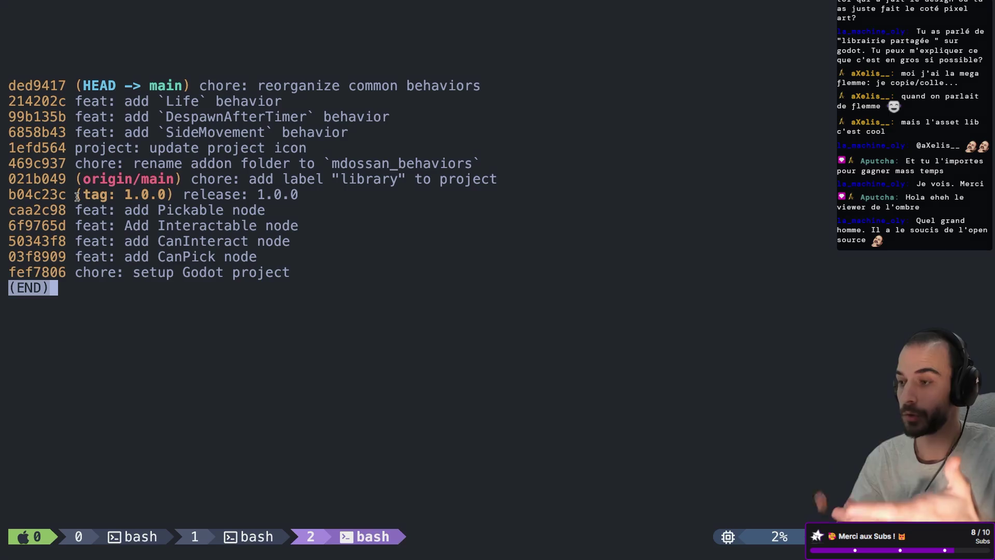
Step: Review the one-line log entries from origin/main up to the DespawnAfterTimer commit, then quit the pager
{"action": "left_click_drag", "start_coordinate": [11, 179], "coordinate": [179, 179]}
{"action": "mouse_move", "coordinate": [79, 175]}
{"action": "left_mouse_down"}
{"action": "mouse_move", "coordinate": [179, 179]}
{"action": "mouse_move", "coordinate": [186, 193]}
{"action": "mouse_move", "coordinate": [159, 195]}
{"action": "left_mouse_up"}
{"action": "left_click_drag", "start_coordinate": [74, 163], "coordinate": [473, 165]}
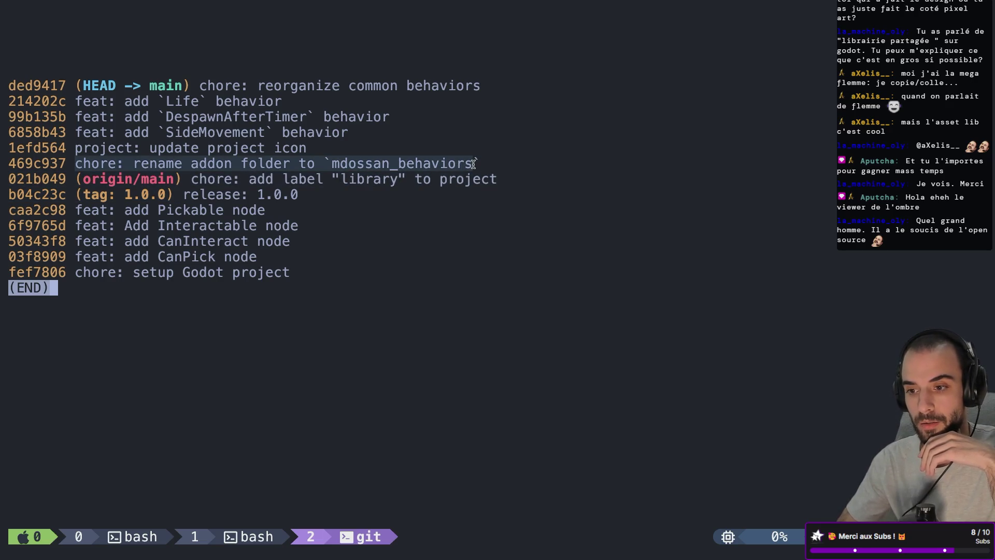
{"action": "double_click", "coordinate": [390, 164]}
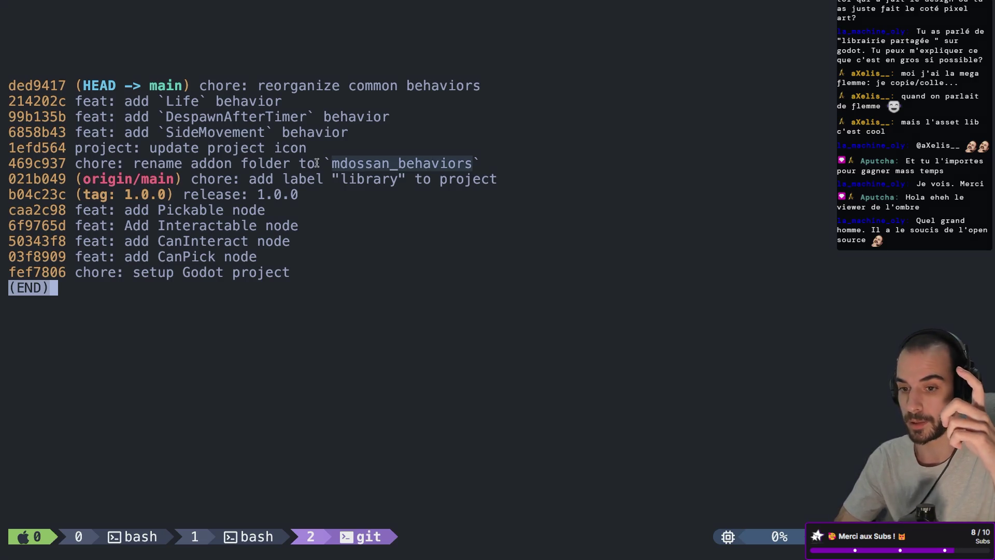
{"action": "left_click_drag", "start_coordinate": [142, 147], "coordinate": [304, 148]}
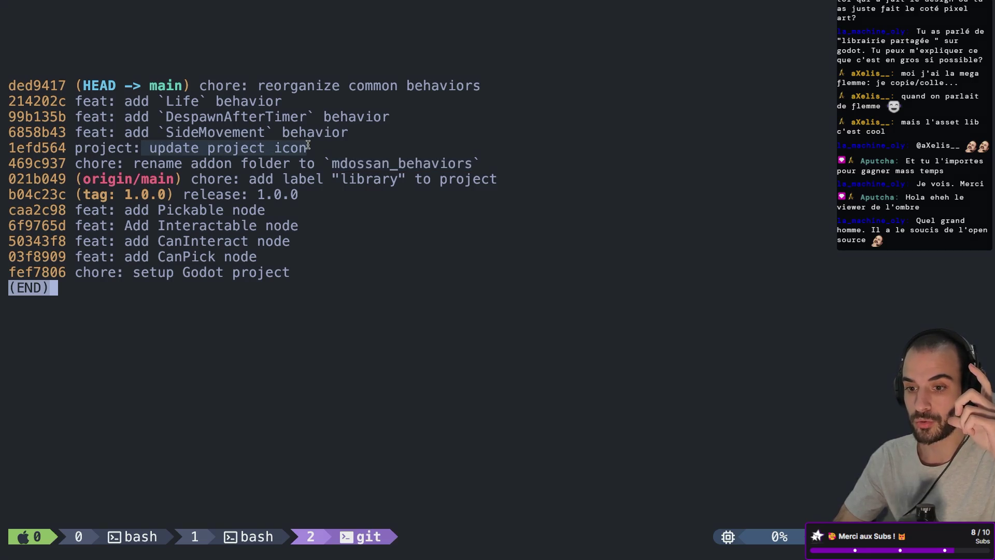
{"action": "left_click_drag", "start_coordinate": [125, 132], "coordinate": [309, 131]}
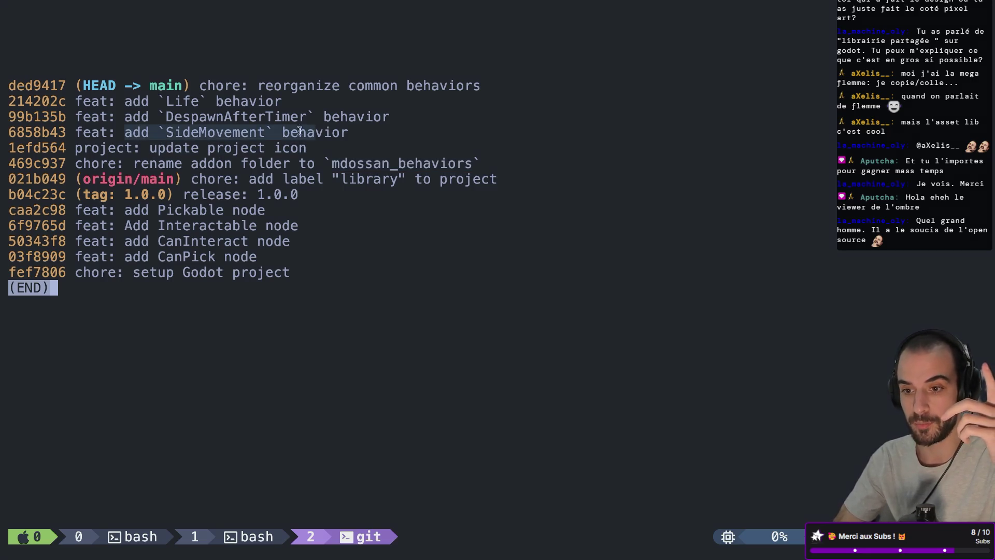
{"action": "left_click_drag", "start_coordinate": [126, 116], "coordinate": [200, 111]}
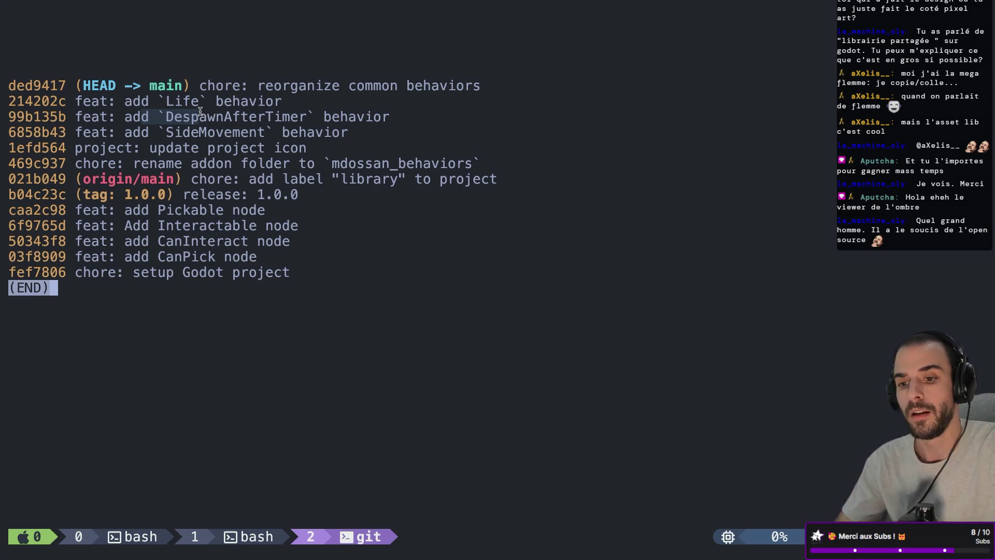
{"action": "type", "text": "qgit commit -"}
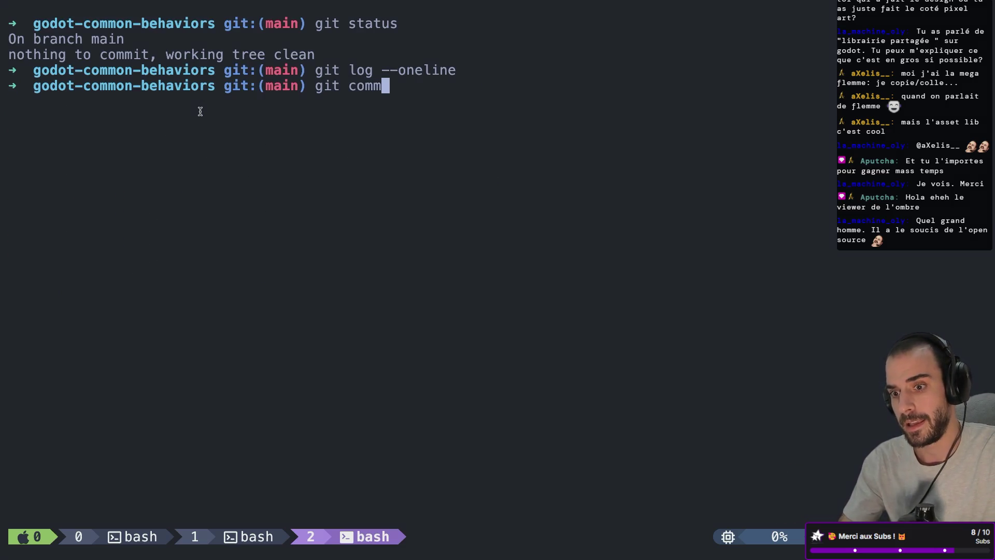
{"action": "type", "text": "-rel"}
Step: Create an empty commit with the message 'release: 1.1.0'
{"action": "key", "text": "BackSpace"}
{"action": "key", "text": "BackSpace"}
{"action": "key", "text": "BackSpace"}
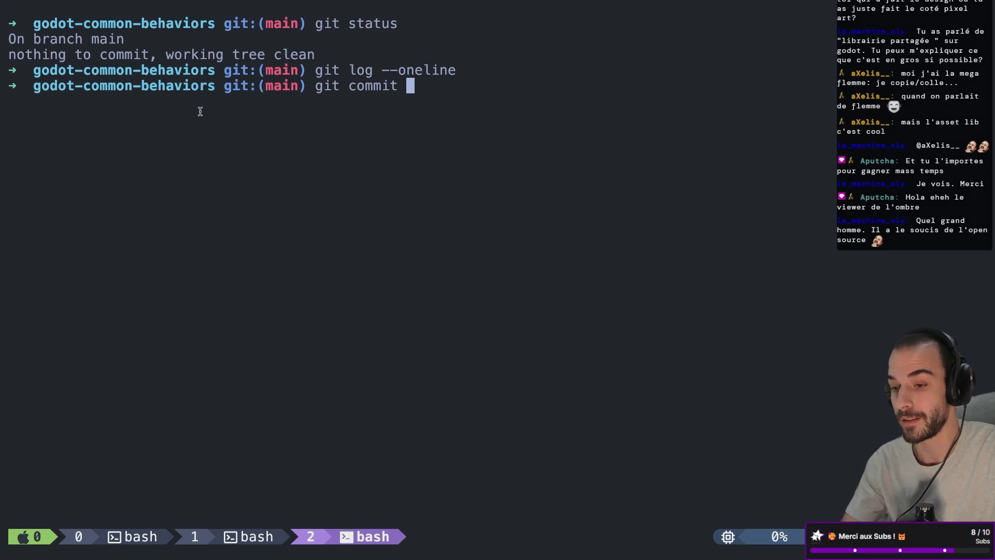
{"action": "type", "text": "--al"}
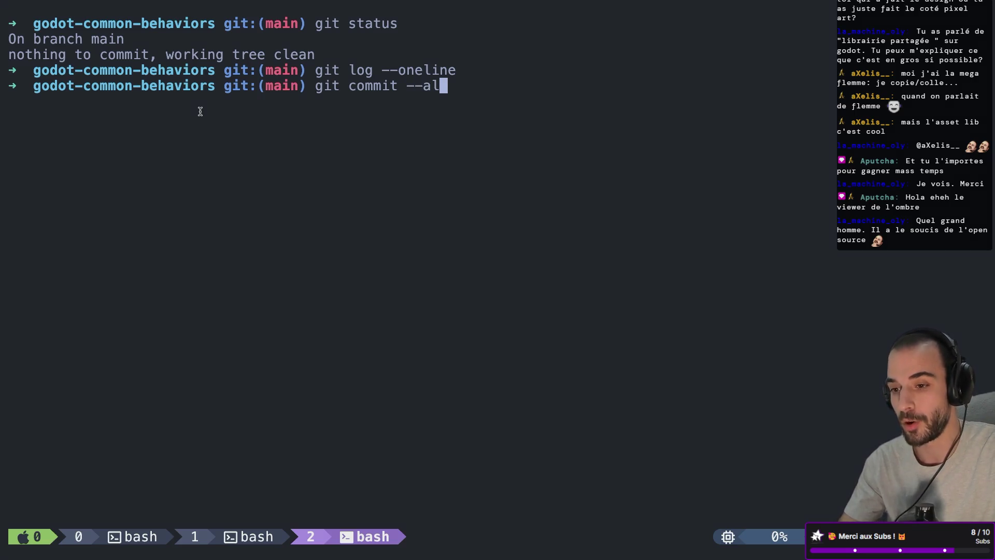
{"action": "type", "text": "low-empty"}
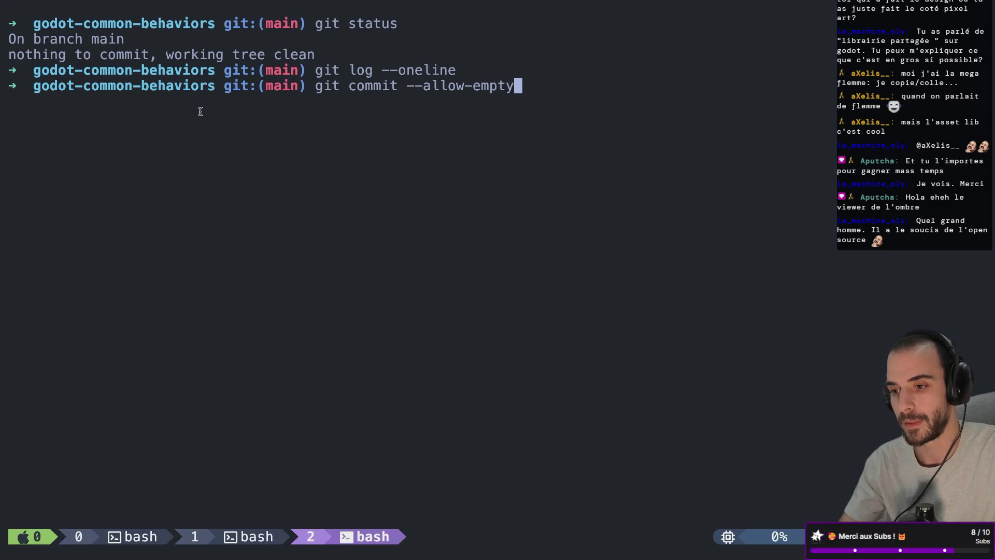
{"action": "key", "text": "Return"}
{"action": "type", "text": "irelease"}
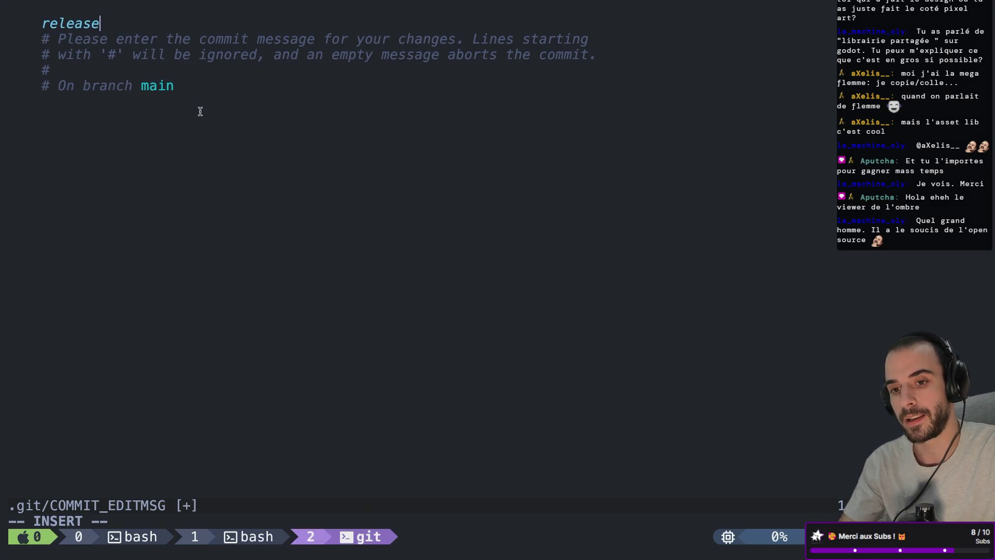
{"action": "type", "text": ".00"}
{"action": "key", "text": "Escape"}
{"action": "type", "text": ":wq"}
{"action": "key", "text": "Return"}
Step: Check git log to confirm the new release: 1.1.0 commit
{"action": "type", "text": "git o"}
{"action": "key", "text": "BackSpace"}
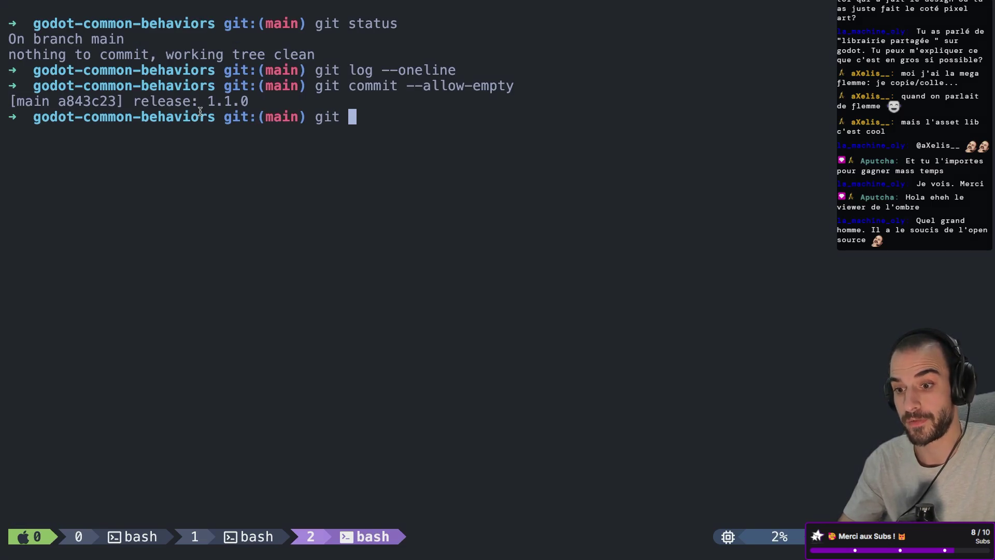
{"action": "type", "text": "log"}
{"action": "key", "text": "Return"}
{"action": "left_click_drag", "start_coordinate": [42, 86], "coordinate": [161, 87]}
Step: Create the annotated tag 1.1.0 on the release commit
{"action": "type", "text": "qgit tag"}
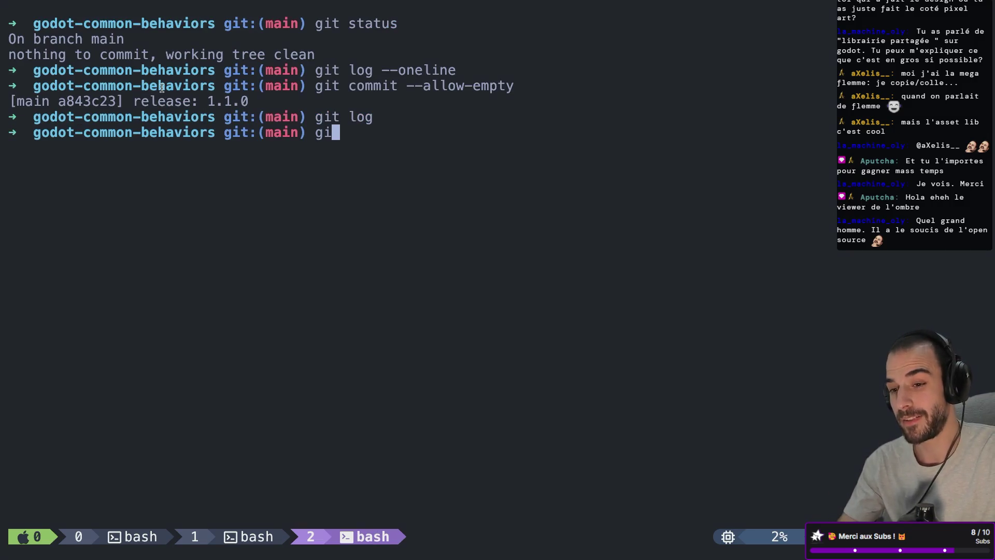
{"action": "type", "text": " -a"}
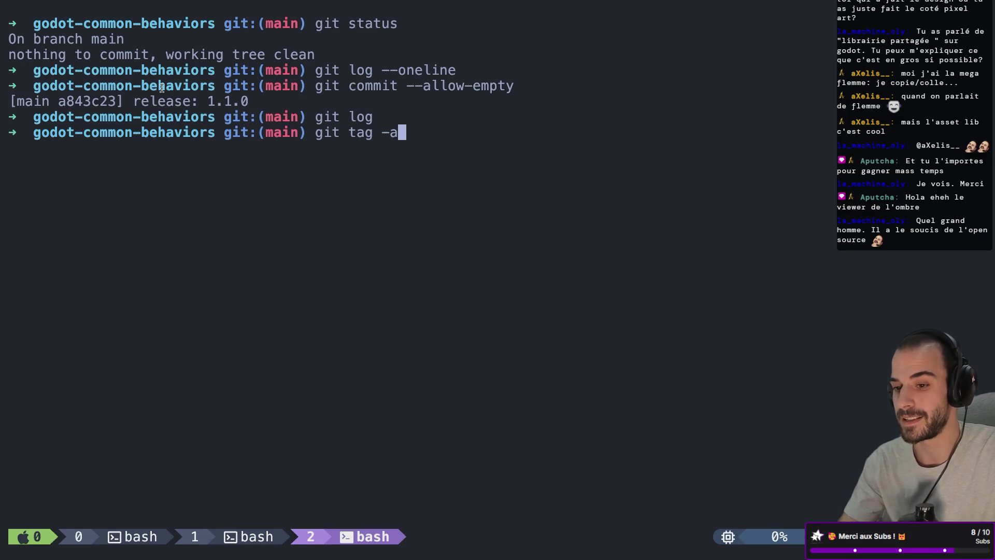
{"action": "type", "text": " 1.1.0"}
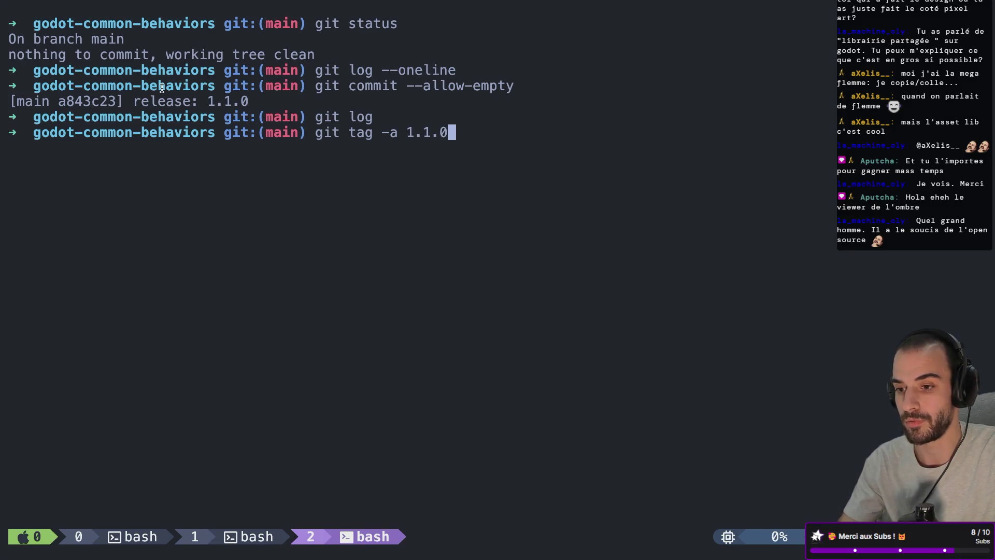
{"action": "key", "text": "Return"}
{"action": "type", "text": "i1"}
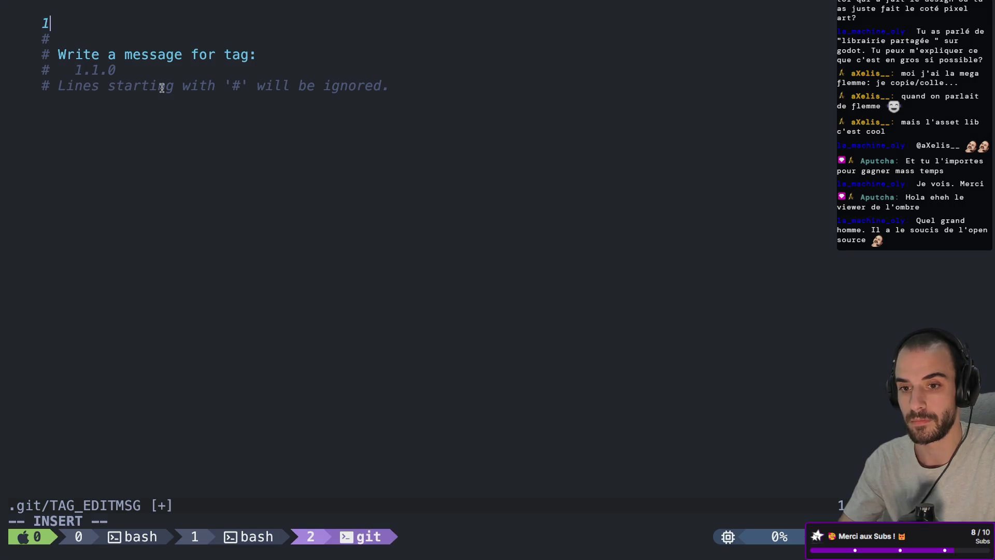
{"action": "key", "text": "Escape"}
{"action": "type", "text": ":wqa"}
{"action": "key", "text": "Return"}
Step: Verify in git log that the release commit carries the 1.1.0 tag
{"action": "type", "text": "git log"}
{"action": "key", "text": "Return"}
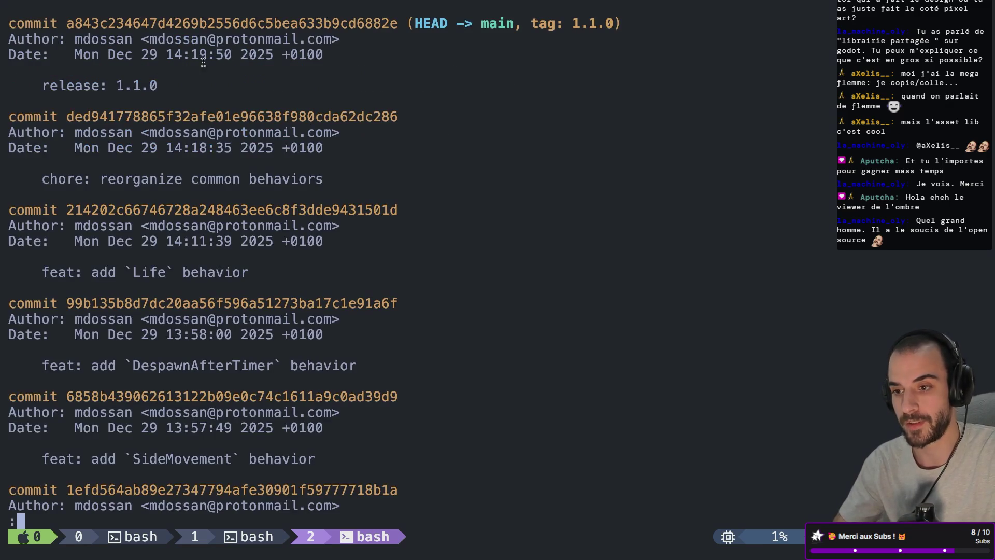
{"action": "left_click_drag", "start_coordinate": [163, 84], "coordinate": [53, 84]}
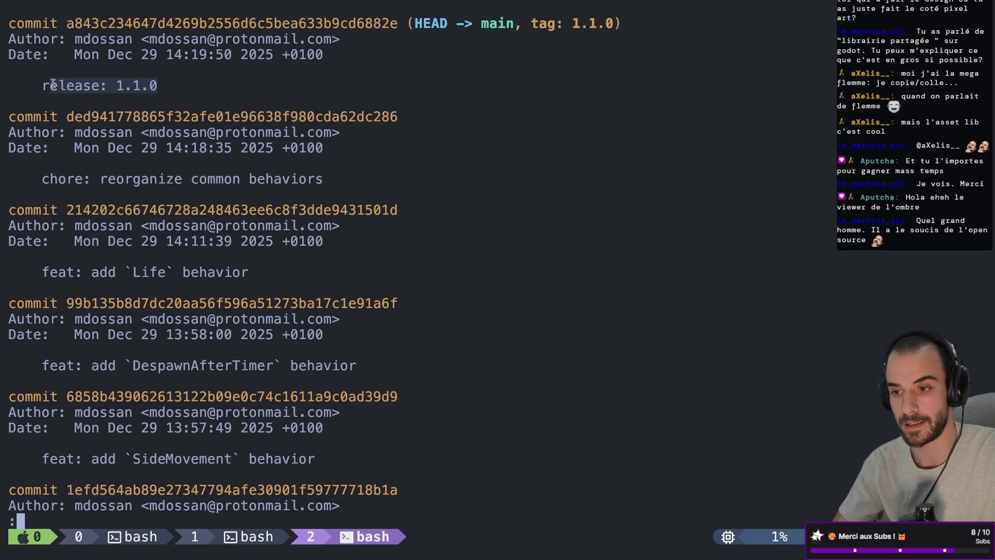
{"action": "left_click_drag", "start_coordinate": [571, 23], "coordinate": [613, 20]}
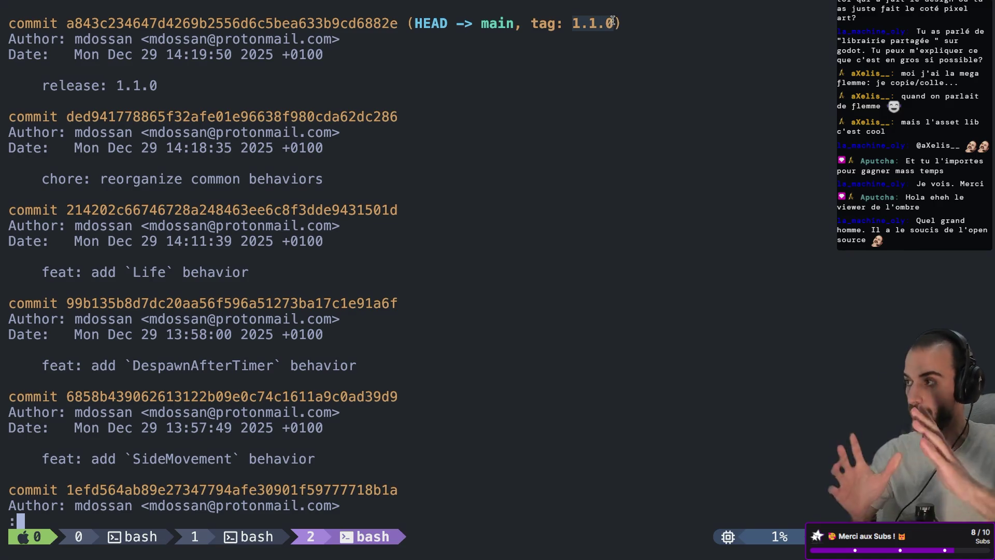
{"action": "key", "text": "ctrl+Right"}
{"action": "key", "text": "ctrl+Right"}
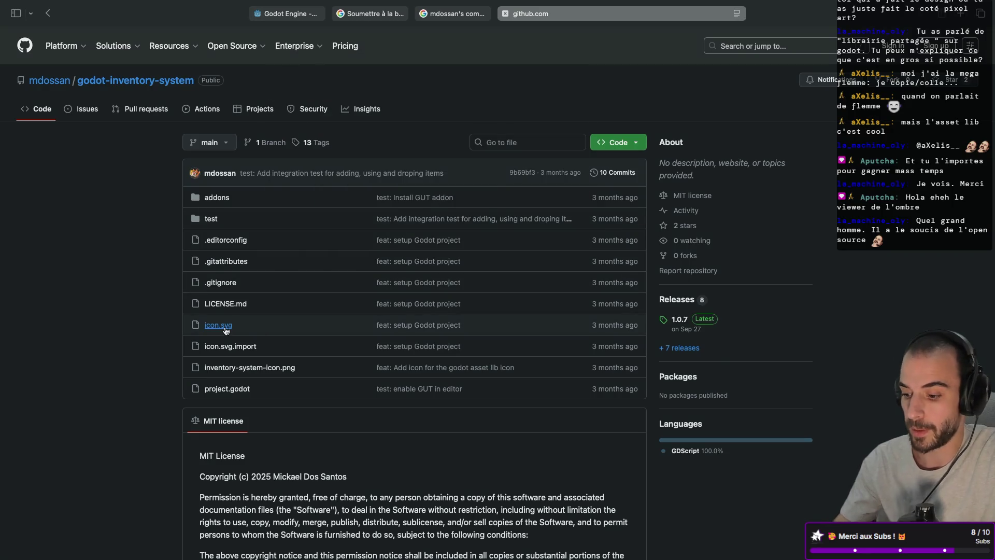
Step: Zoom in on GitHub, open the owner's profile, then view godot-common-behaviors' forks
{"action": "key", "text": "super+plus"}
{"action": "key", "text": "super+plus"}
{"action": "scroll", "coordinate": [349, 334], "scroll_direction": "down", "scroll_amount": 2}
{"action": "scroll", "coordinate": [350, 333], "scroll_direction": "up", "scroll_amount": 3}
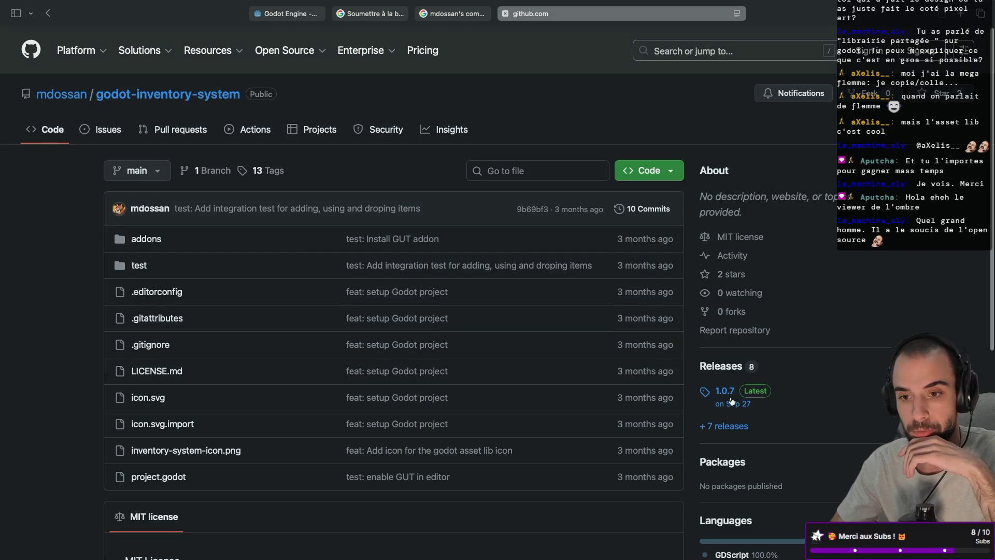
{"action": "left_click", "coordinate": [79, 100]}
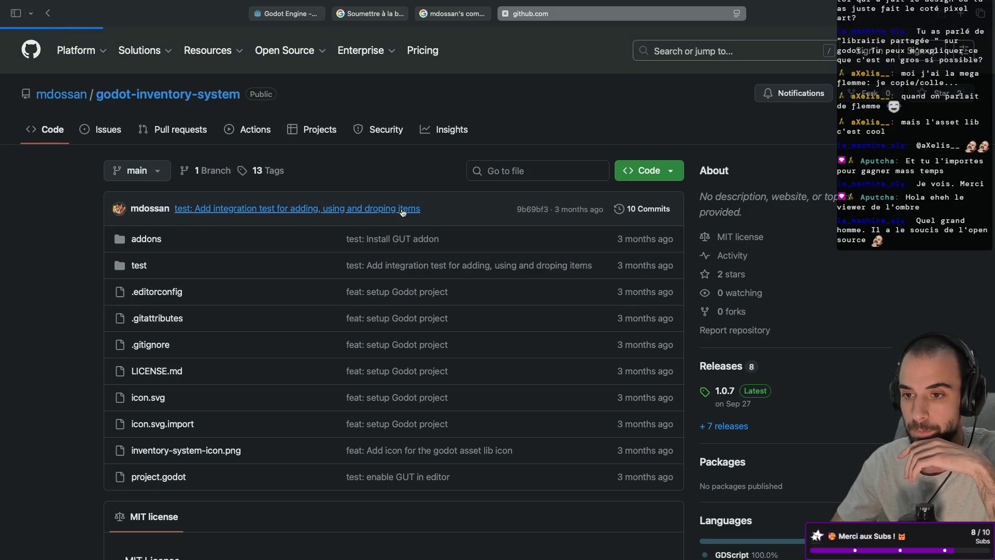
{"action": "left_click", "coordinate": [391, 175]}
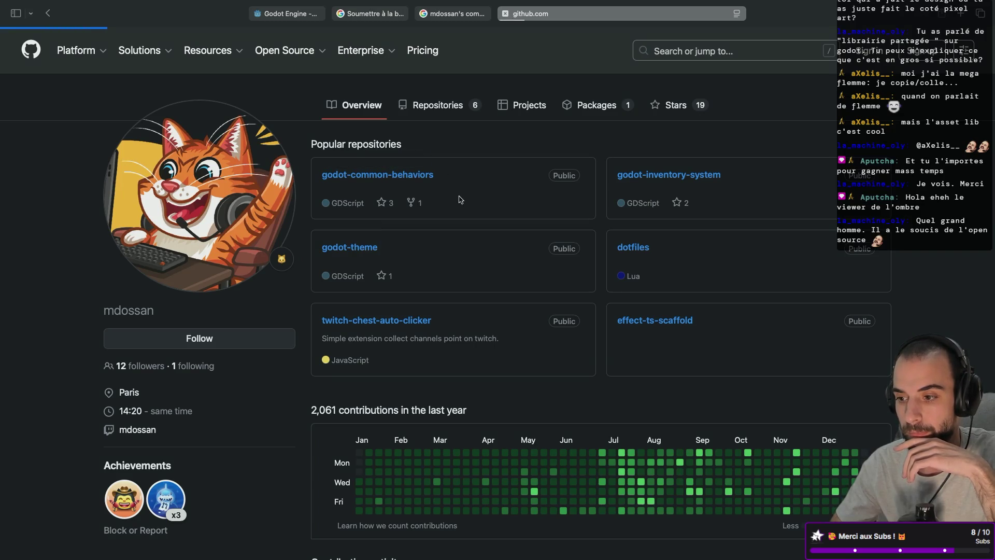
{"action": "scroll", "coordinate": [409, 207], "scroll_direction": "left", "scroll_amount": 5}
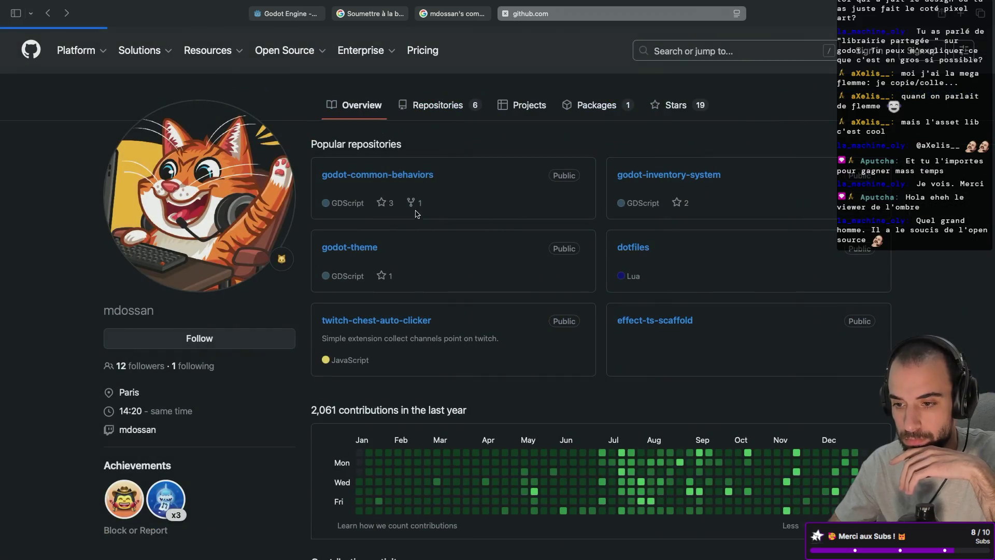
{"action": "left_click", "coordinate": [419, 206]}
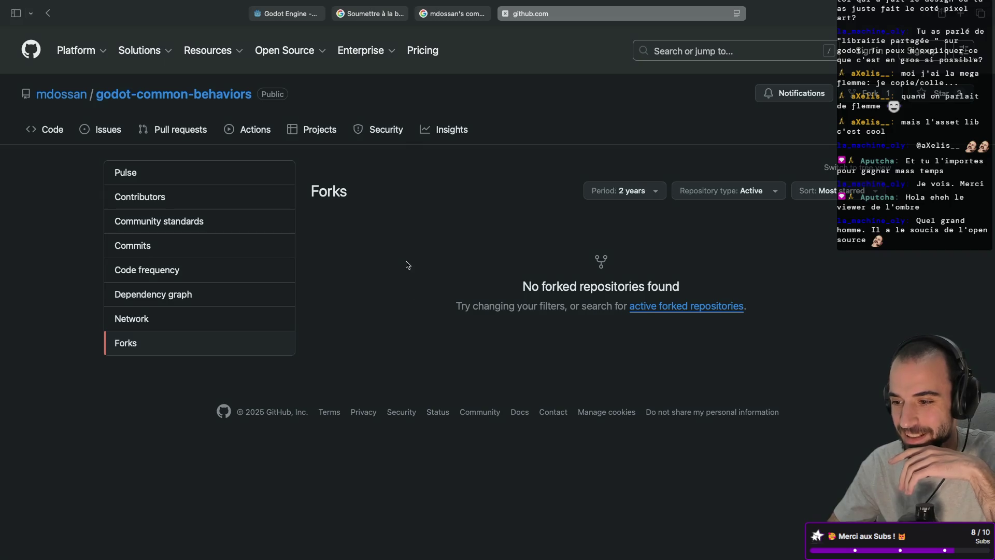
{"action": "scroll", "coordinate": [525, 235], "scroll_direction": "left", "scroll_amount": 5}
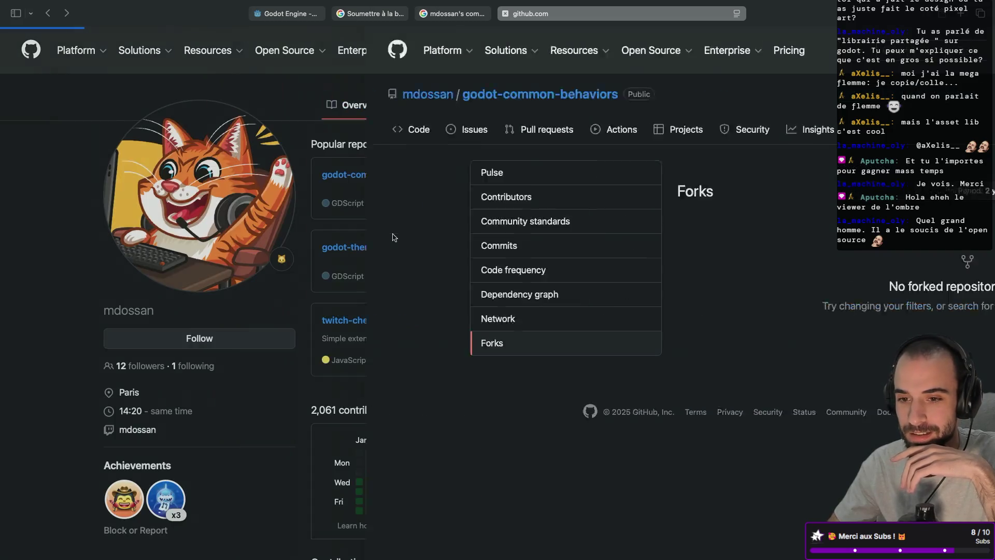
{"action": "left_click", "coordinate": [416, 206]}
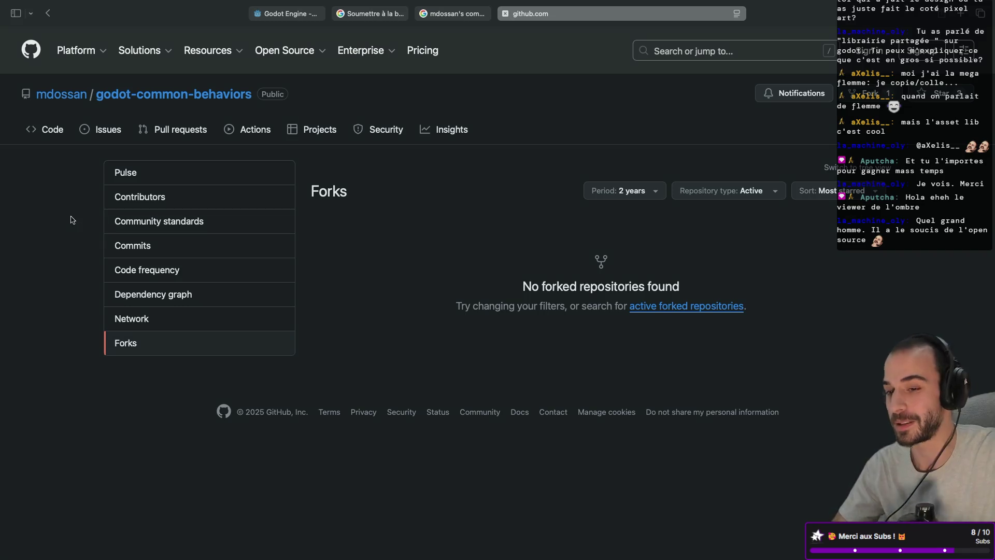
Step: Return to the repository's code page and try forking it
{"action": "left_click", "coordinate": [46, 131]}
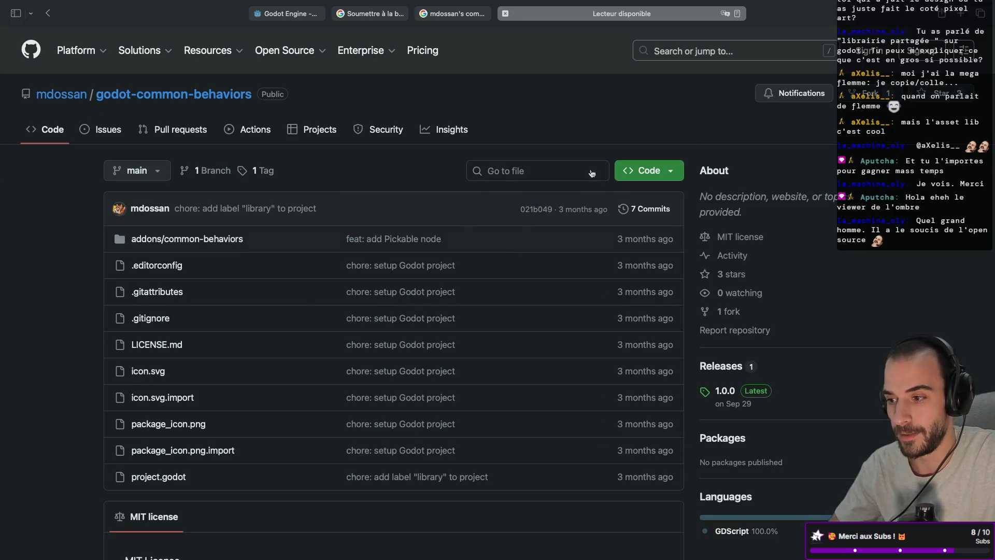
{"action": "left_click", "coordinate": [881, 97]}
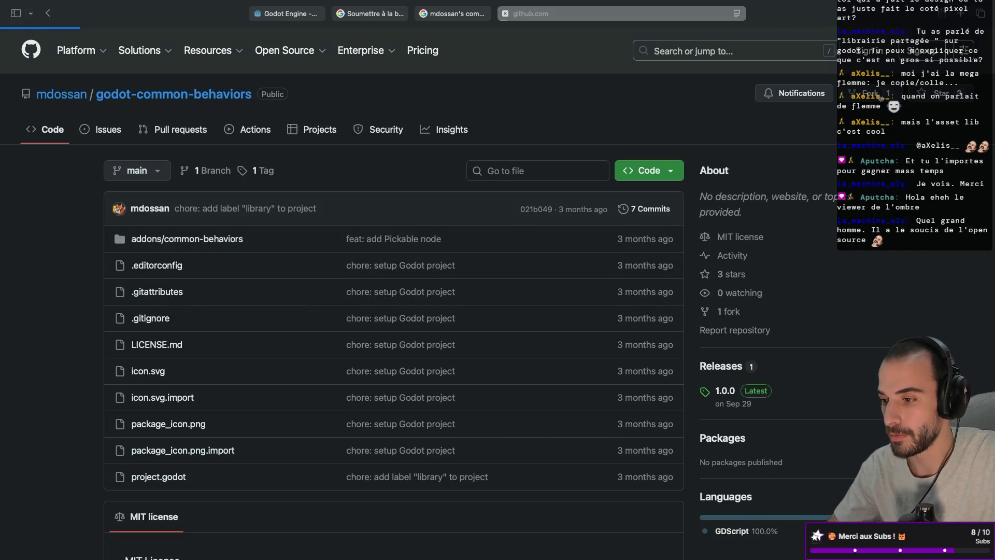
{"action": "scroll", "coordinate": [683, 138], "scroll_direction": "left", "scroll_amount": 5}
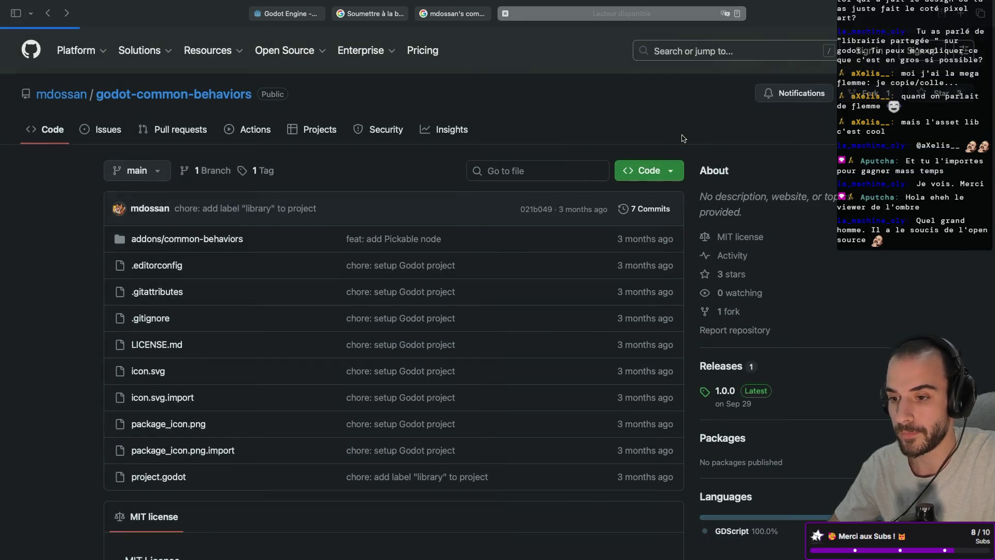
{"action": "scroll", "coordinate": [574, 108], "scroll_direction": "down", "scroll_amount": 2}
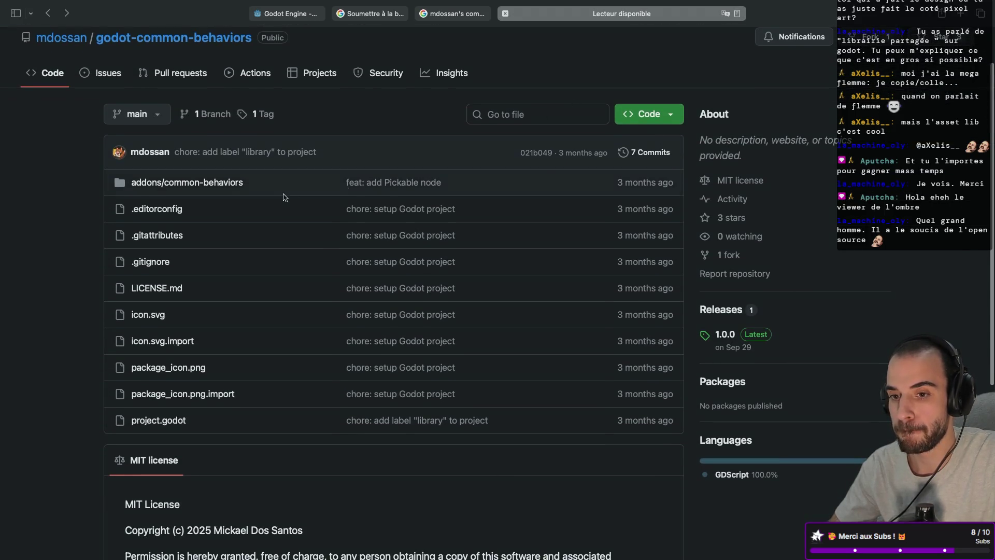
{"action": "scroll", "coordinate": [268, 156], "scroll_direction": "up", "scroll_amount": 1}
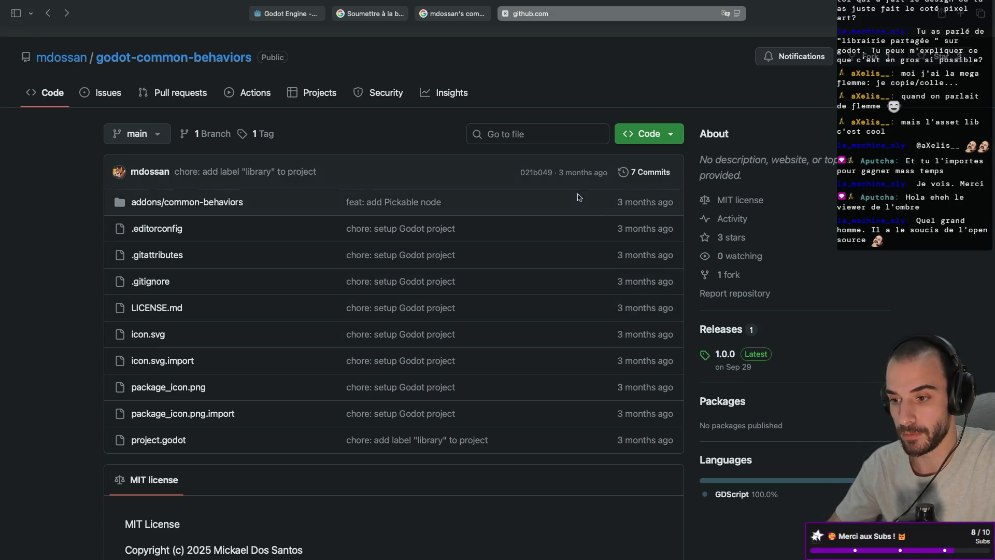
Step: Review the 7-commit history, return to the repository page, then go back to the terminal
{"action": "left_click", "coordinate": [647, 172]}
{"action": "scroll", "coordinate": [405, 243], "scroll_direction": "down", "scroll_amount": 3}
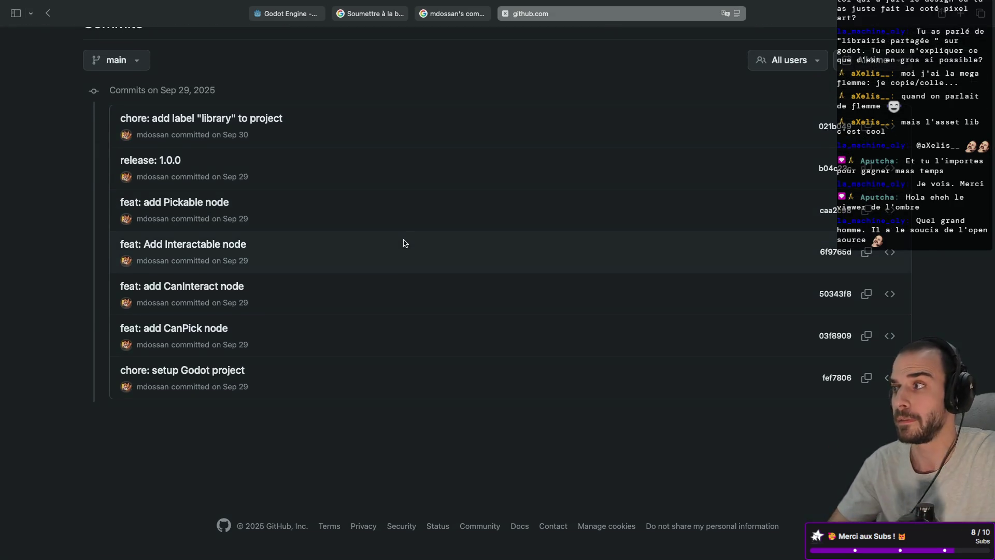
{"action": "key", "text": "super+bracketleft"}
{"action": "scroll", "coordinate": [562, 231], "scroll_direction": "down", "scroll_amount": 5}
{"action": "scroll", "coordinate": [563, 232], "scroll_direction": "up", "scroll_amount": 5}
{"action": "scroll", "coordinate": [562, 231], "scroll_direction": "up", "scroll_amount": 2}
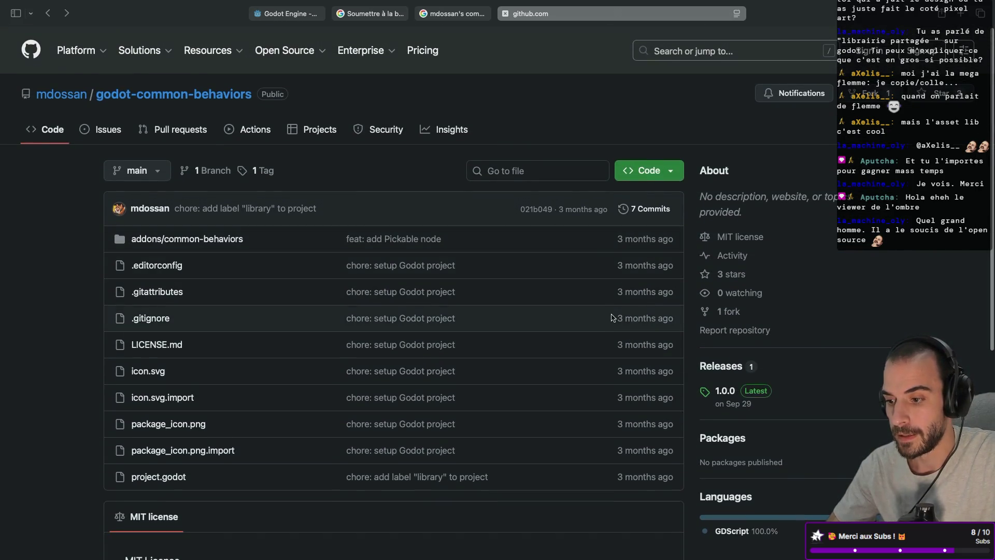
{"action": "key", "text": "ctrl+Right"}
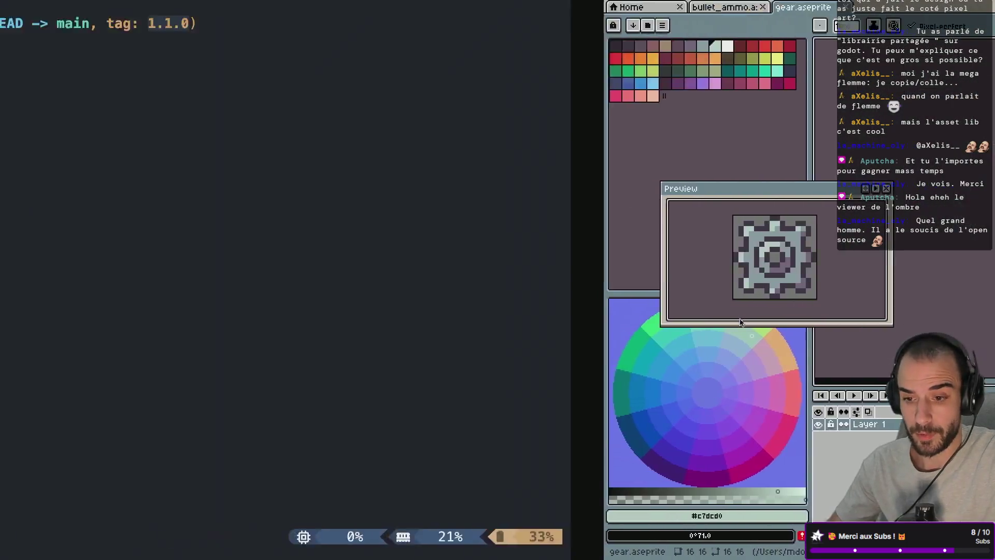
Step: Run git push origin main, then git push origin 1.1.0 after fixing the '1.1.o' typo
{"action": "type", "text": "qgit push origin main"}
{"action": "key", "text": "Return"}
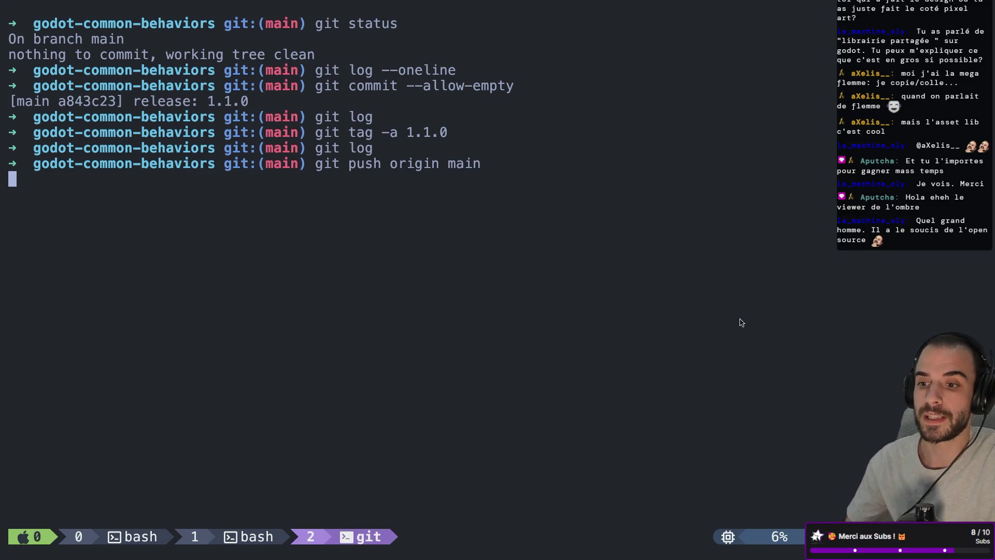
{"action": "key", "text": "Up"}
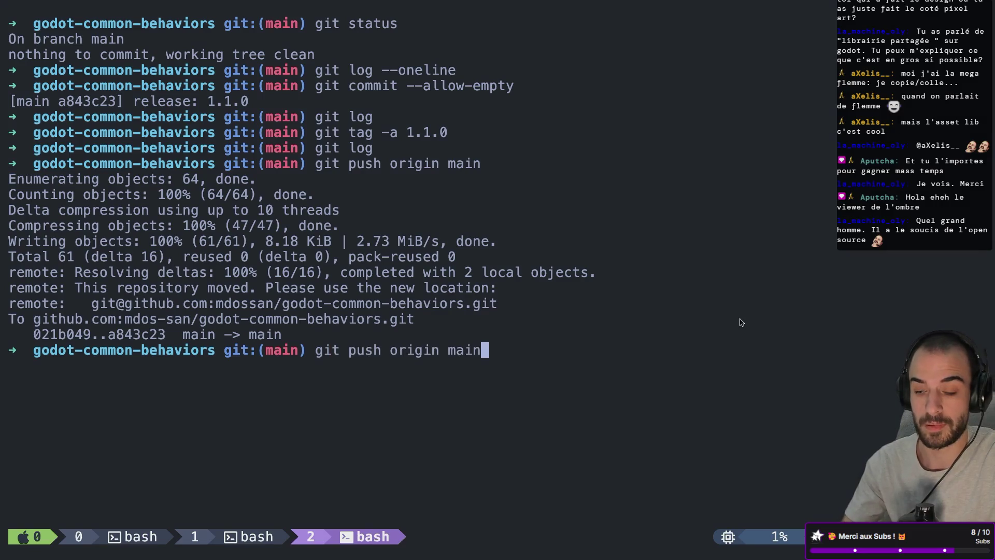
{"action": "key", "text": "Up"}
{"action": "key", "text": "Down"}
{"action": "key", "text": "BackSpace"}
{"action": "key", "text": "BackSpace"}
{"action": "key", "text": "BackSpace"}
{"action": "type", "text": "1.1.o"}
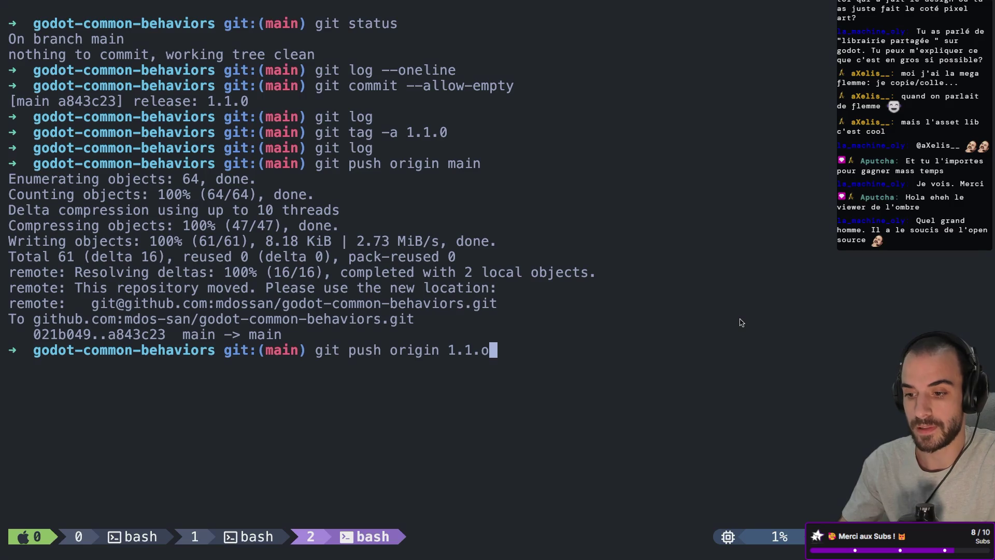
{"action": "key", "text": "Return"}
{"action": "key", "text": "Up"}
{"action": "key", "text": "BackSpace"}
{"action": "type", "text": "0"}
{"action": "key", "text": "Return"}
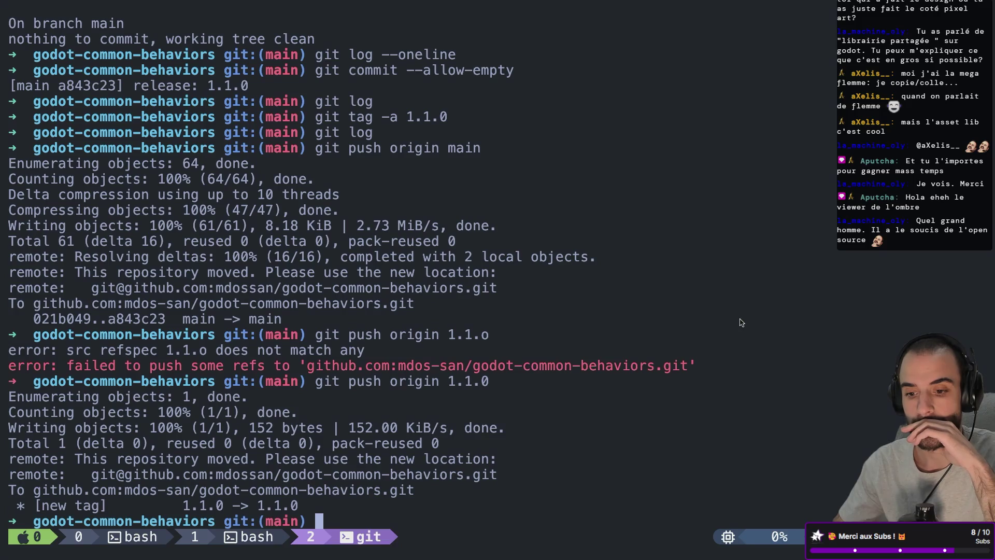
{"action": "key", "text": "ctrl+Right"}
{"action": "key", "text": "ctrl+Right"}
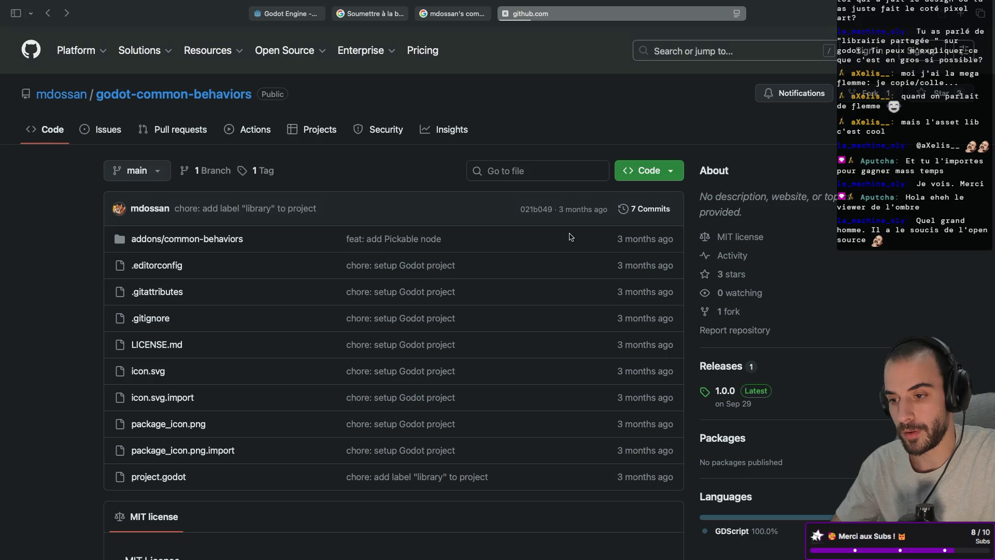
Step: Reload the repository to show 14 commits and 2 tags, then open the commit history
{"action": "key", "text": "super+r"}
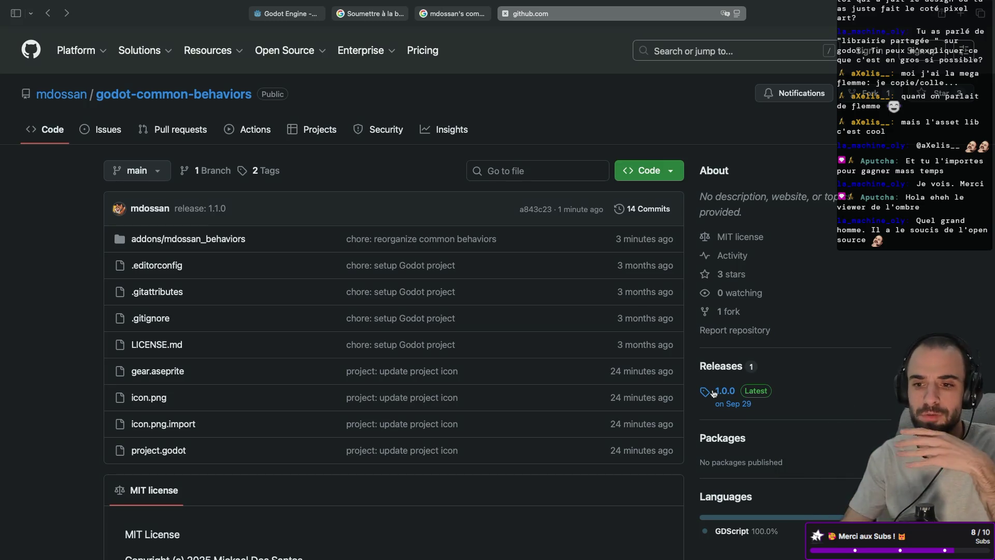
{"action": "scroll", "coordinate": [362, 362], "scroll_direction": "down", "scroll_amount": 1}
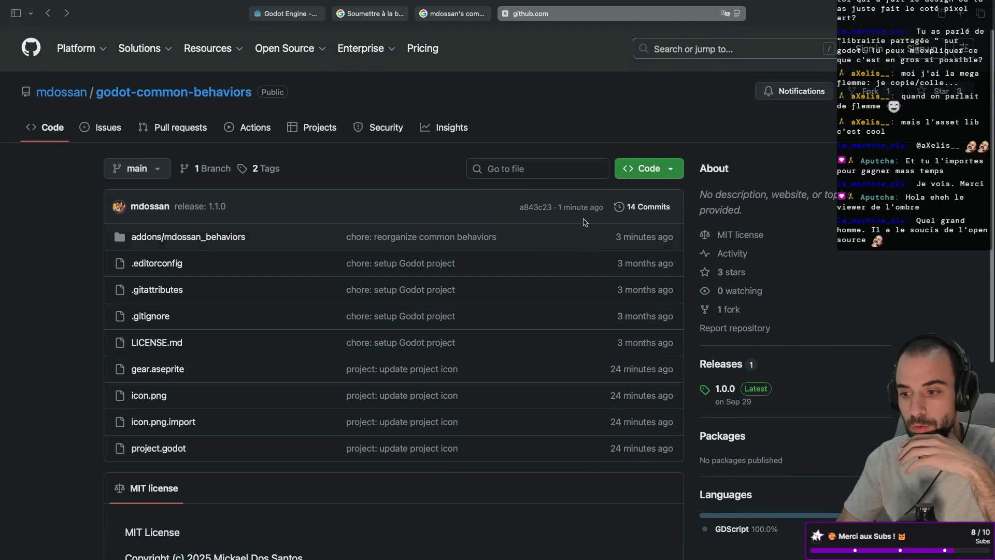
{"action": "left_click", "coordinate": [649, 216]}
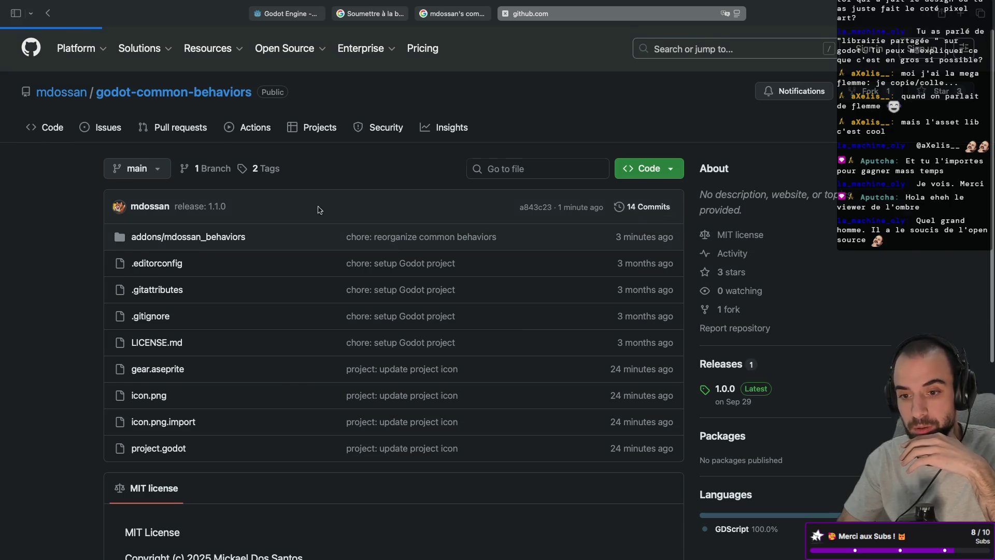
{"action": "scroll", "coordinate": [264, 321], "scroll_direction": "down", "scroll_amount": 4}
{"action": "scroll", "coordinate": [264, 321], "scroll_direction": "down", "scroll_amount": 2}
{"action": "scroll", "coordinate": [264, 321], "scroll_direction": "up", "scroll_amount": 6}
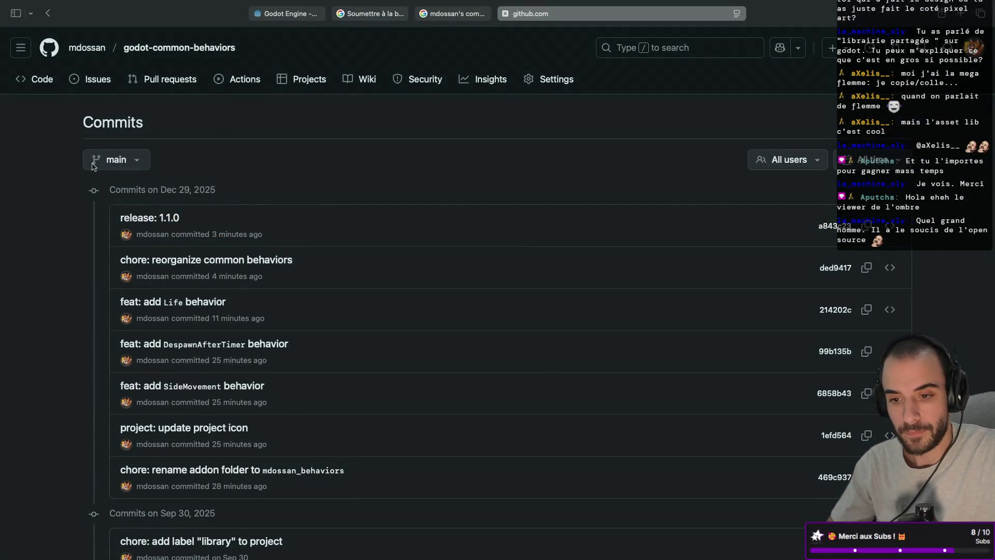
Step: Return to the Code tab and open the Releases list, which shows only 1.0.0
{"action": "left_click", "coordinate": [38, 78]}
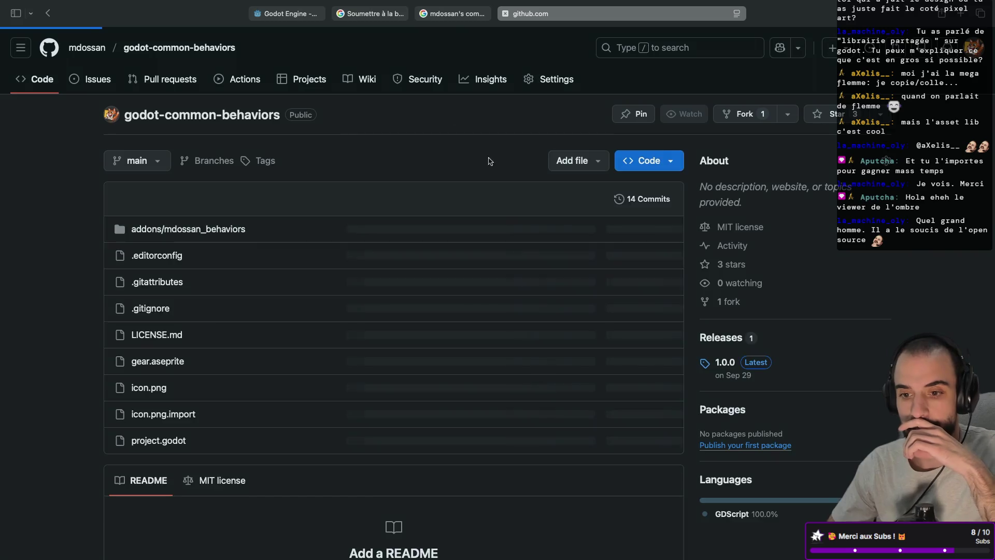
{"action": "scroll", "coordinate": [460, 310], "scroll_direction": "down", "scroll_amount": 2}
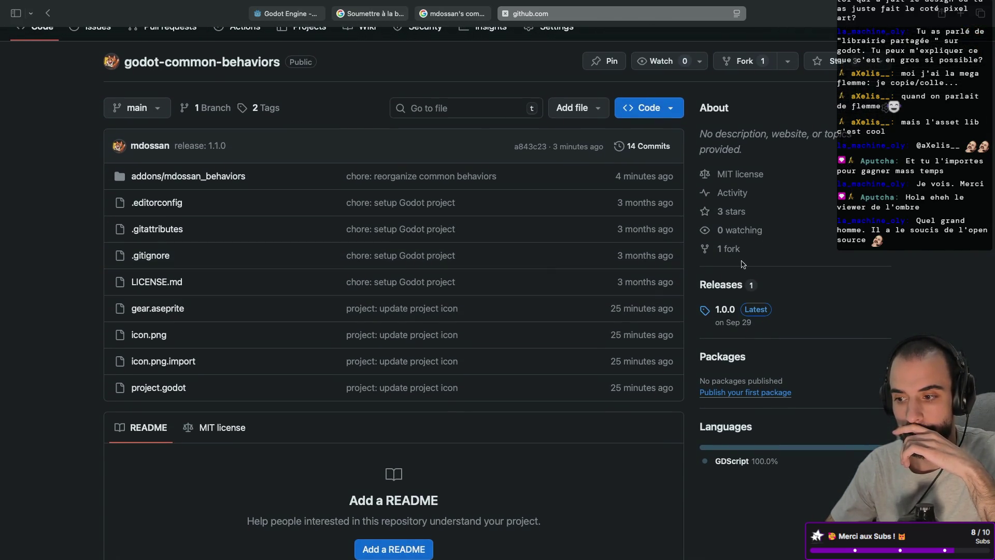
{"action": "left_click", "coordinate": [718, 286]}
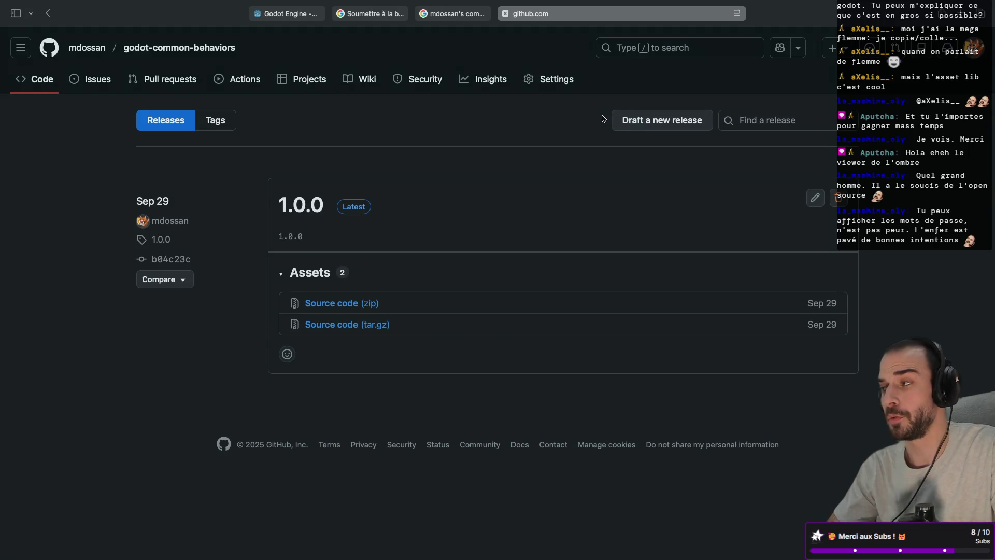
Step: Draft a new release on the existing 1.1.0 tag, title it 1.1.0, and publish it
{"action": "left_click", "coordinate": [647, 121]}
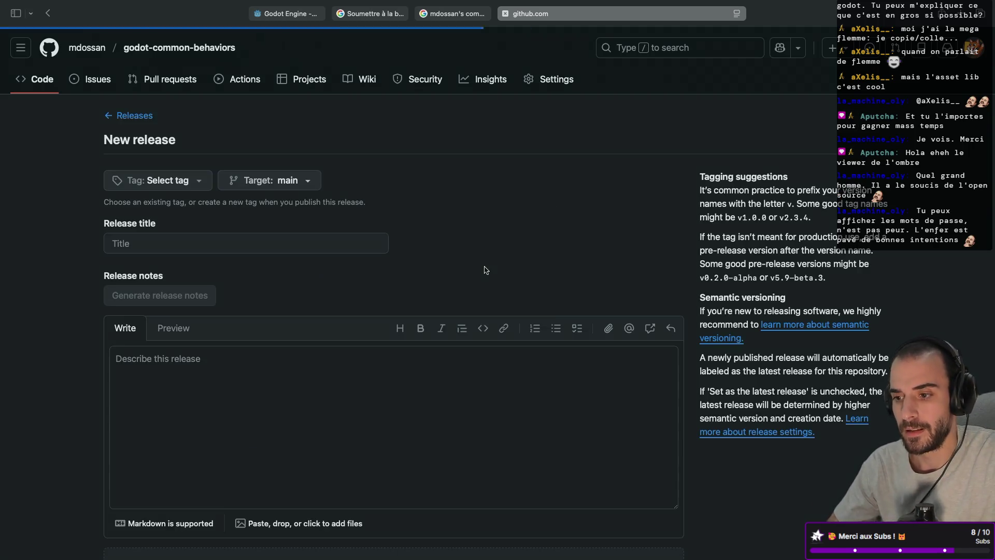
{"action": "left_click", "coordinate": [155, 187]}
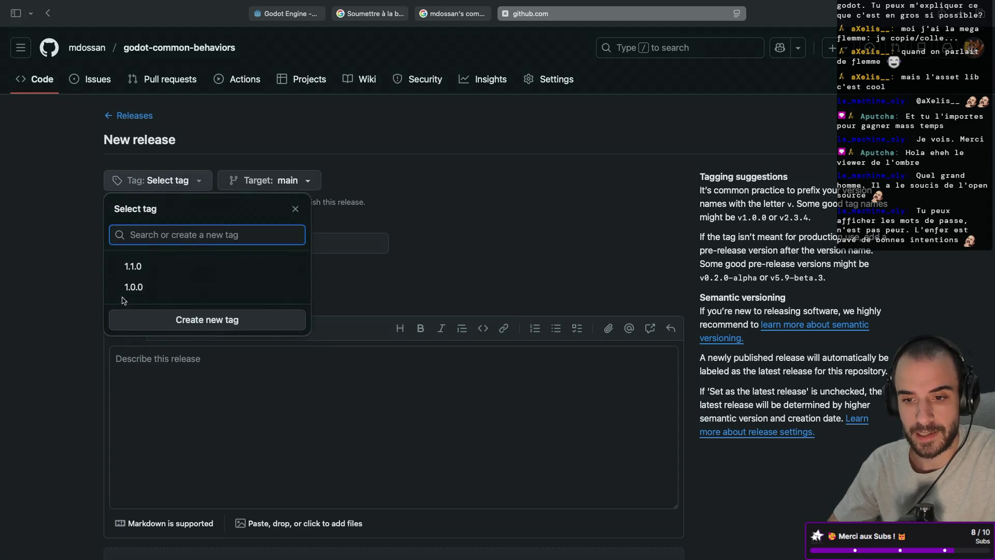
{"action": "left_click", "coordinate": [132, 265]}
{"action": "left_click", "coordinate": [156, 242]}
{"action": "type", "text": "1.1.0"}
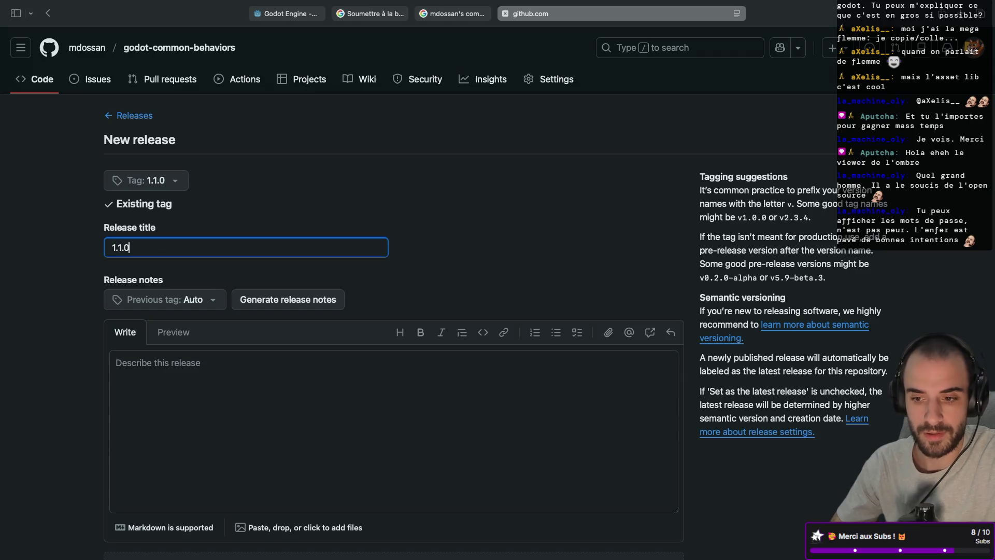
{"action": "scroll", "coordinate": [412, 266], "scroll_direction": "down", "scroll_amount": 5}
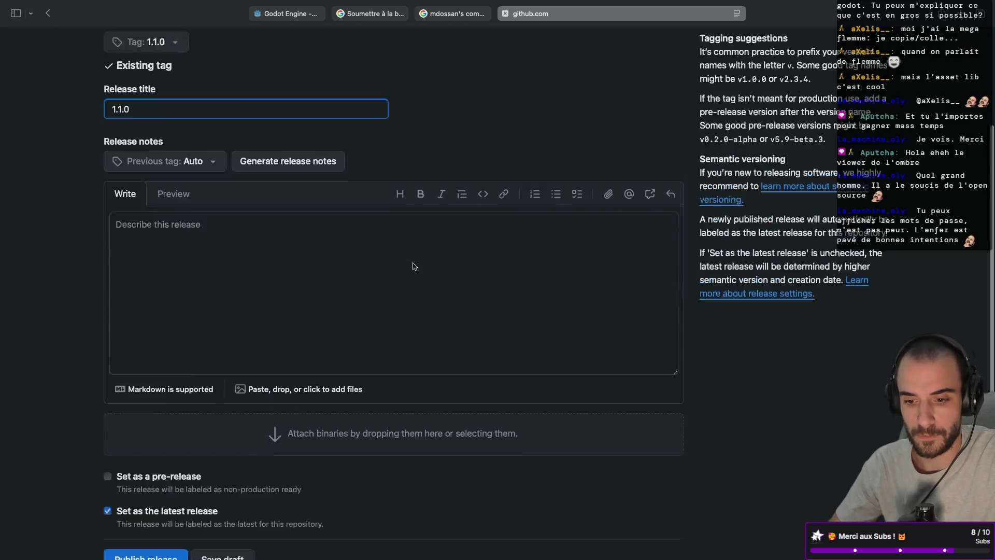
{"action": "left_click", "coordinate": [155, 485]}
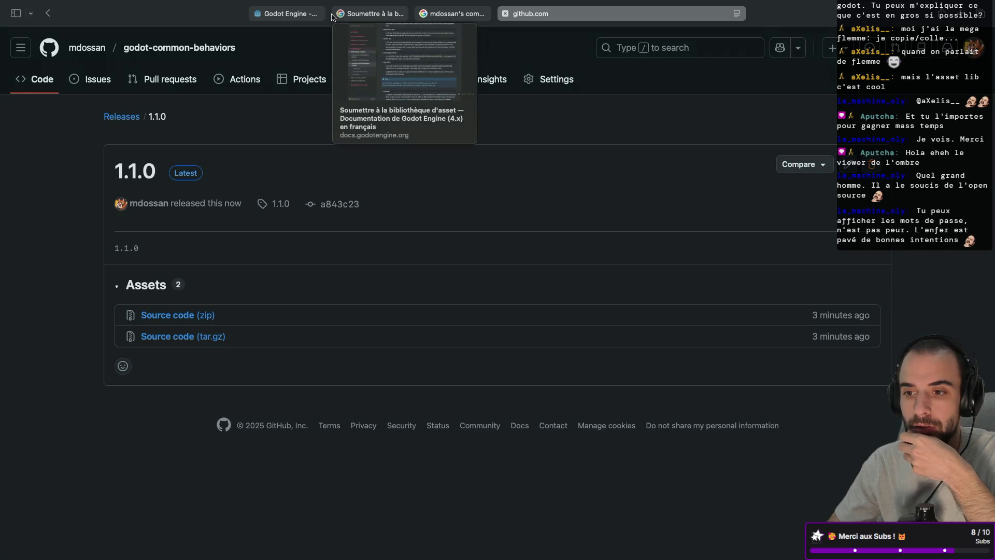
Step: In the Asset Library, go through Feed and My Assets to open the common behaviors asset page
{"action": "left_click", "coordinate": [426, 14]}
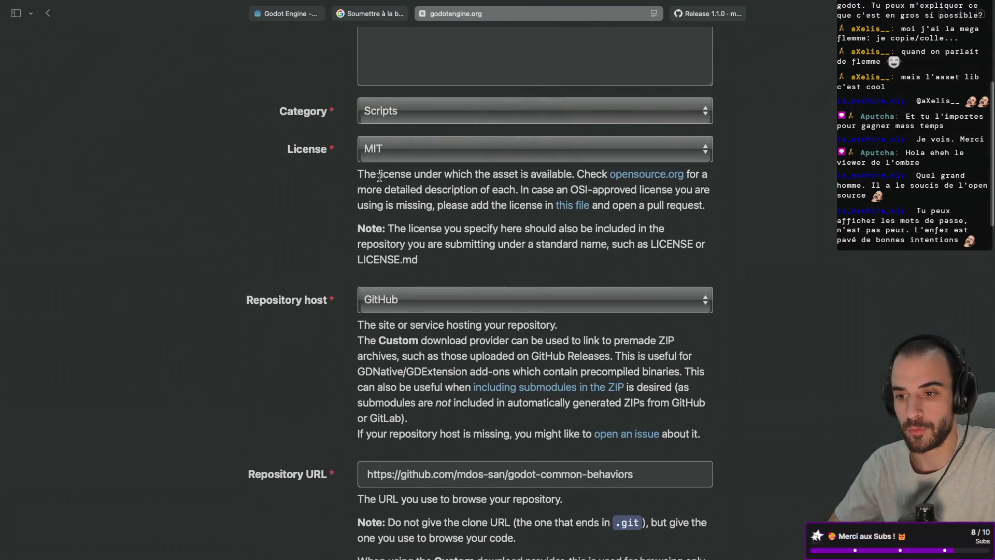
{"action": "scroll", "coordinate": [288, 259], "scroll_direction": "up", "scroll_amount": 5}
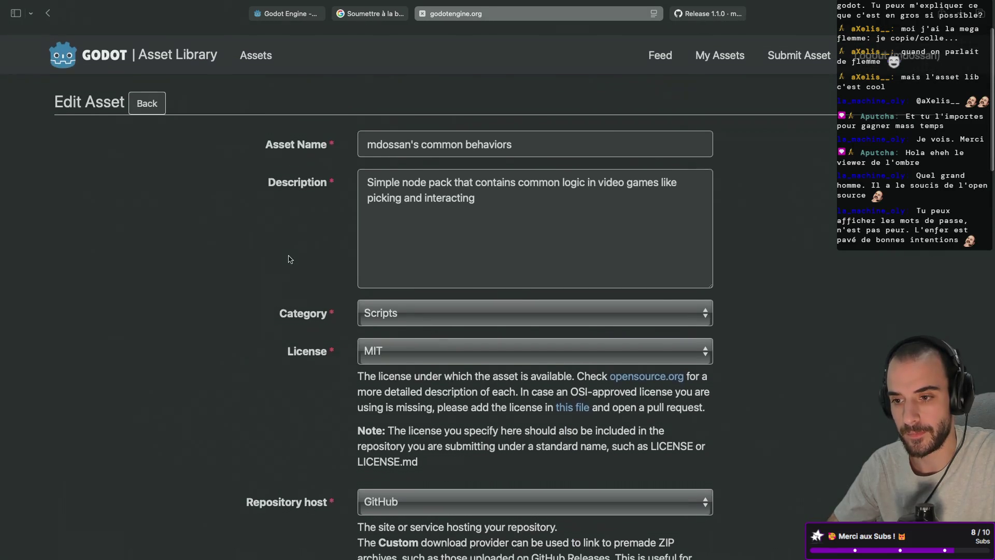
{"action": "left_click", "coordinate": [661, 51]}
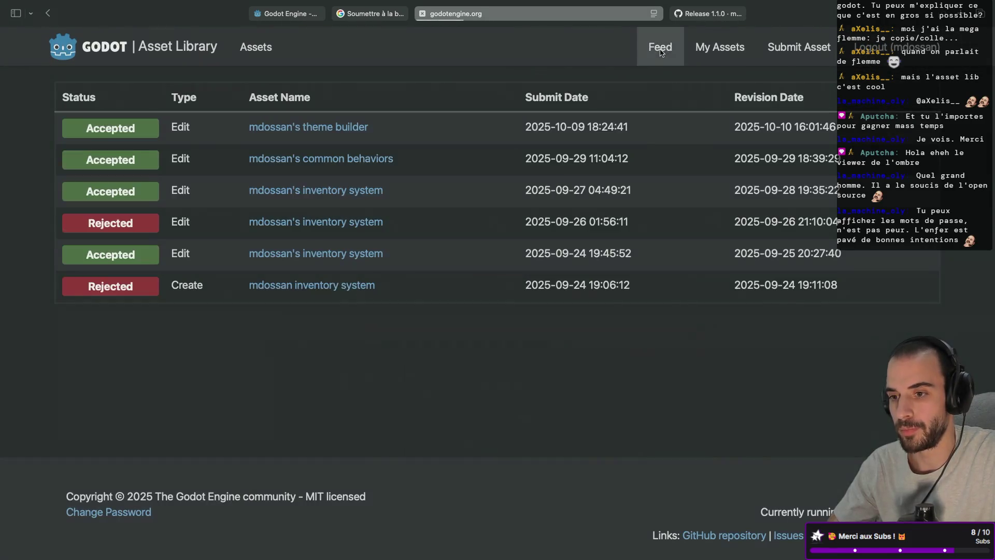
{"action": "left_click", "coordinate": [719, 51]}
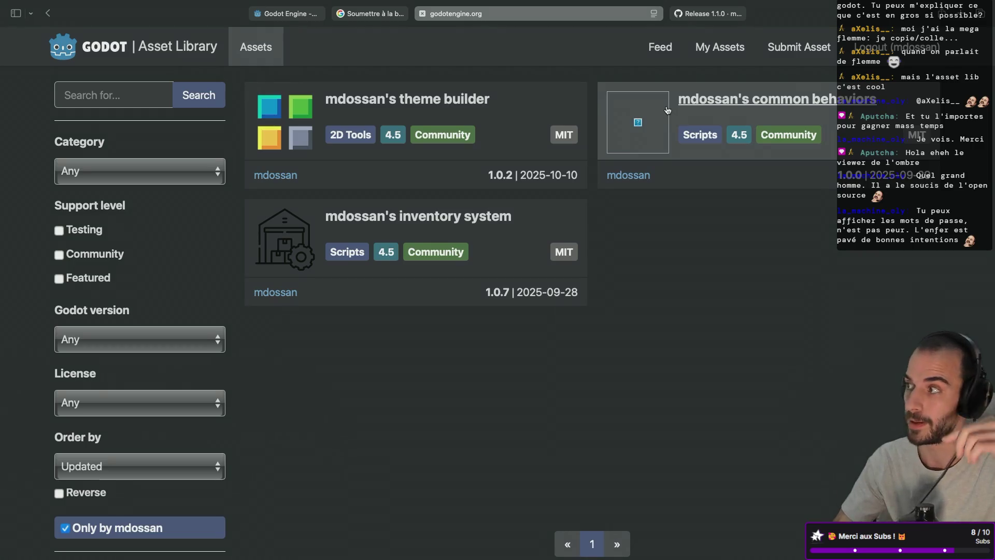
{"action": "left_click", "coordinate": [741, 98]}
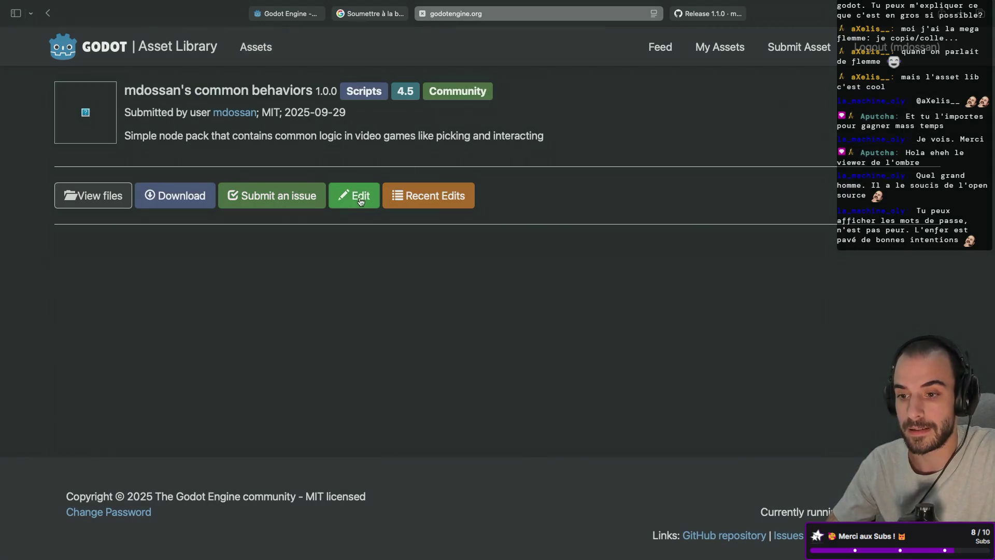
Step: Open the asset's edit form and delete 'common' from the asset name
{"action": "left_click", "coordinate": [360, 201]}
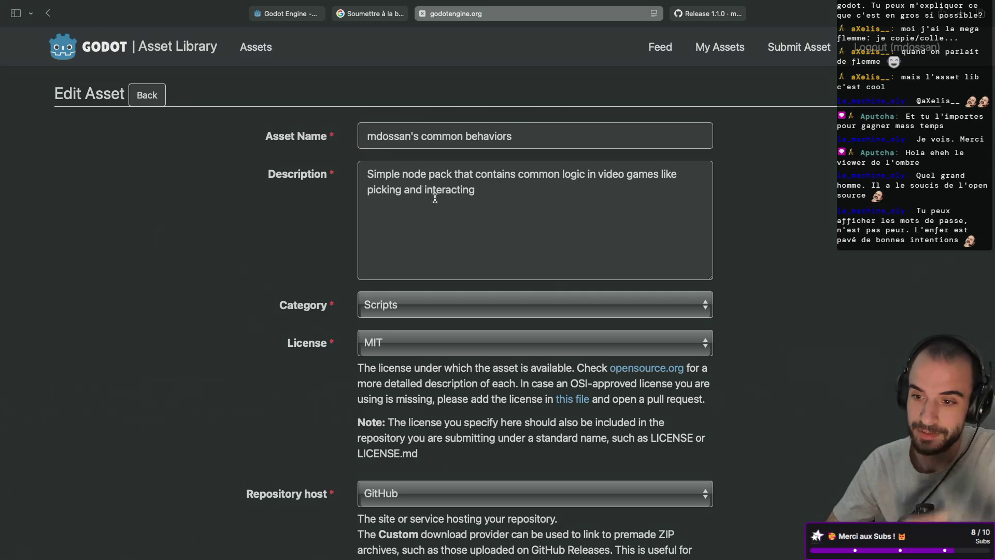
{"action": "scroll", "coordinate": [424, 191], "scroll_direction": "down", "scroll_amount": 8}
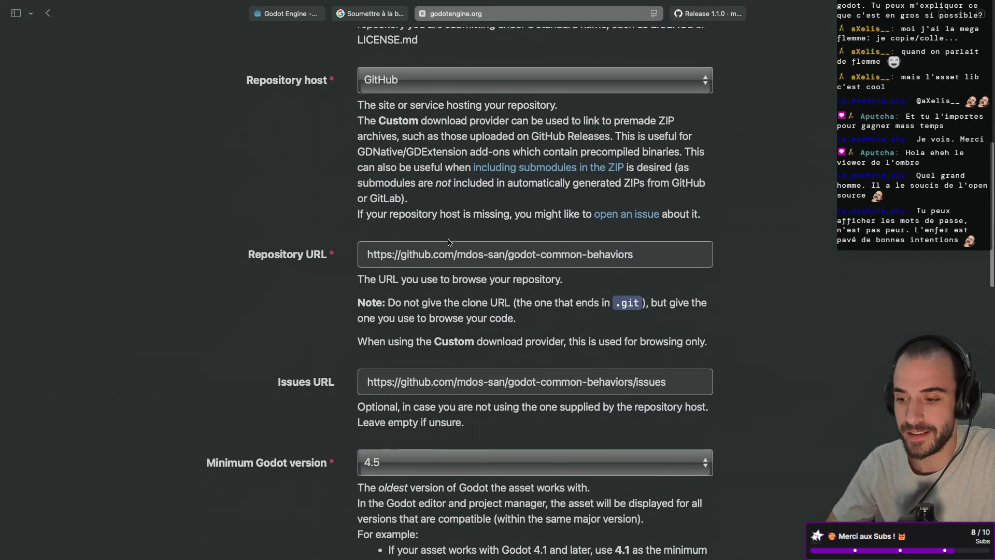
{"action": "scroll", "coordinate": [448, 242], "scroll_direction": "down", "scroll_amount": 1}
{"action": "scroll", "coordinate": [491, 205], "scroll_direction": "up", "scroll_amount": 8}
{"action": "double_click", "coordinate": [447, 94]}
{"action": "key", "text": "BackSpace"}
Step: Change the Asset Version from 1.0.0 to 1.1.0
{"action": "scroll", "coordinate": [429, 136], "scroll_direction": "down", "scroll_amount": 5}
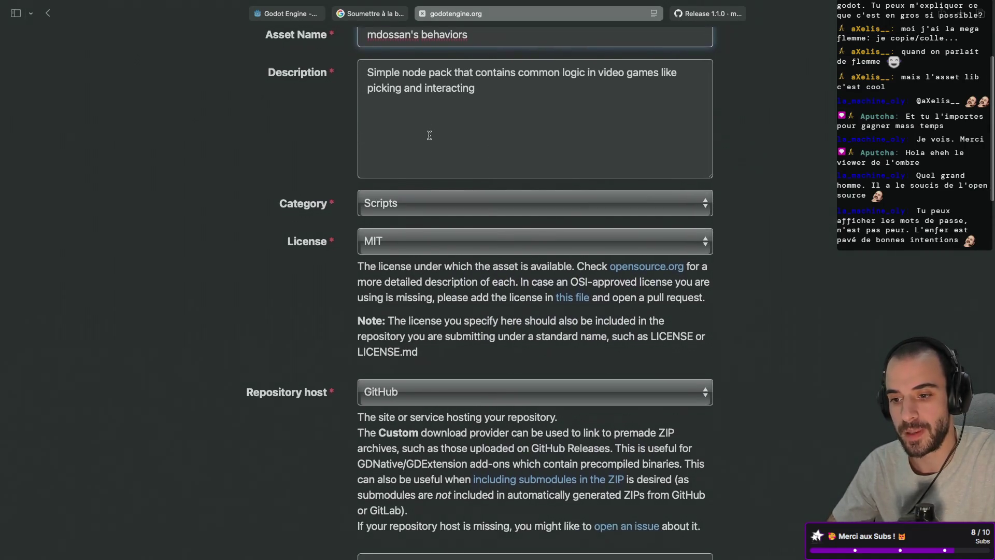
{"action": "scroll", "coordinate": [429, 135], "scroll_direction": "down", "scroll_amount": 3}
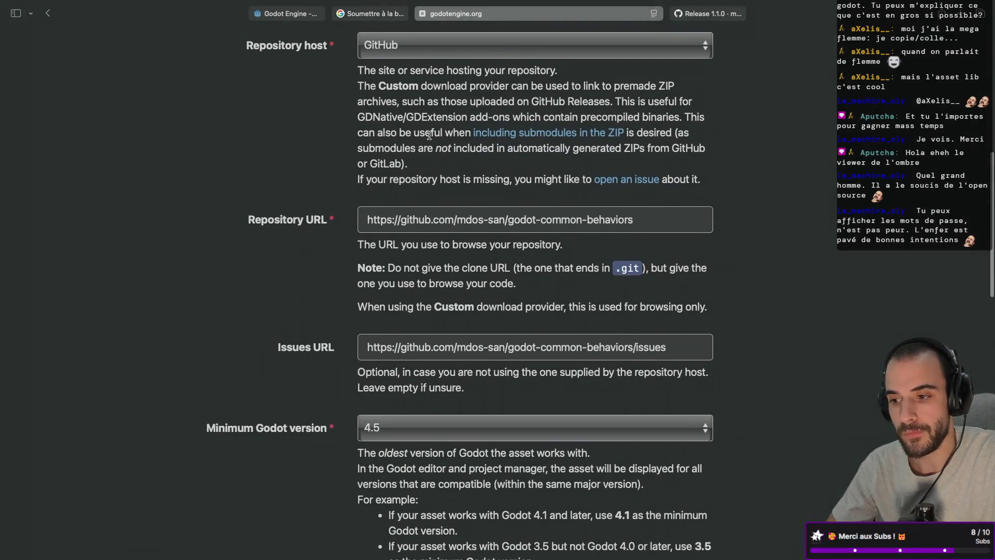
{"action": "scroll", "coordinate": [406, 214], "scroll_direction": "down", "scroll_amount": 8}
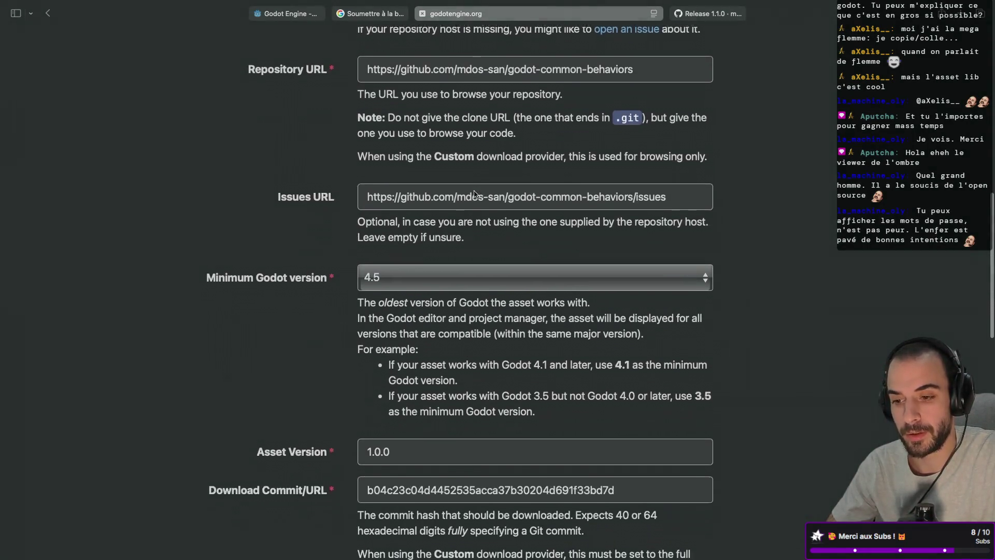
{"action": "scroll", "coordinate": [483, 164], "scroll_direction": "down", "scroll_amount": 8}
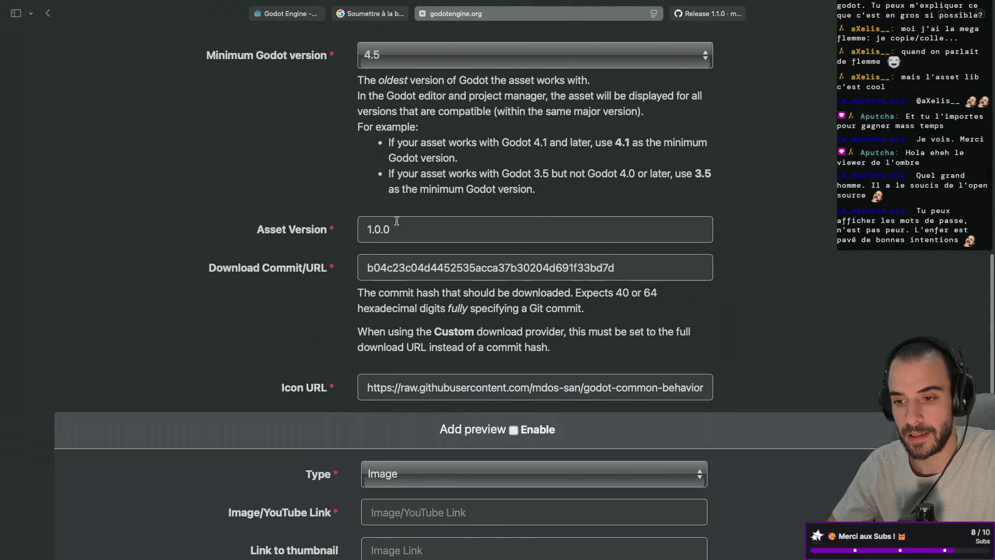
{"action": "left_click", "coordinate": [386, 230]}
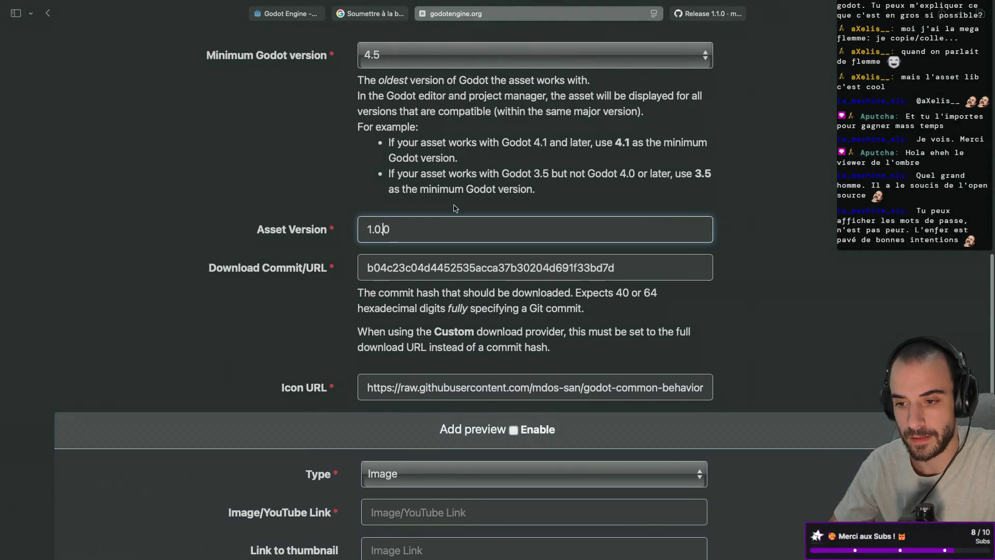
{"action": "key", "text": "BackSpace"}
{"action": "type", "text": "1."}
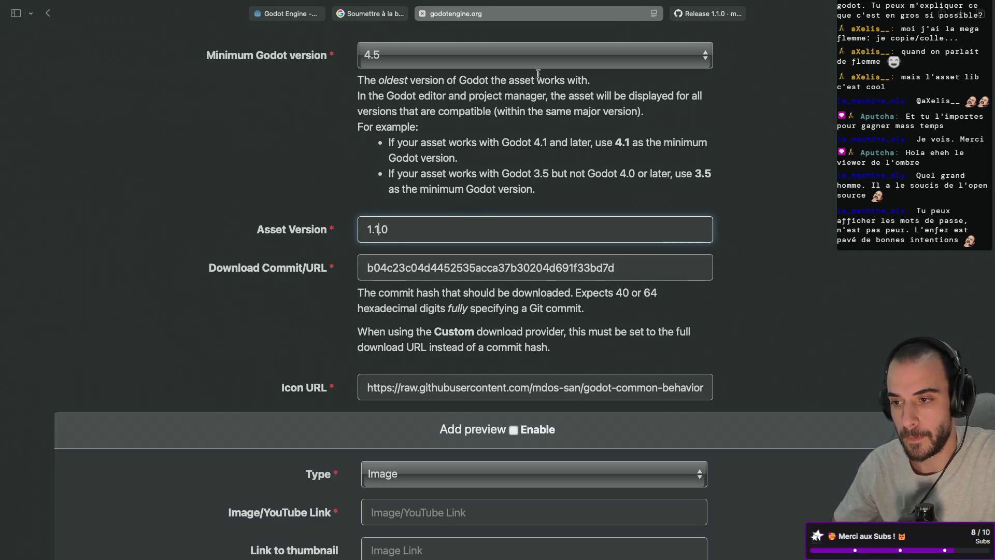
Step: Look up release commit a843c23 on GitHub, then select the old Download Commit hash
{"action": "left_click", "coordinate": [679, 14]}
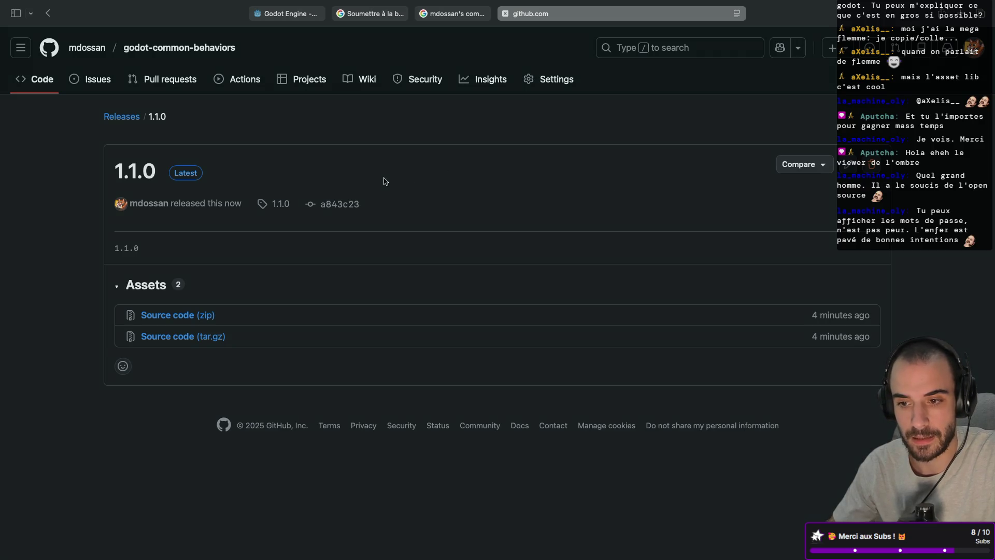
{"action": "left_click", "coordinate": [342, 205]}
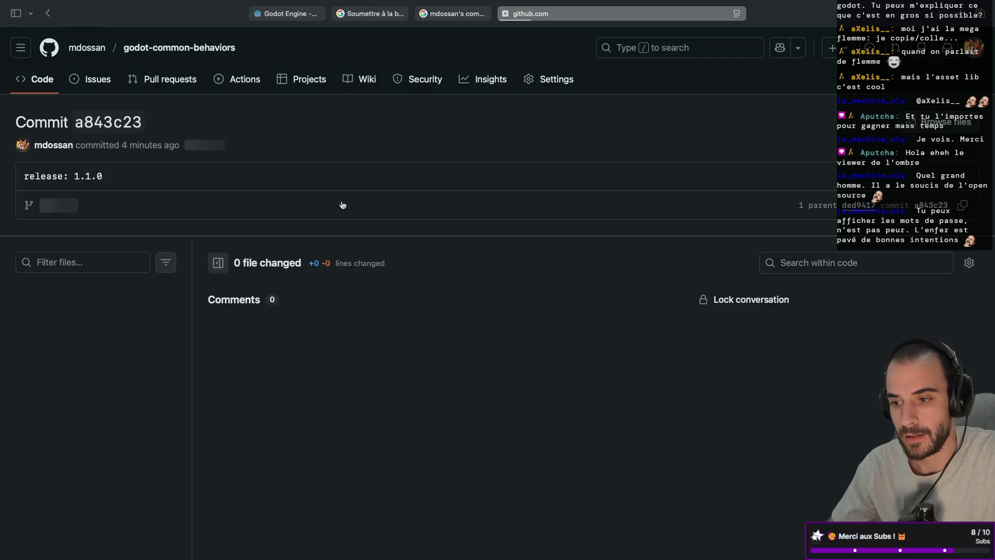
{"action": "left_click", "coordinate": [431, 14]}
{"action": "double_click", "coordinate": [615, 269]}
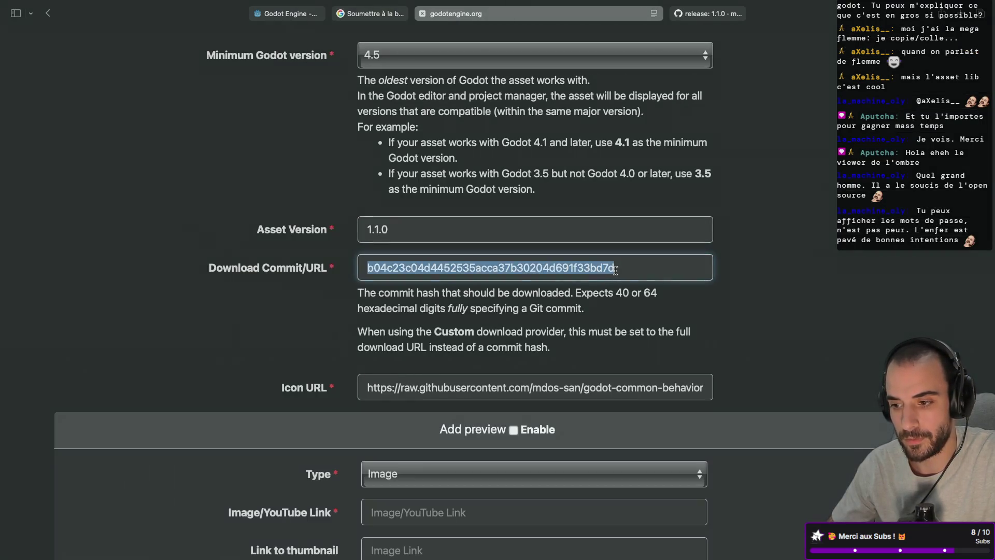